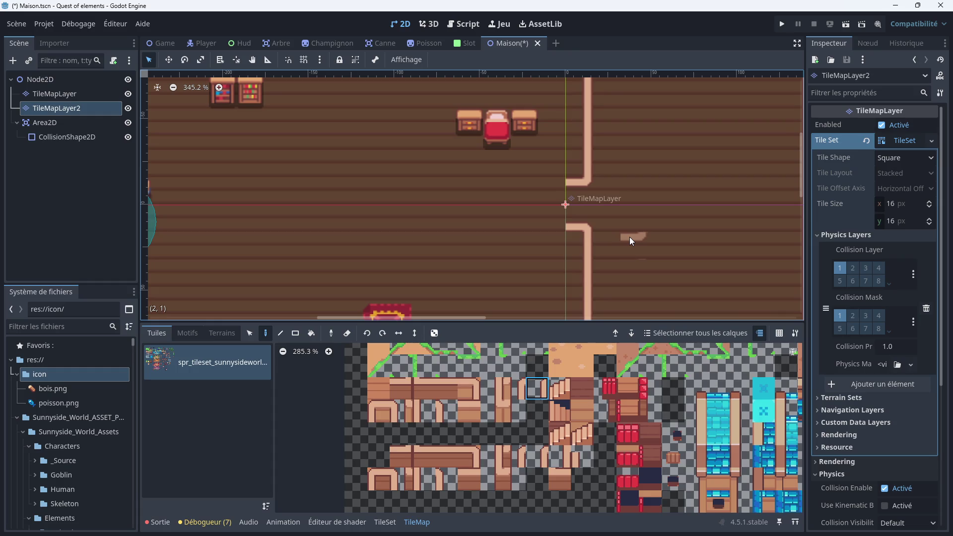
Replace the corner tile below the origin with the straight vertical wall tile to close the gap
scroll(612, 237, up, 1)
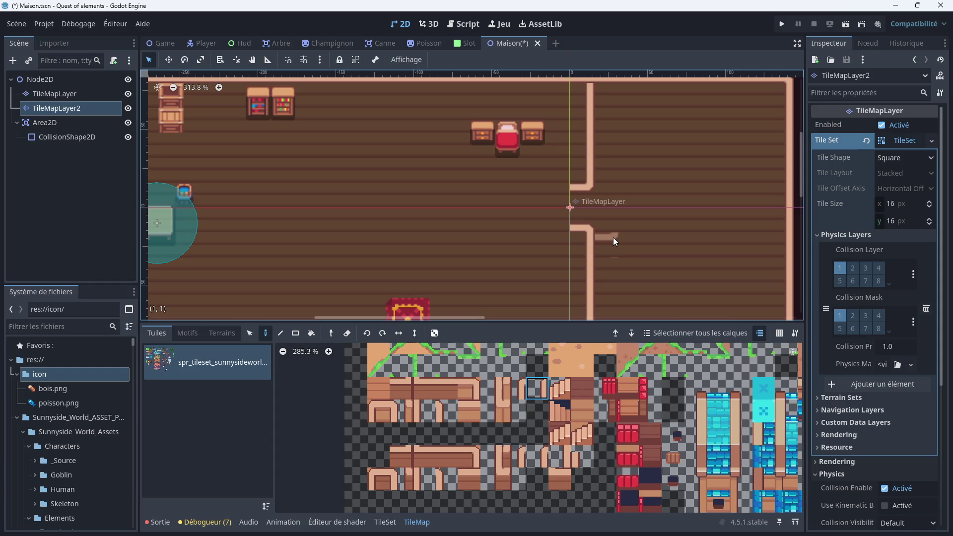
scroll(612, 244, up, 1)
scroll(612, 244, up, 1)
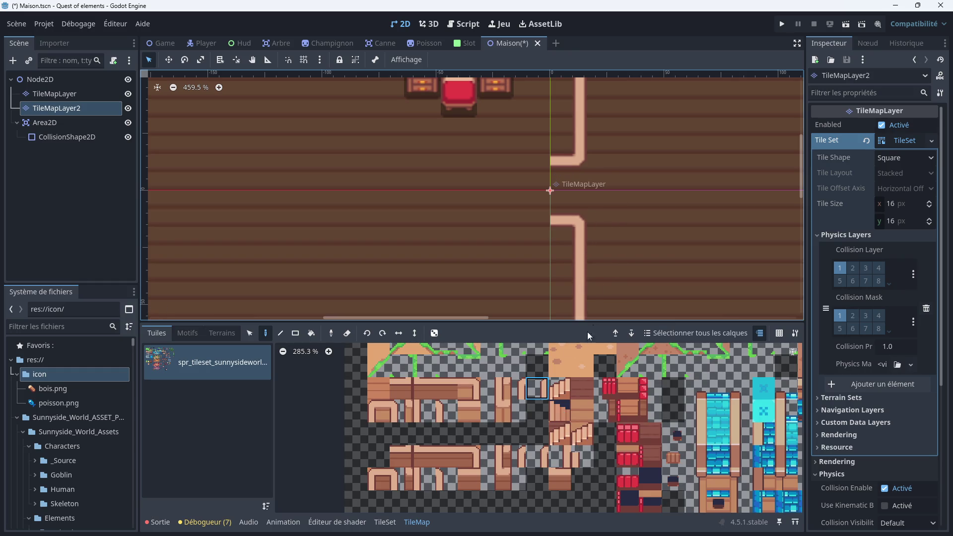
click(482, 392)
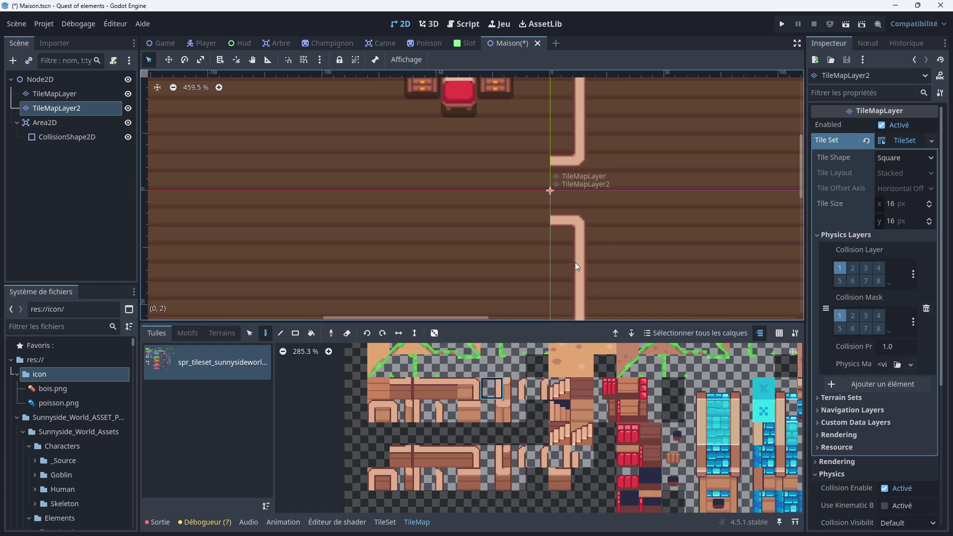
click(581, 198)
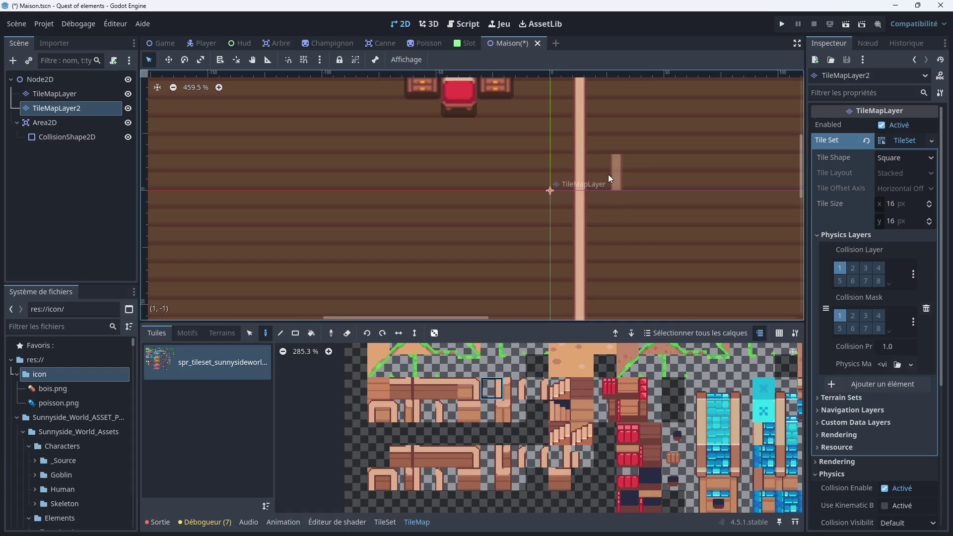
Browse the TileMap atlas and pick the ladder tile
scroll(588, 387, down, 2)
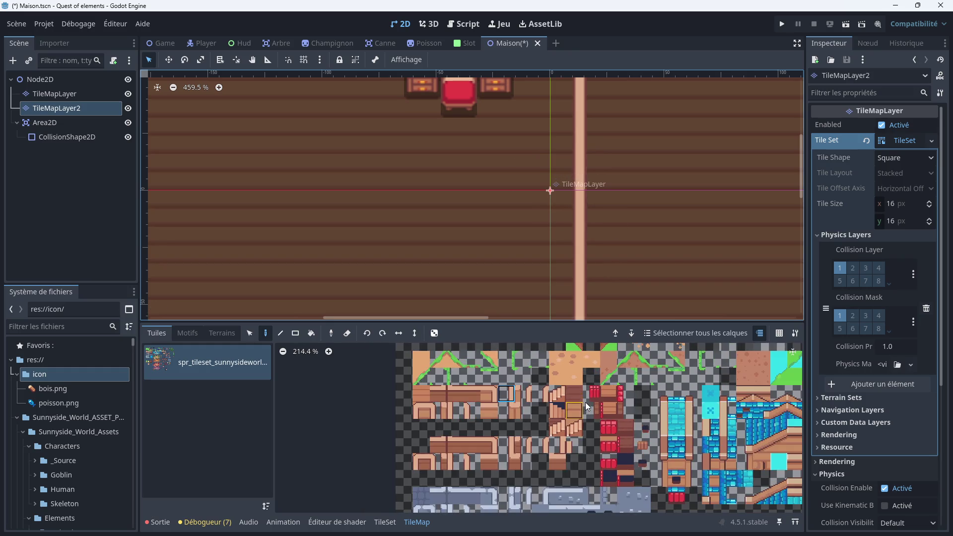
scroll(583, 413, right, 5)
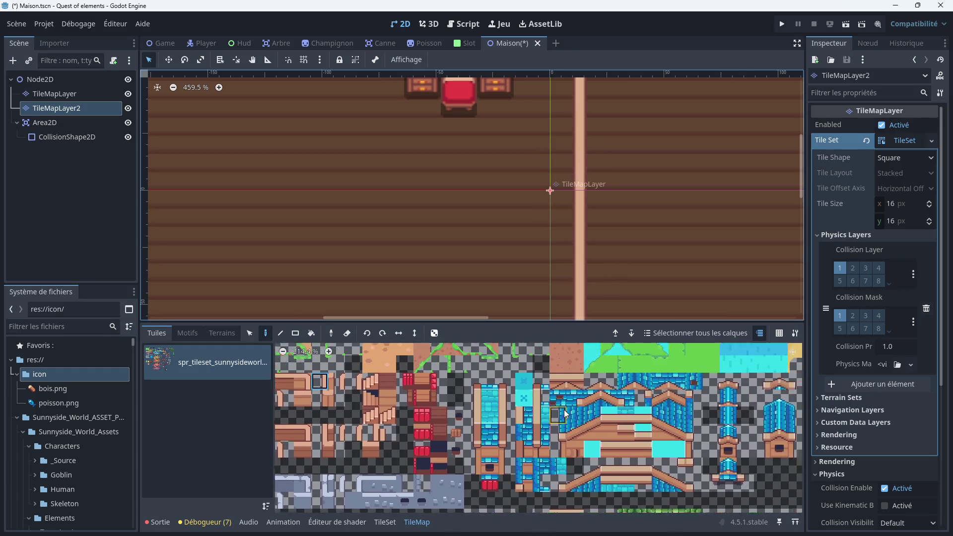
scroll(623, 387, up, 3)
scroll(595, 385, right, 5)
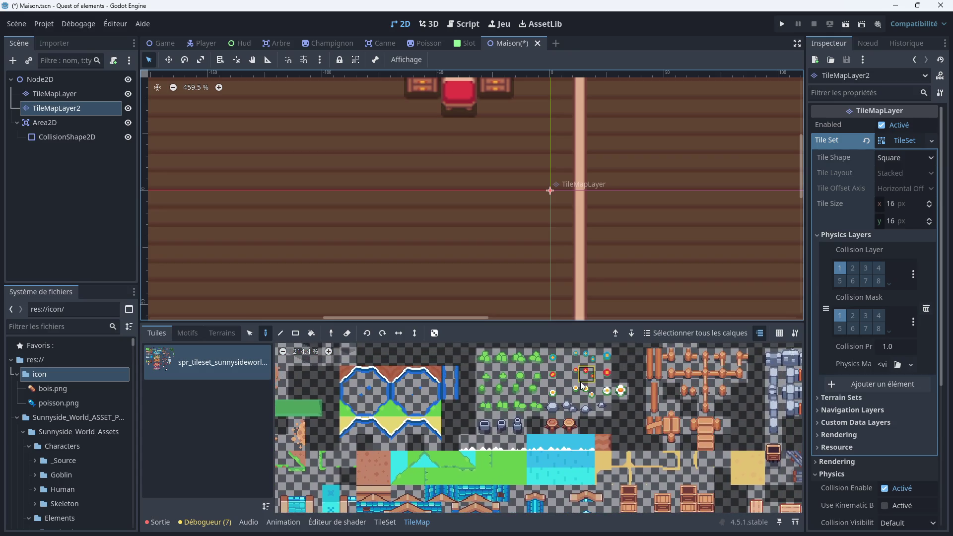
scroll(528, 415, down, 3)
scroll(534, 397, left, 3)
scroll(617, 362, down, 3)
scroll(582, 380, right, 3)
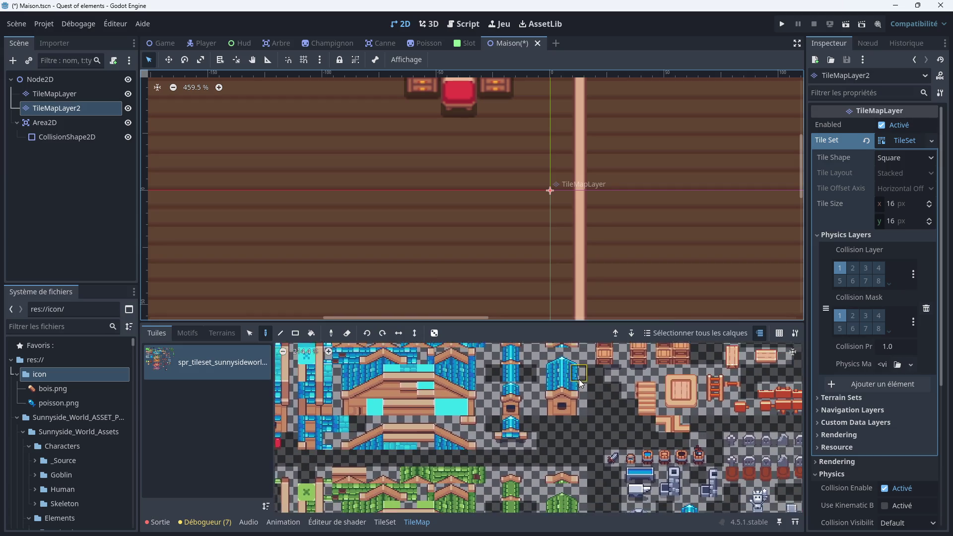
scroll(609, 389, up, 3)
click(613, 380)
scroll(606, 386, up, 2)
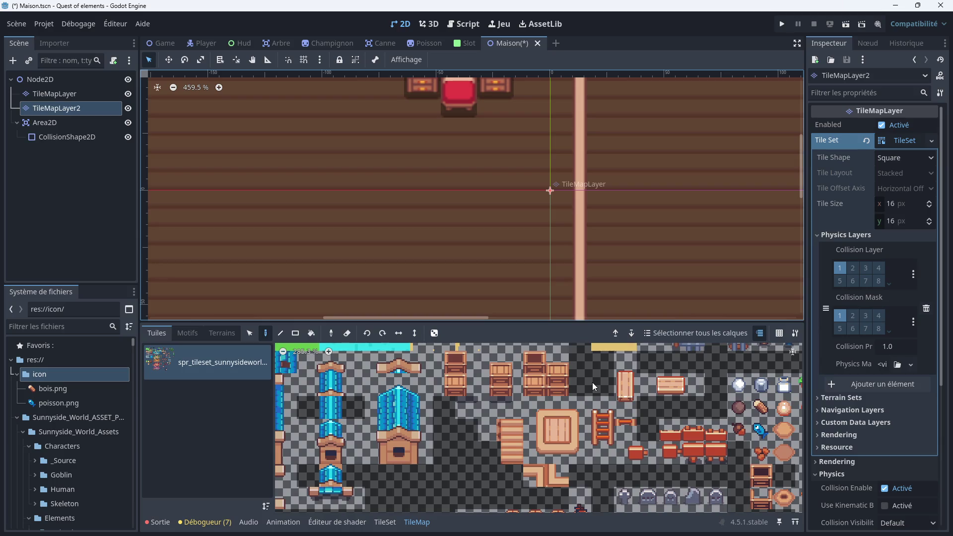
scroll(567, 434, left, 4)
scroll(588, 397, left, 5)
scroll(589, 398, up, 3)
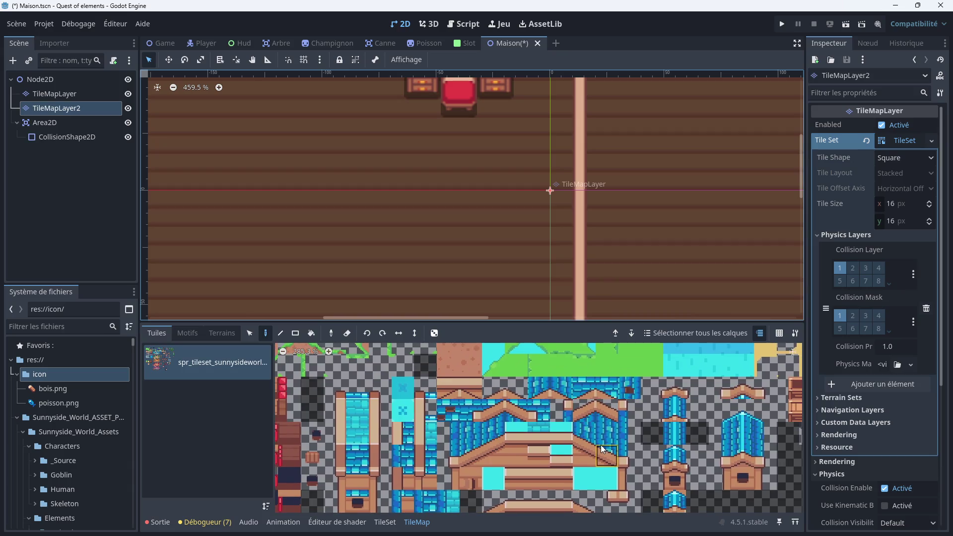
scroll(482, 436, down, 3)
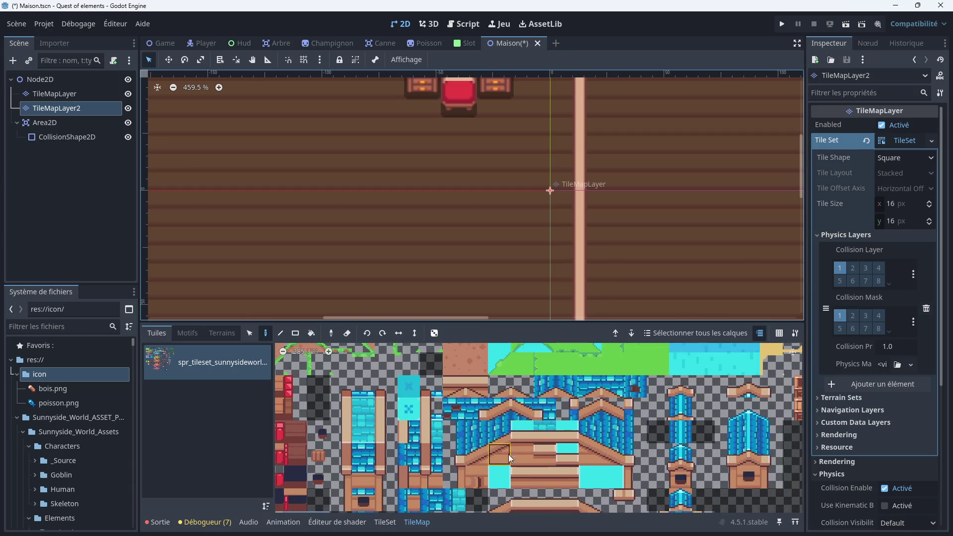
scroll(492, 462, up, 3)
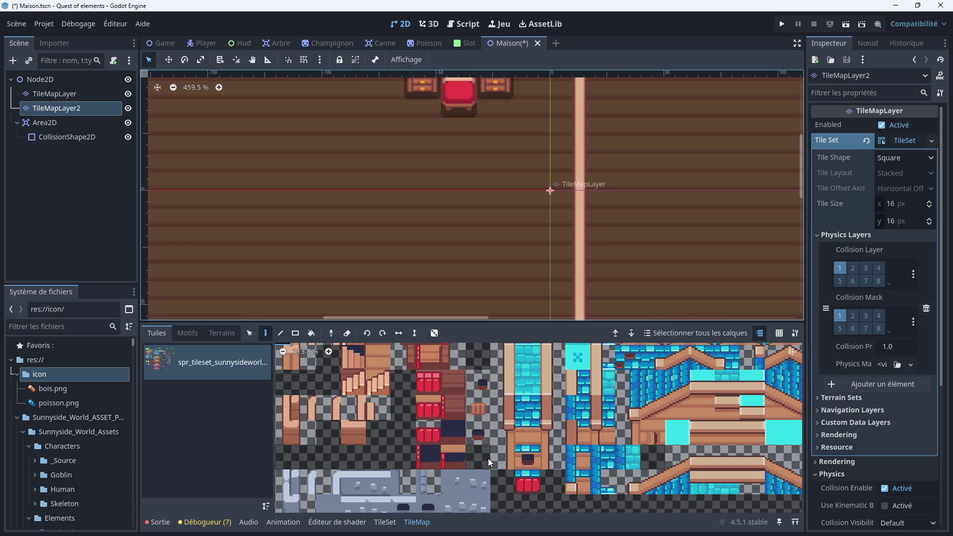
scroll(457, 434, down, 3)
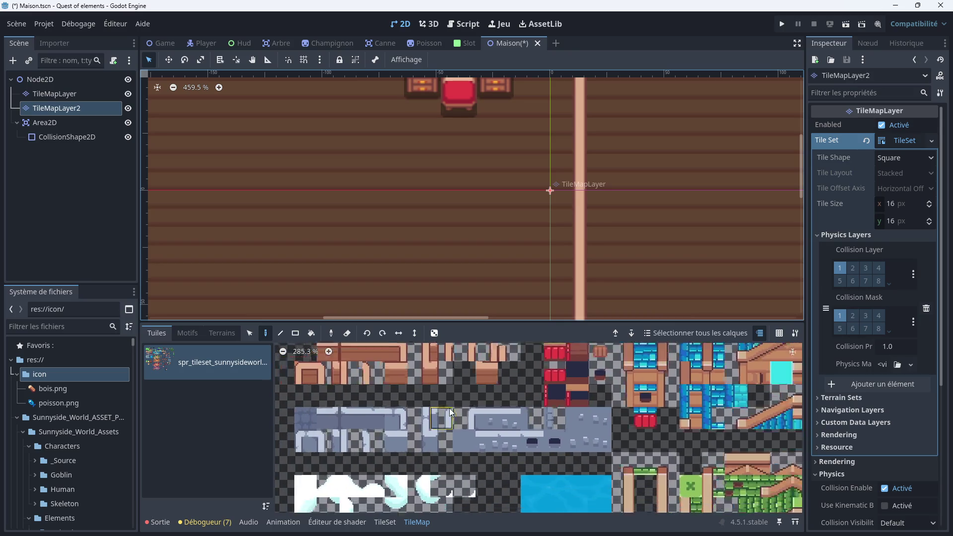
scroll(474, 441, down, 5)
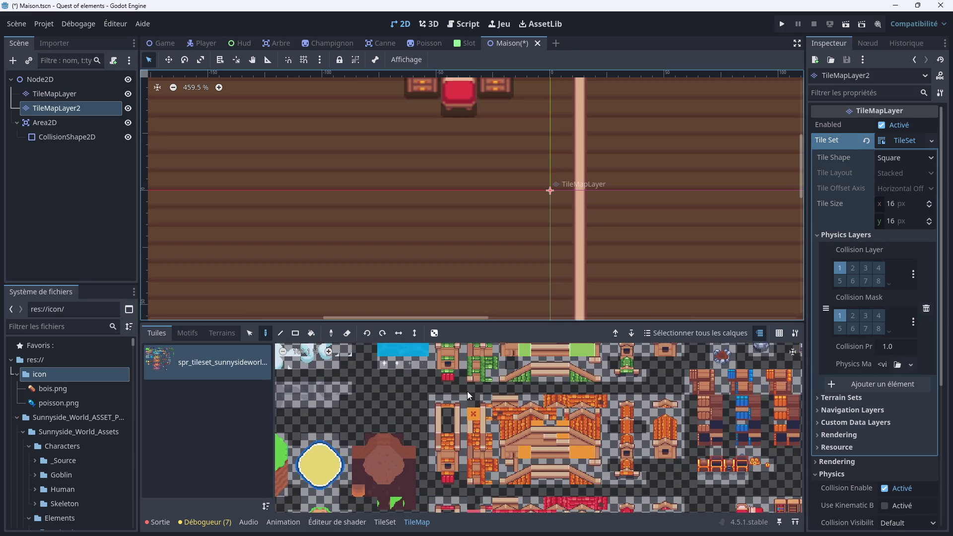
scroll(492, 435, down, 3)
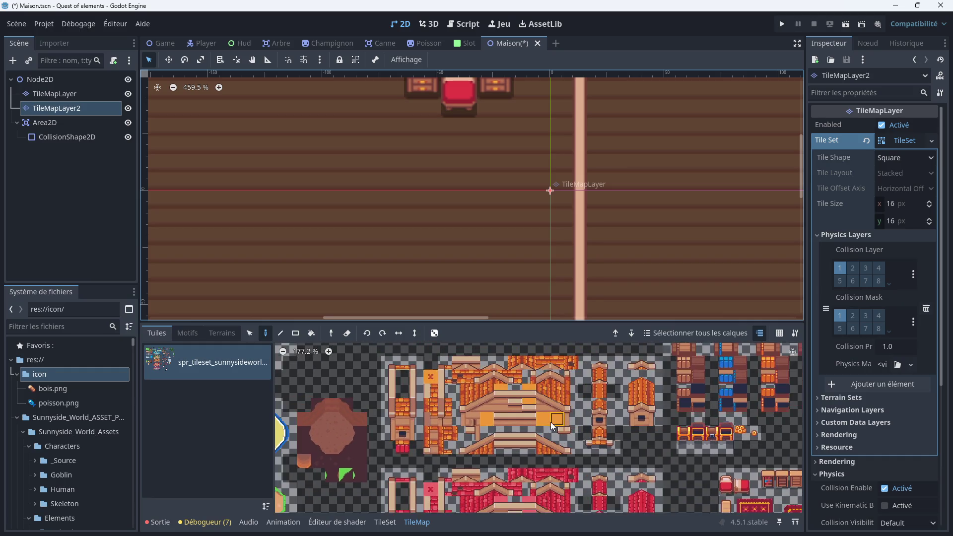
scroll(473, 420, up, 6)
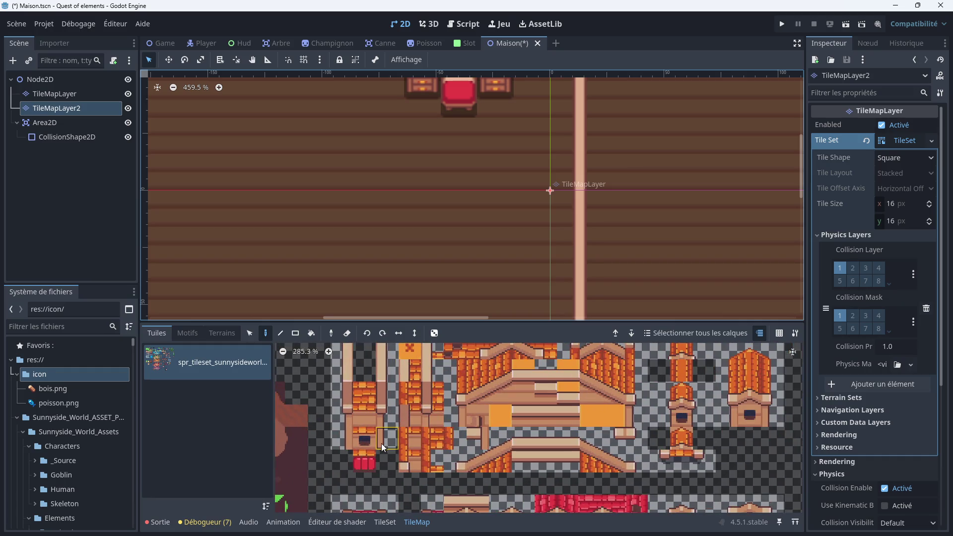
scroll(571, 439, down, 5)
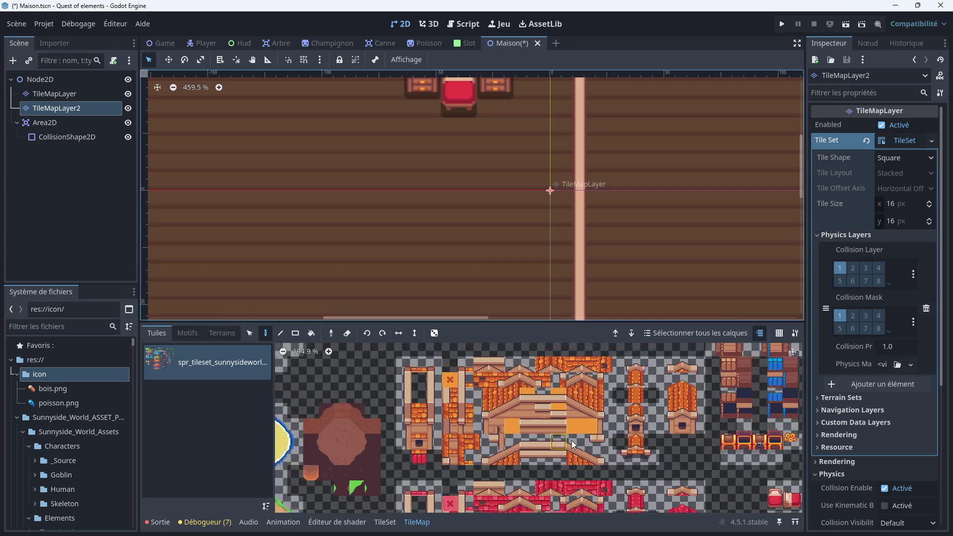
scroll(566, 422, down, 2)
scroll(561, 417, right, 5)
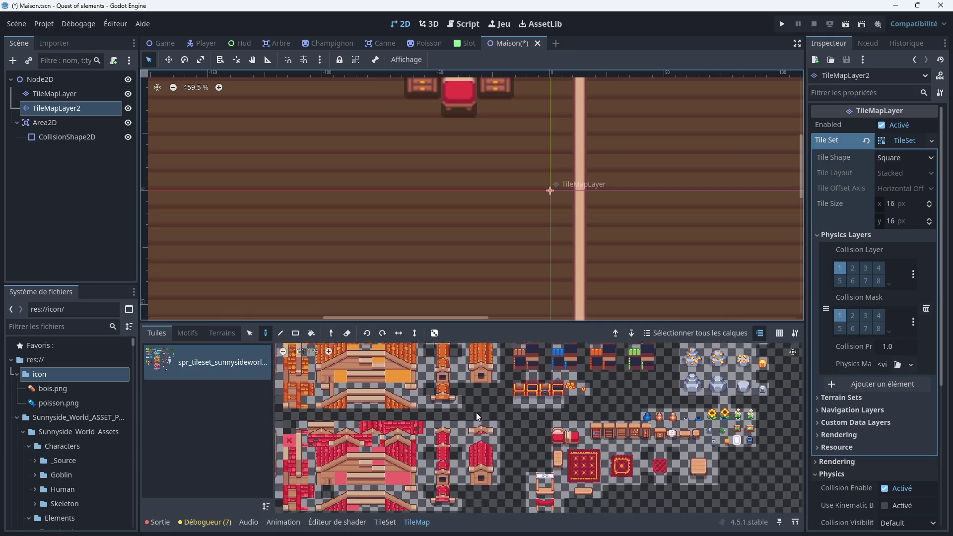
scroll(555, 415, down, 2)
scroll(535, 382, right, 1)
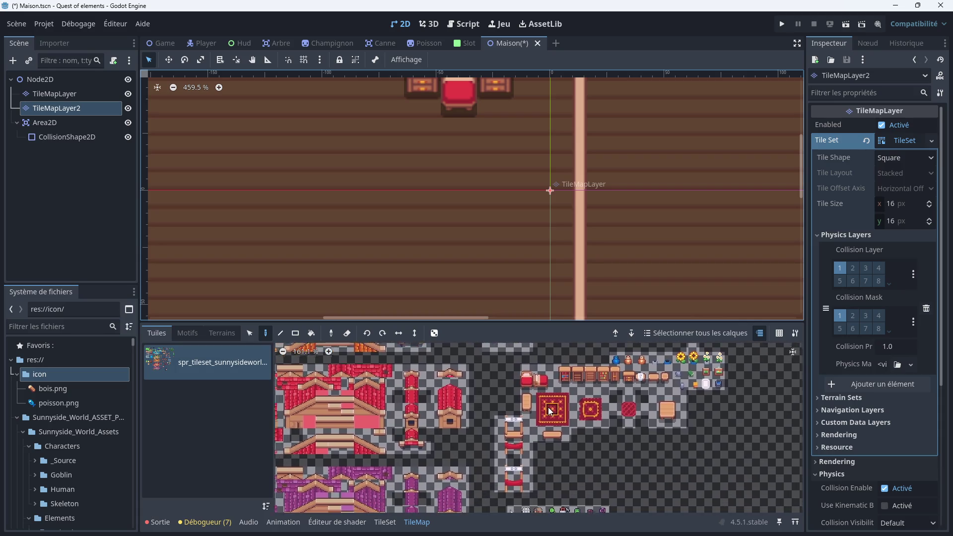
scroll(535, 382, up, 3)
scroll(536, 392, left, 3)
Try out rug tile picks in the atlas, narrowing the selection to the rug's centre tile
click(538, 406)
scroll(454, 266, down, 6)
drag(475, 250, 495, 228)
click(656, 493)
scroll(536, 268, up, 3)
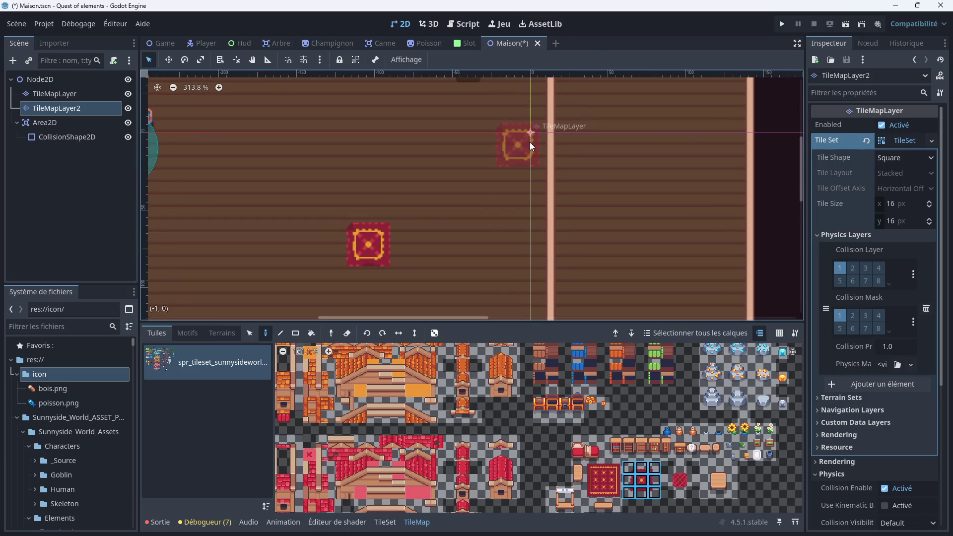
drag(594, 470, 615, 499)
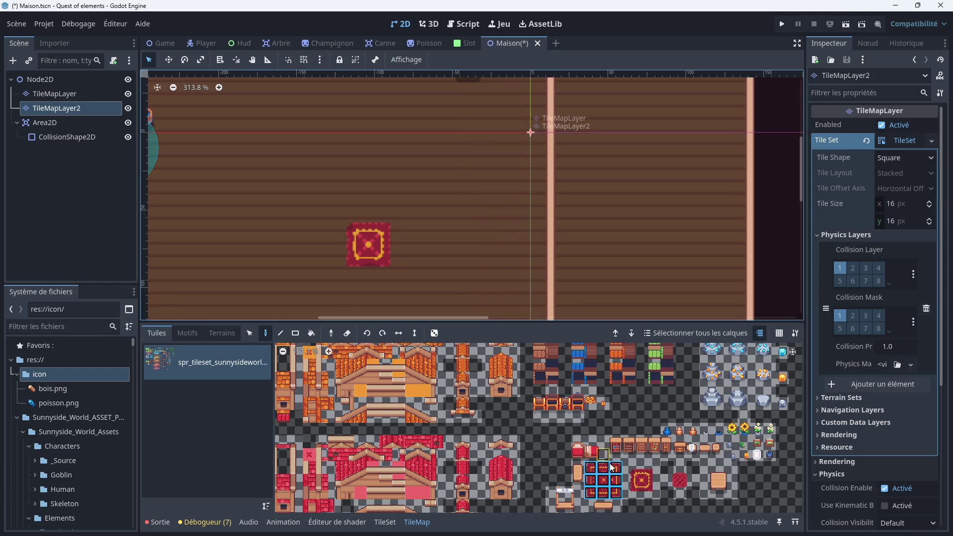
click(608, 483)
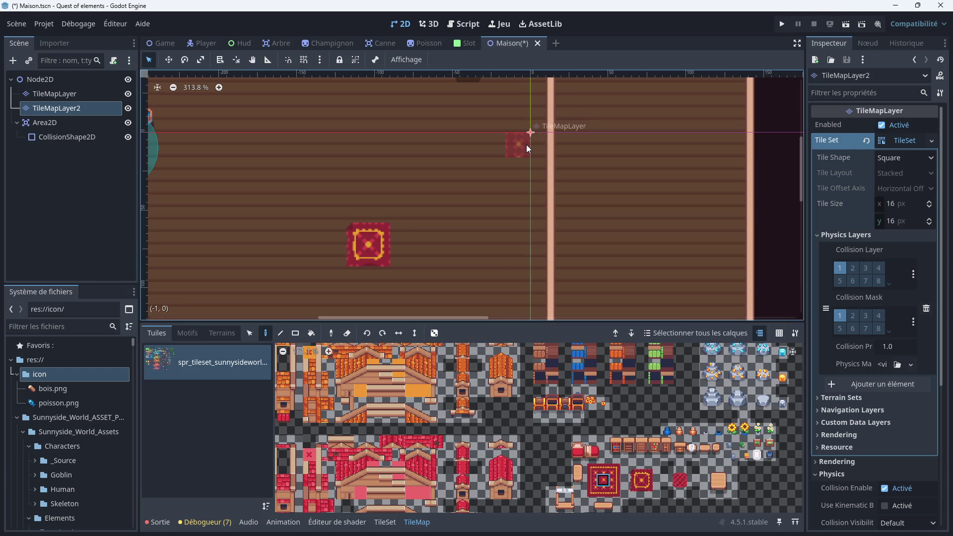
scroll(527, 148, up, 4)
drag(526, 144, 502, 223)
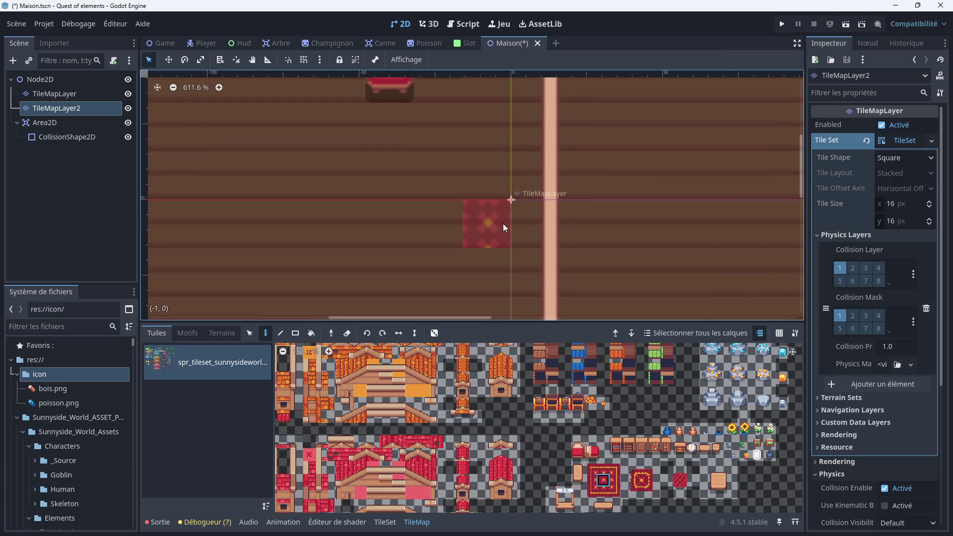
Stamp the round red rug block onto the floor beside the wall
click(633, 472)
drag(633, 472, 654, 493)
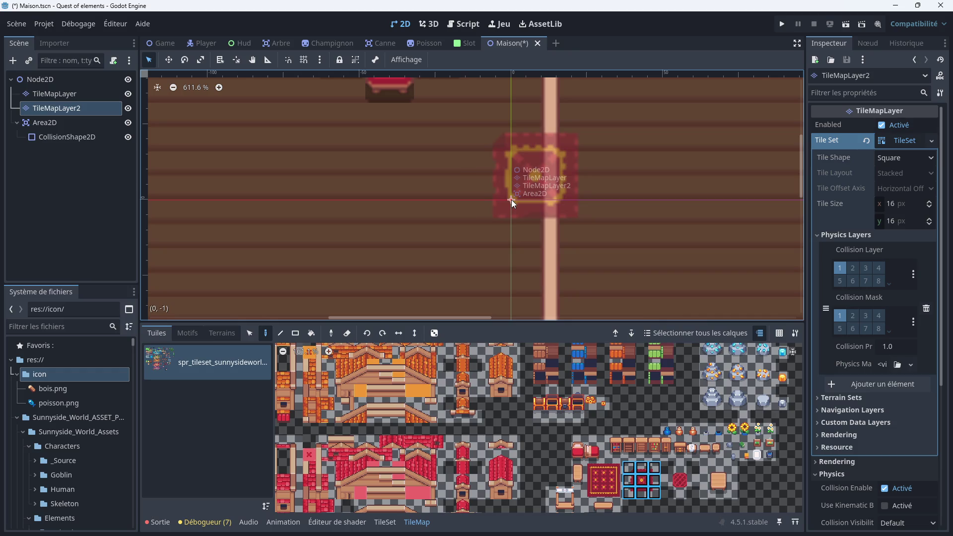
click(511, 200)
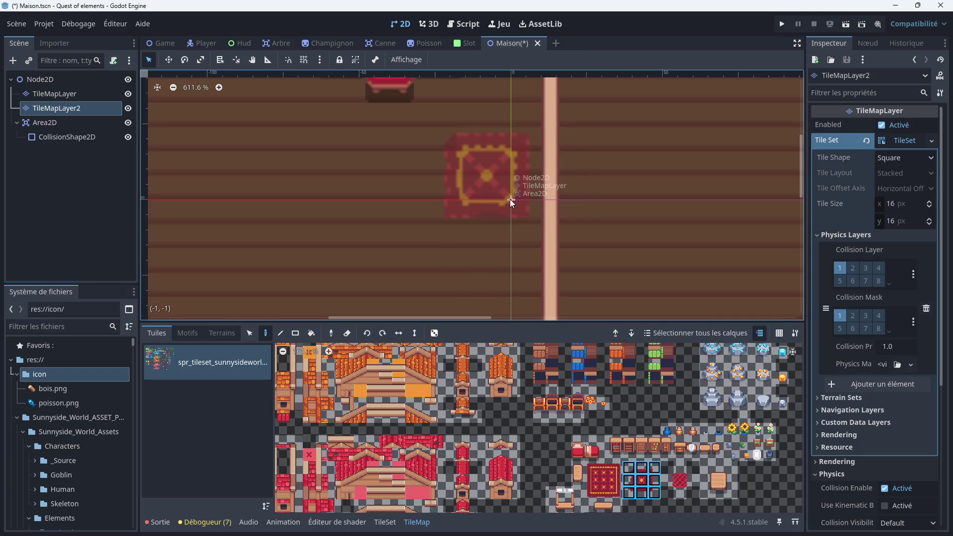
Paint extra red rug tiles: two stacked, a top edge above, and a rounded lower edge
click(679, 479)
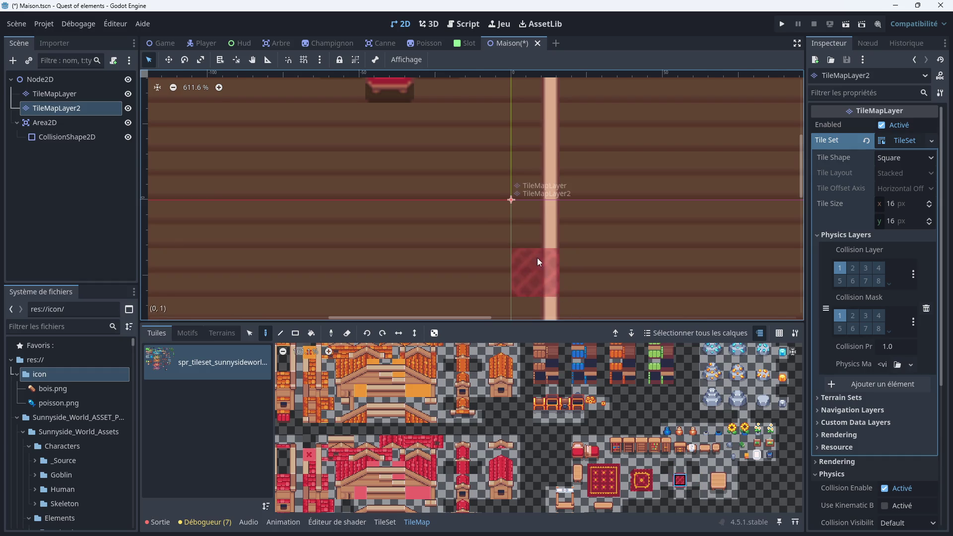
scroll(538, 261, up, 1)
drag(493, 204, 487, 174)
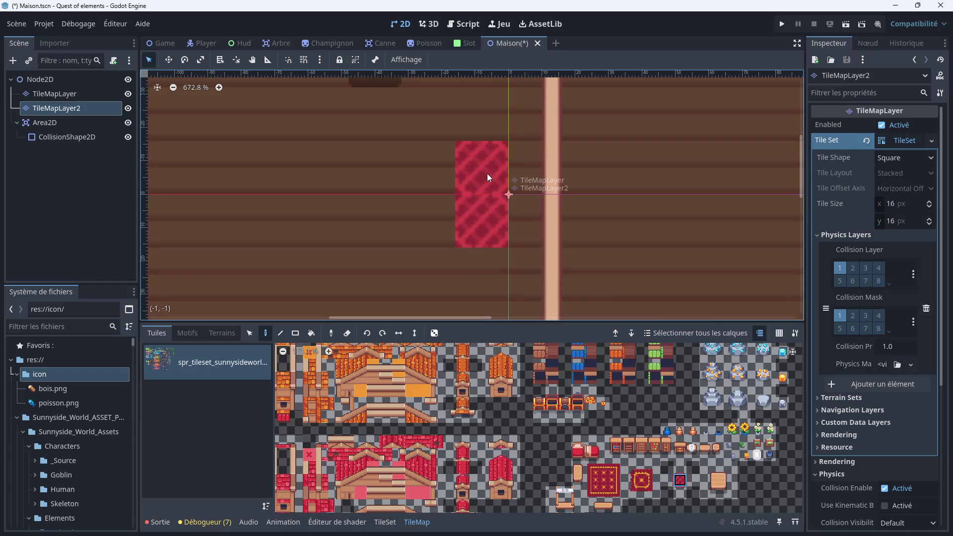
click(681, 468)
click(483, 133)
click(680, 493)
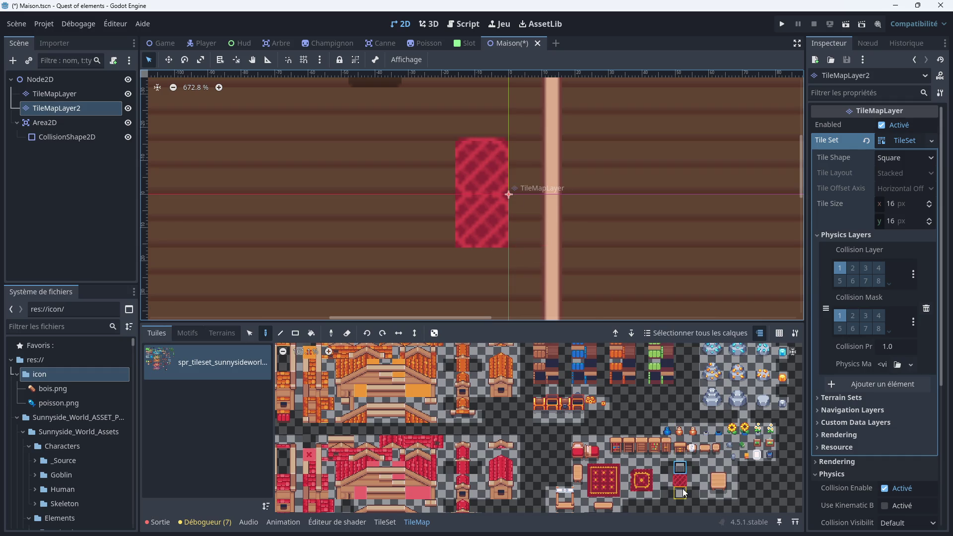
click(667, 479)
click(490, 224)
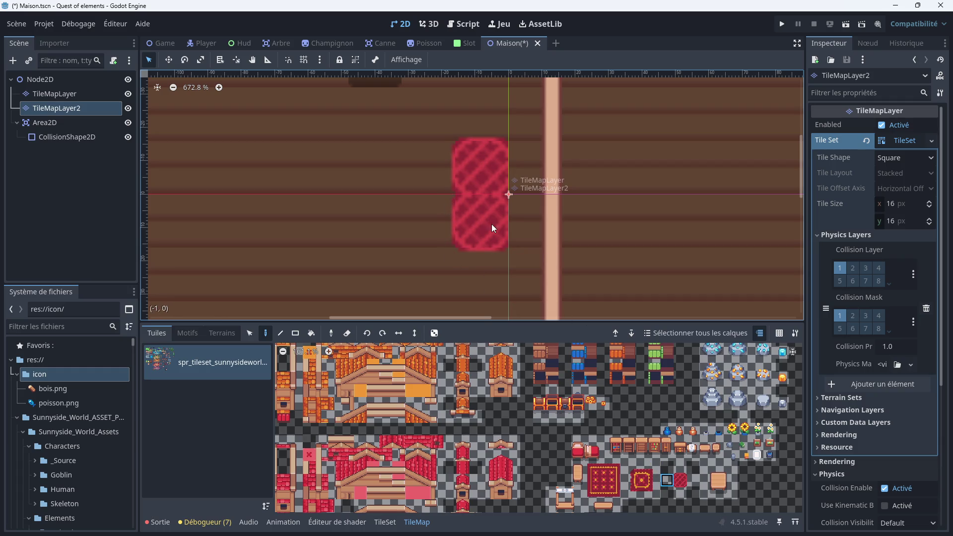
Cover the pale strip beside the rug with the neighbouring wooden floor tile
click(692, 481)
click(513, 242)
click(513, 180)
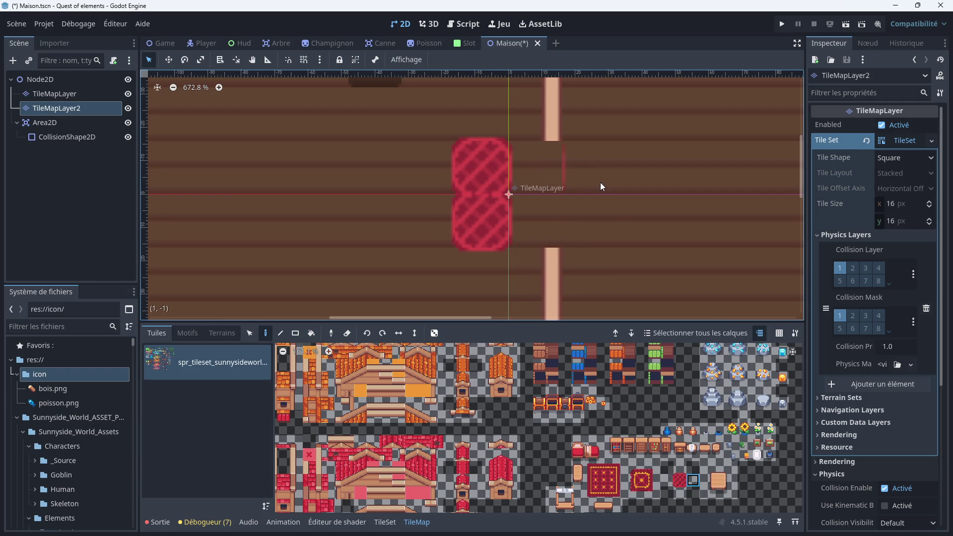
scroll(564, 220, down, 3)
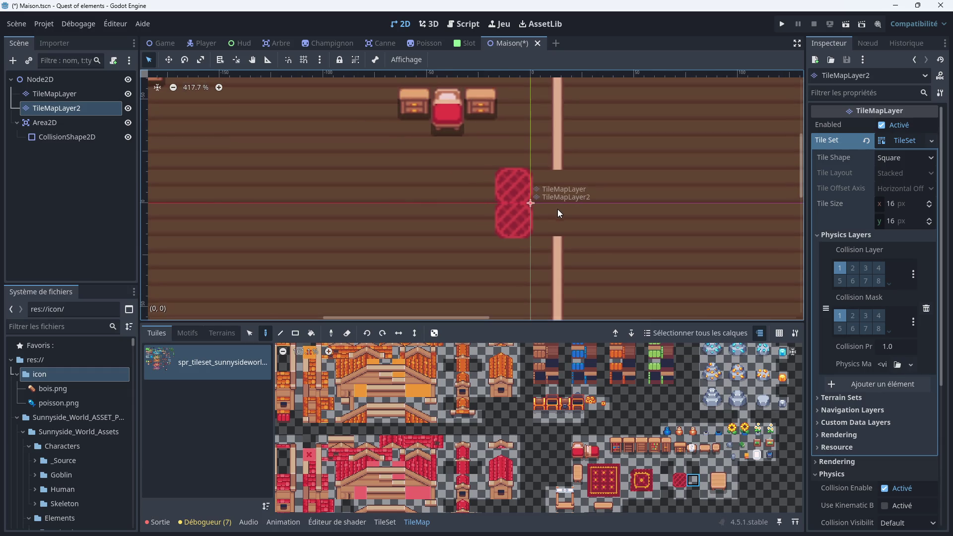
scroll(573, 199, up, 2)
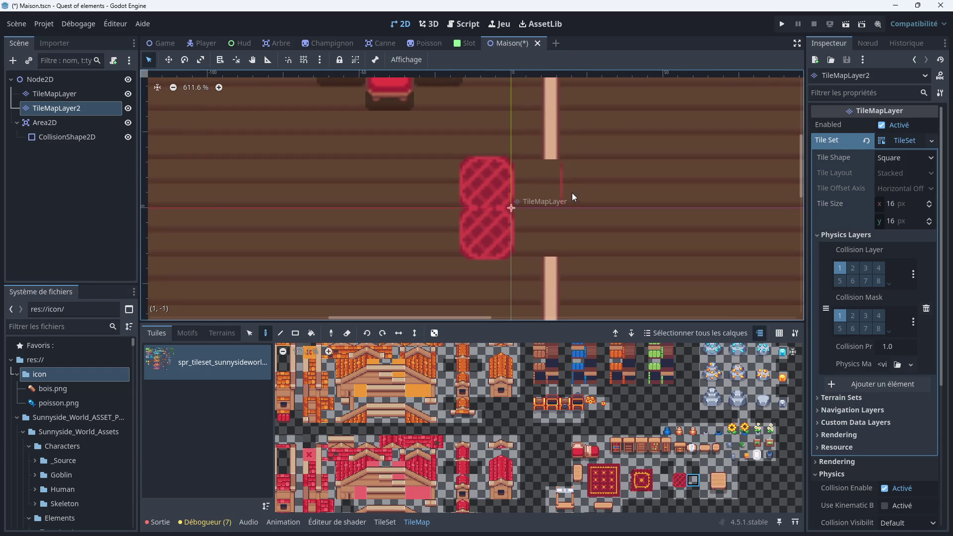
Select the floor TileMapLayer and bring the whole room floor into view
click(70, 95)
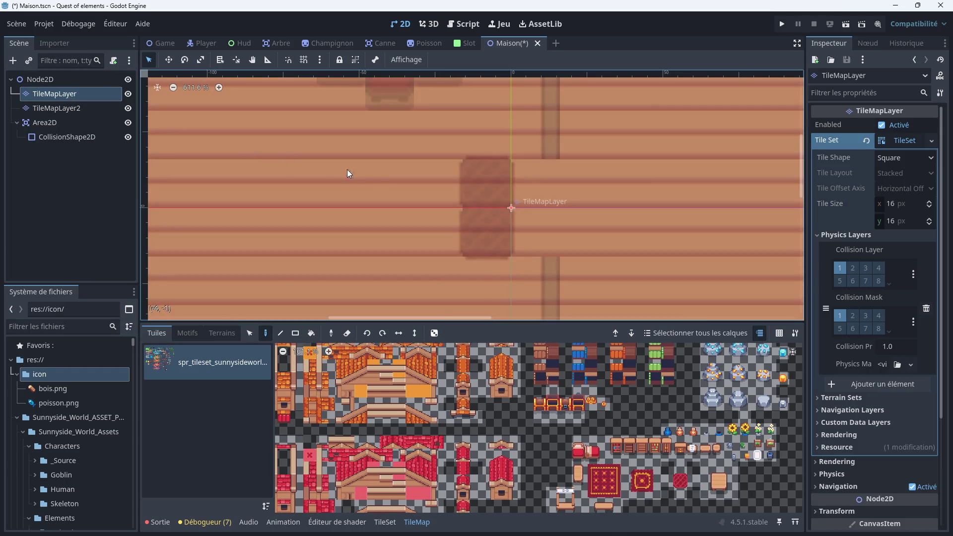
scroll(385, 188, down, 2)
scroll(371, 352, down, 1)
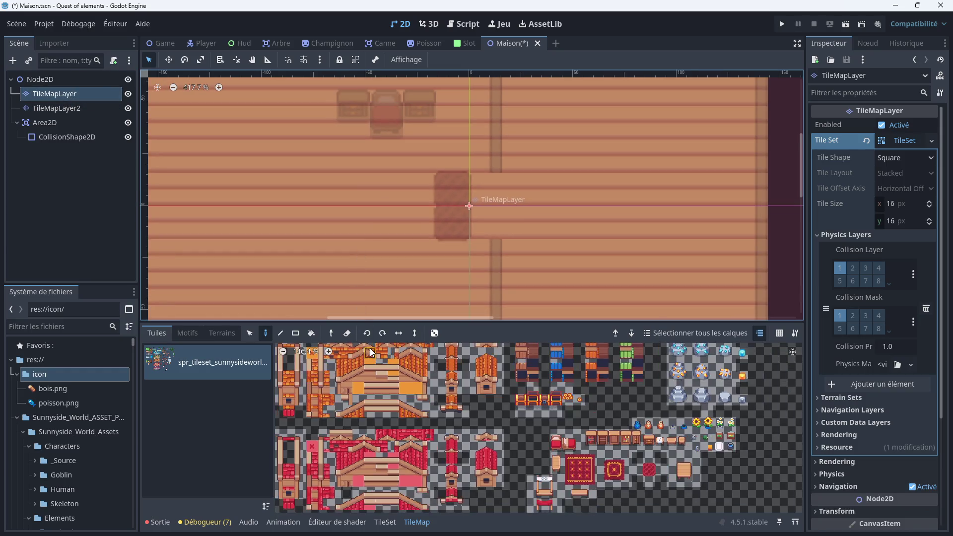
scroll(370, 347, down, 9)
drag(352, 285, 504, 150)
scroll(504, 150, down, 1)
scroll(461, 204, down, 2)
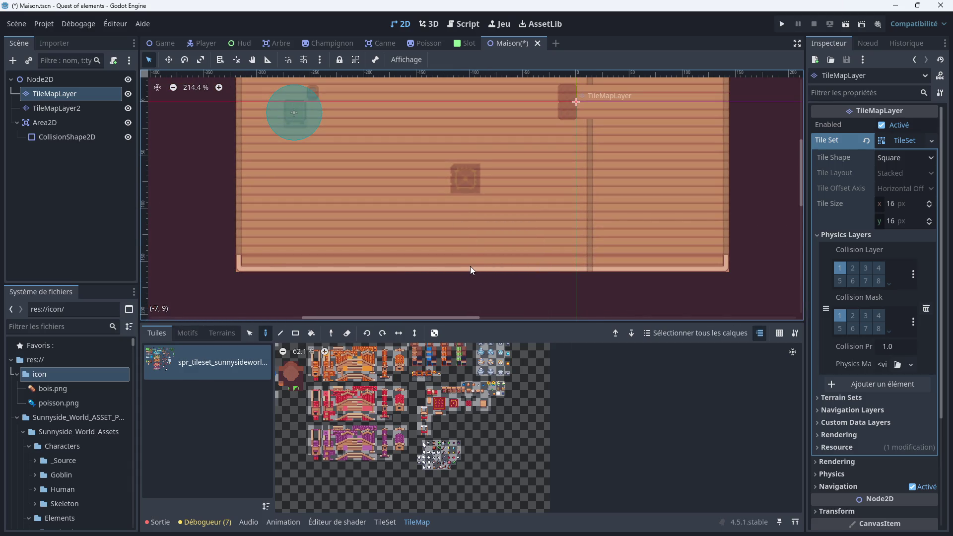
Switch to the selection tool and pick the plain wooden tile in the atlas
click(249, 333)
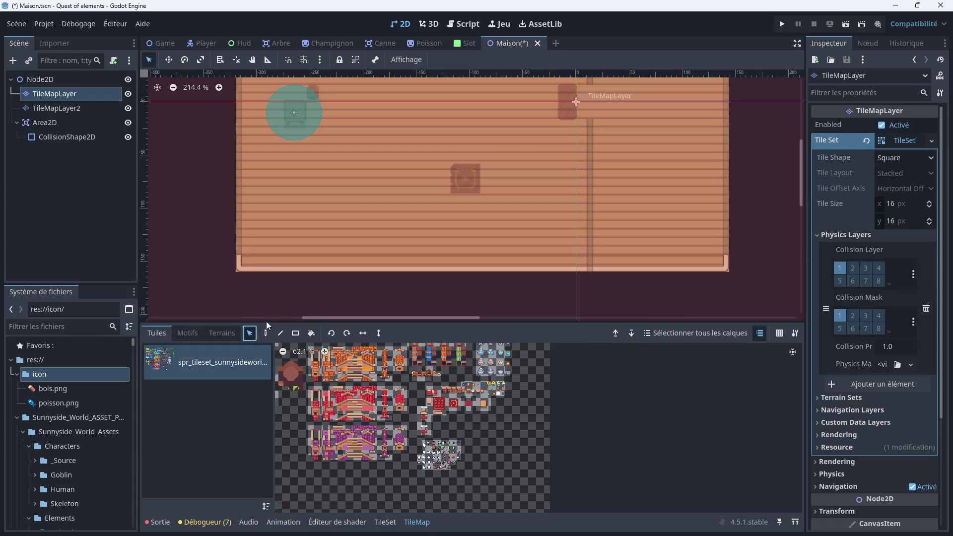
scroll(470, 422, up, 5)
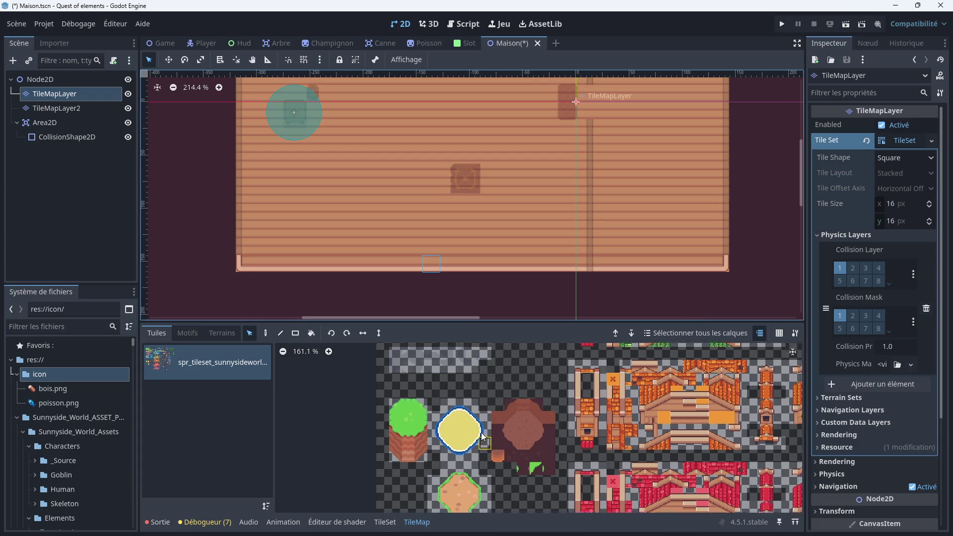
scroll(447, 421, right, 5)
scroll(447, 419, left, 5)
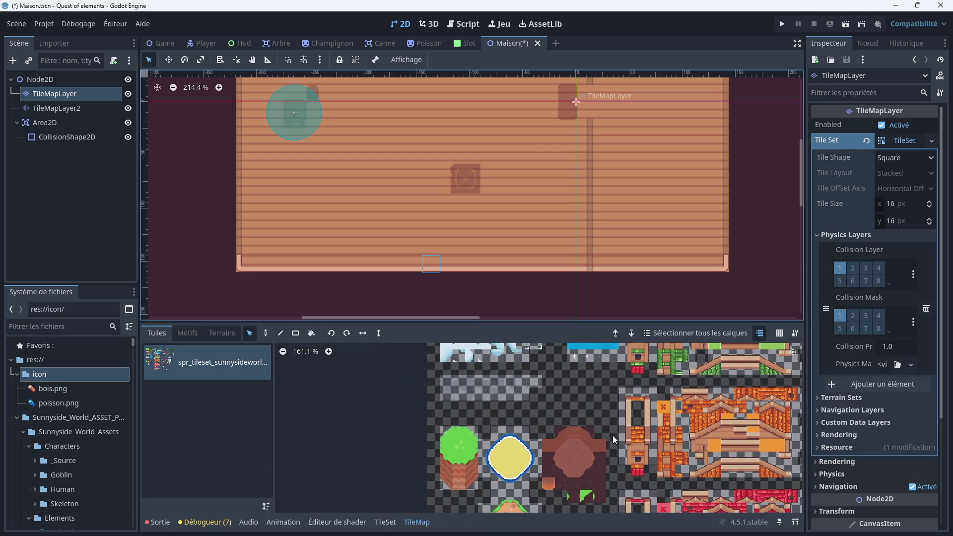
scroll(486, 417, up, 10)
scroll(498, 412, up, 8)
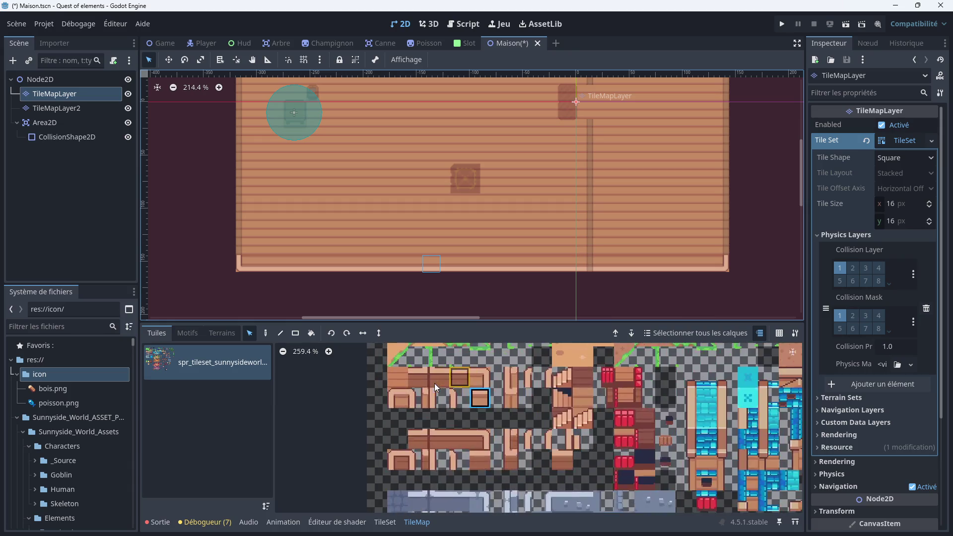
scroll(497, 395, up, 1)
click(507, 392)
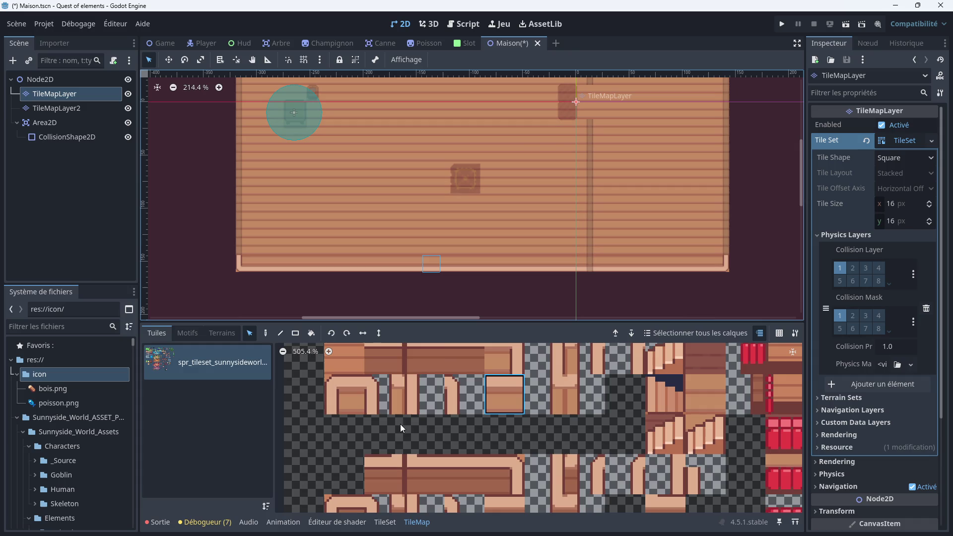
In the TileSet editor, draw a four-point collision polygon on the wooden tile
click(389, 522)
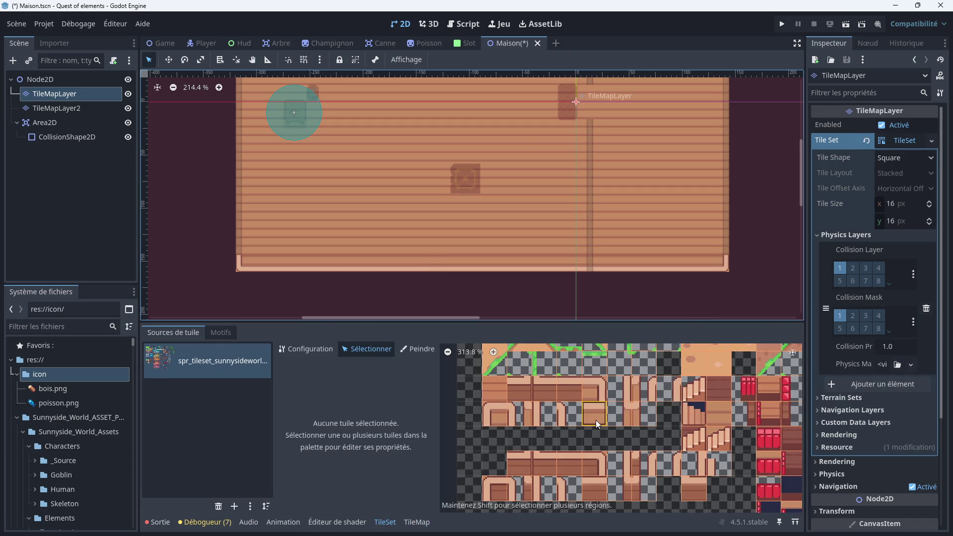
click(596, 419)
scroll(394, 449, down, 3)
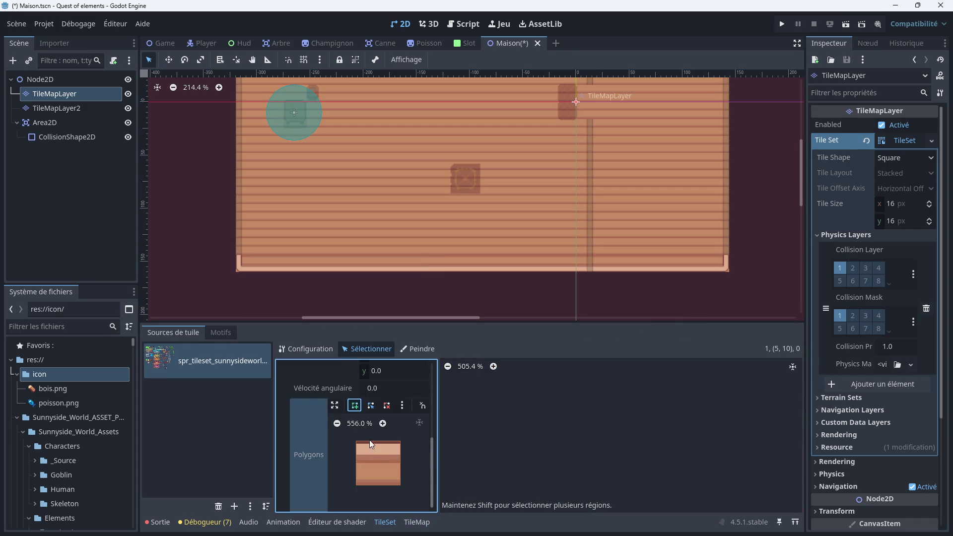
click(356, 461)
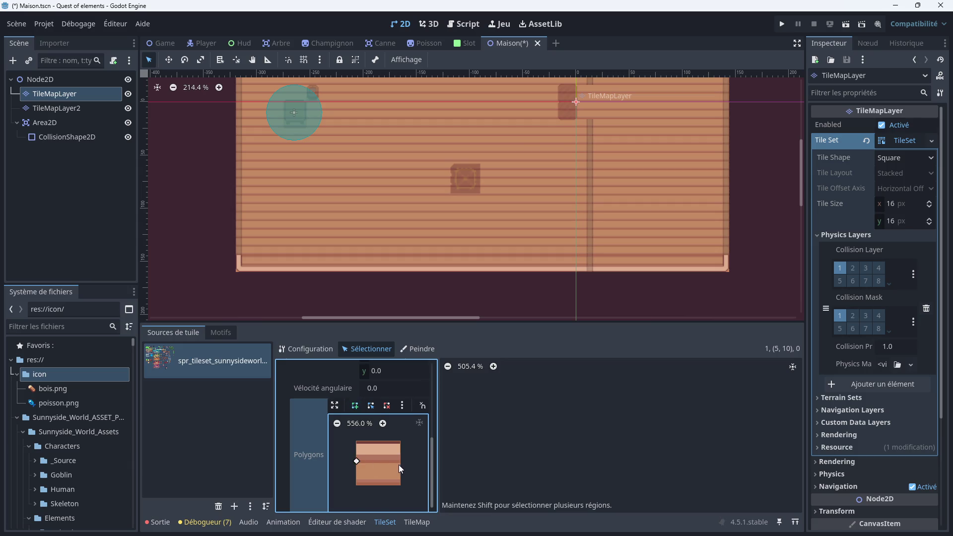
click(401, 462)
click(400, 441)
click(356, 441)
Delete the misshapen polygon and redraw a collision polygon across the tile's upper part
click(386, 406)
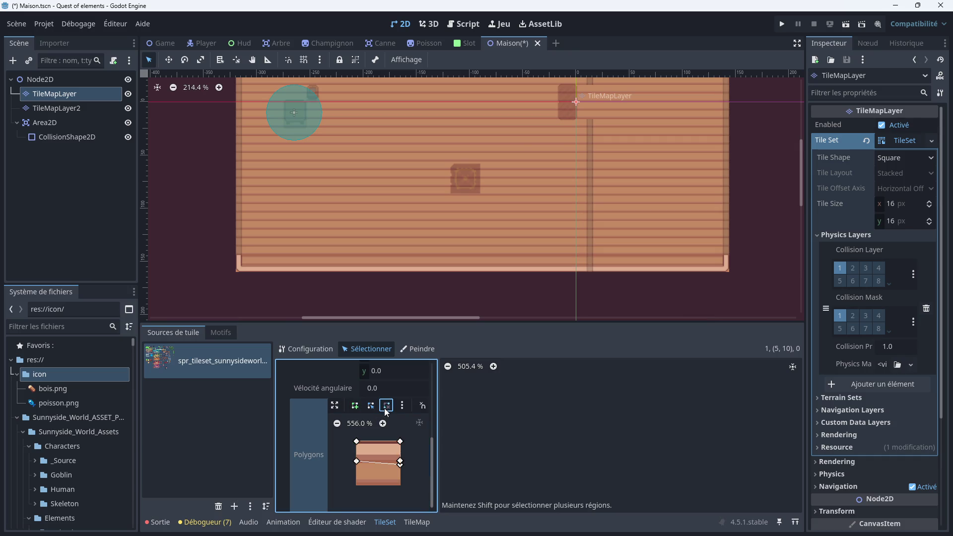
click(399, 467)
click(354, 405)
click(357, 441)
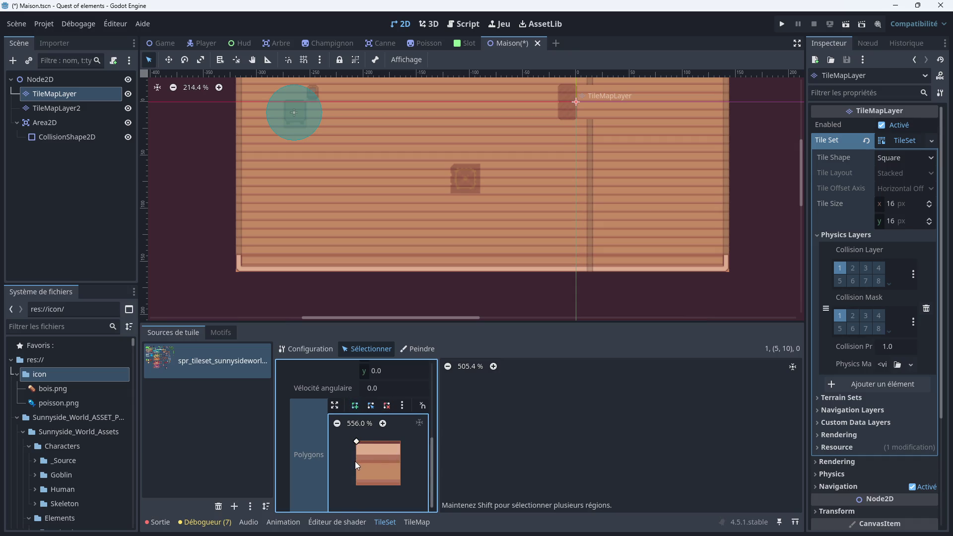
click(400, 441)
click(357, 441)
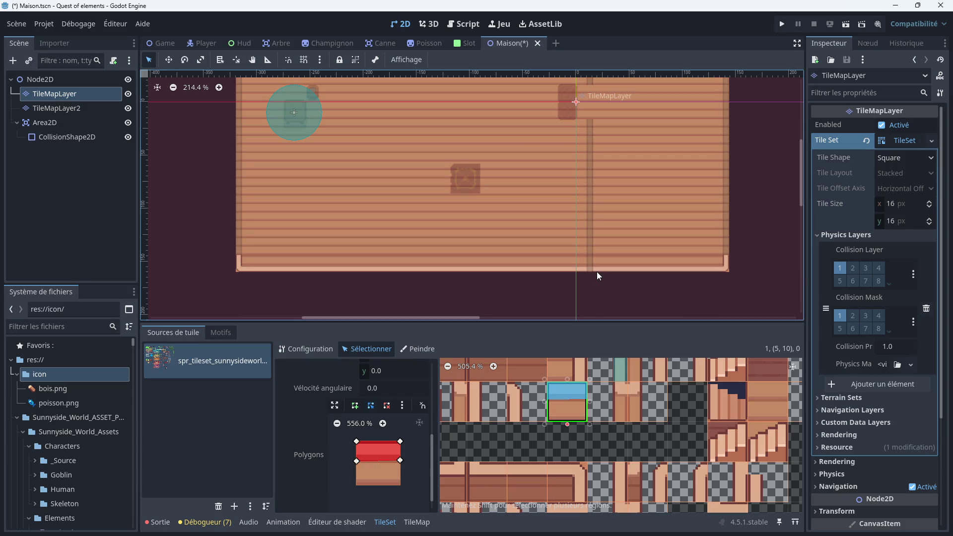
Select the Area2D node, then go back to painting on TileMapLayer2
scroll(596, 272, up, 1)
scroll(608, 392, down, 3)
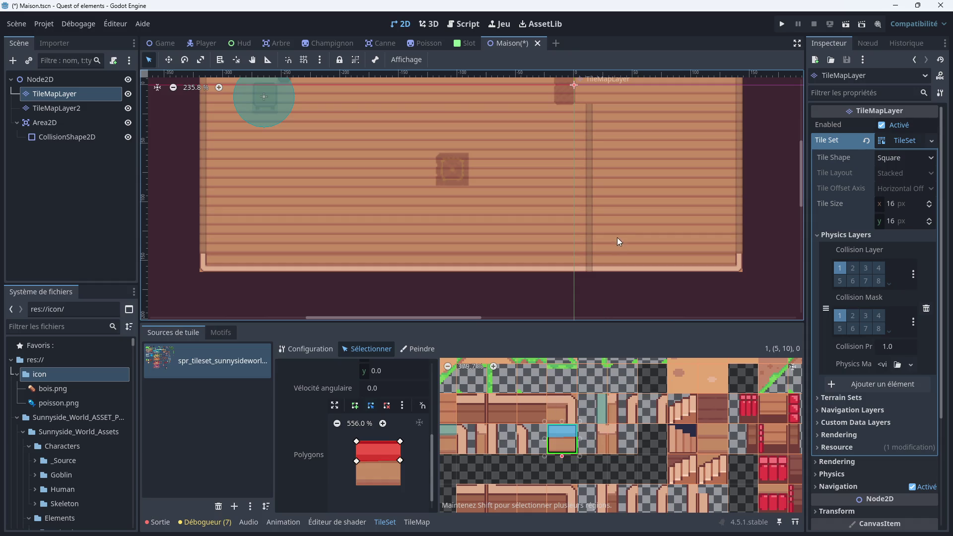
scroll(617, 244, up, 3)
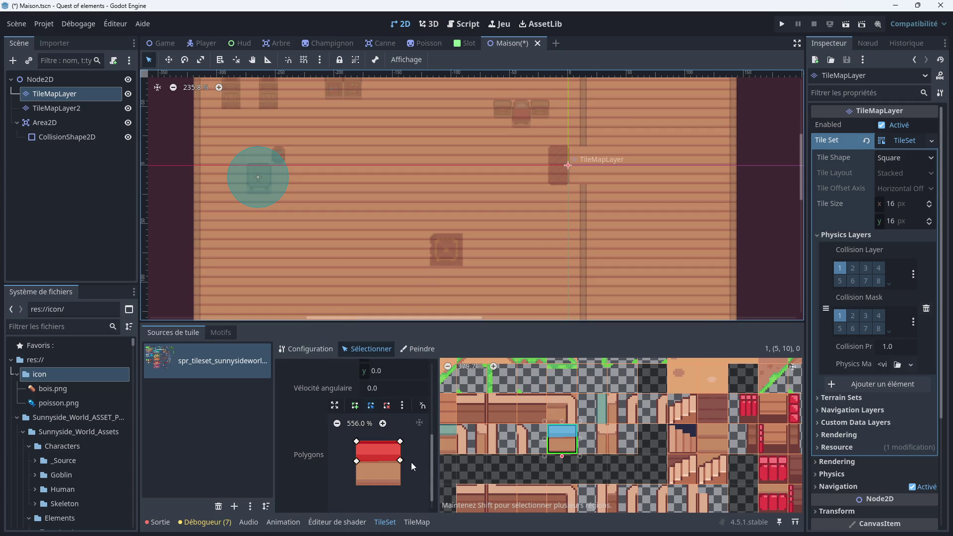
click(77, 116)
click(77, 110)
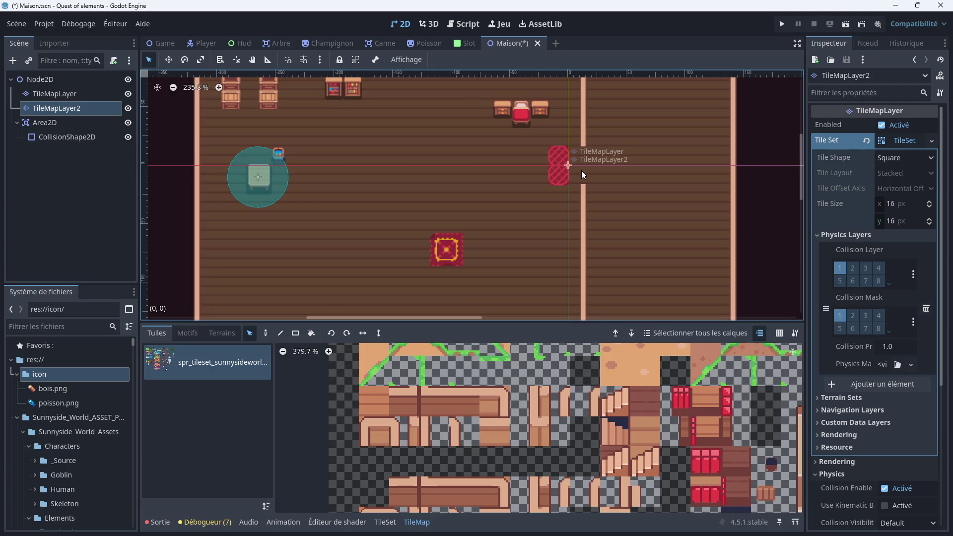
Paint the matching wooden post tile into the empty cell beside the rug, then stop layer editing
scroll(582, 171, up, 3)
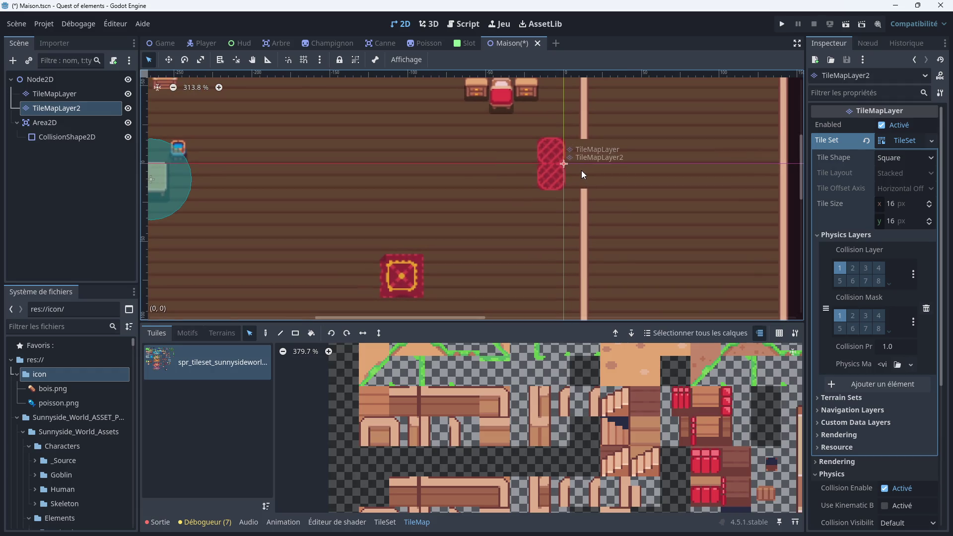
scroll(612, 192, up, 2)
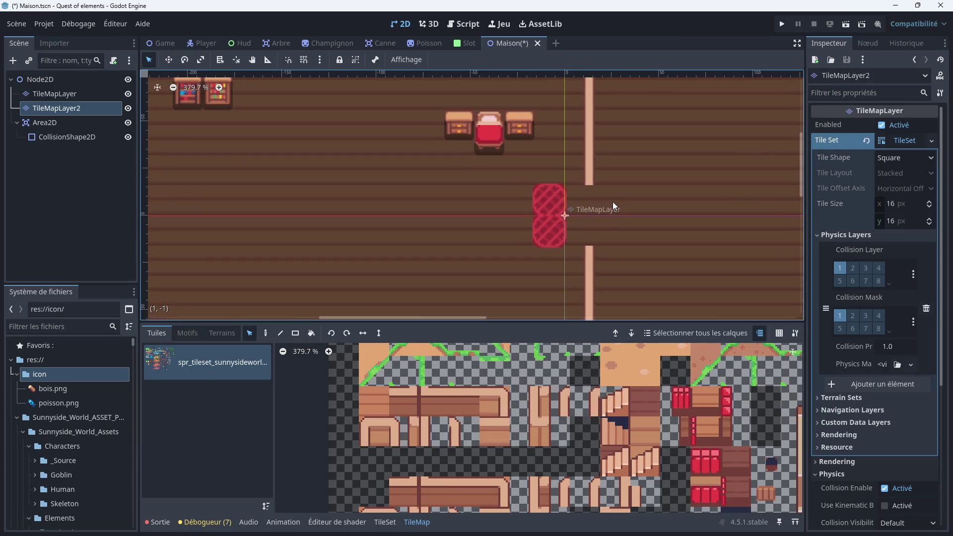
scroll(625, 207, up, 2)
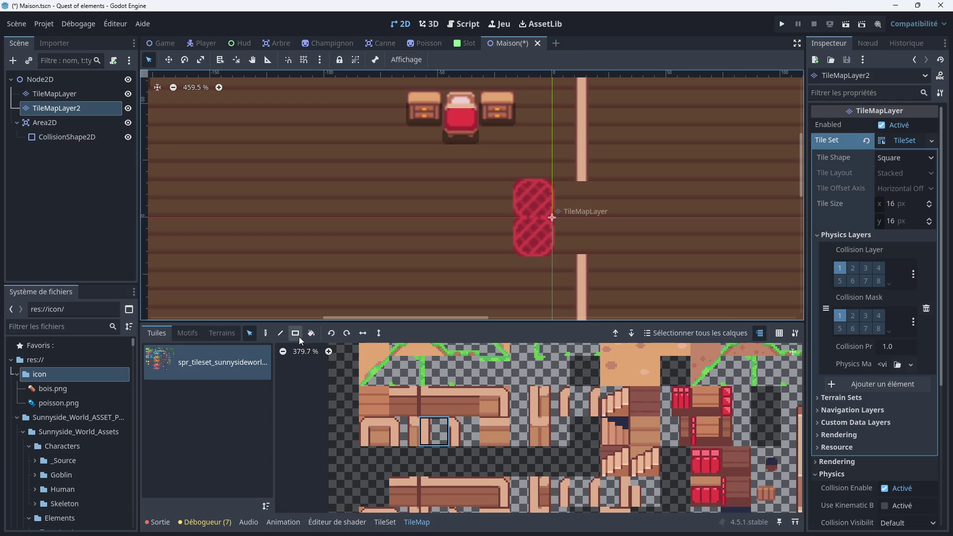
click(266, 333)
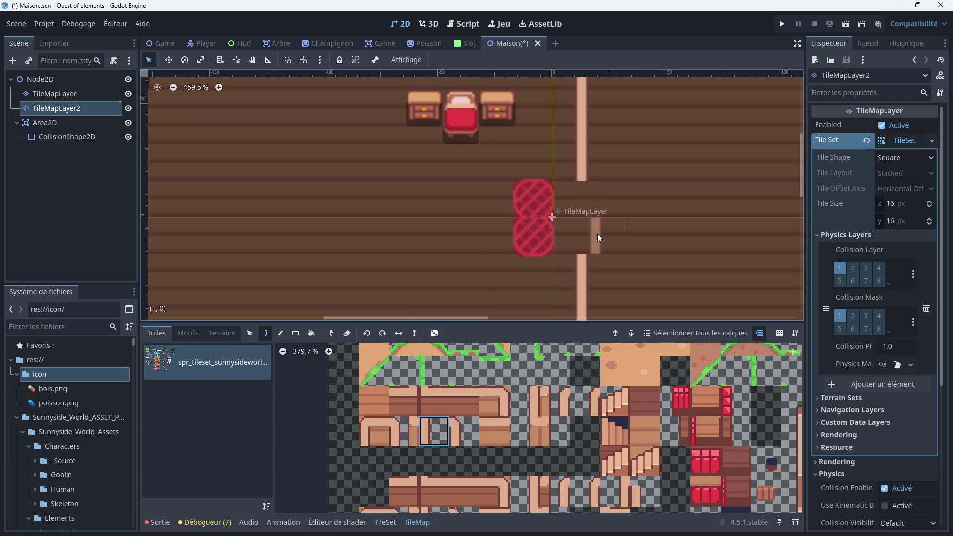
click(523, 395)
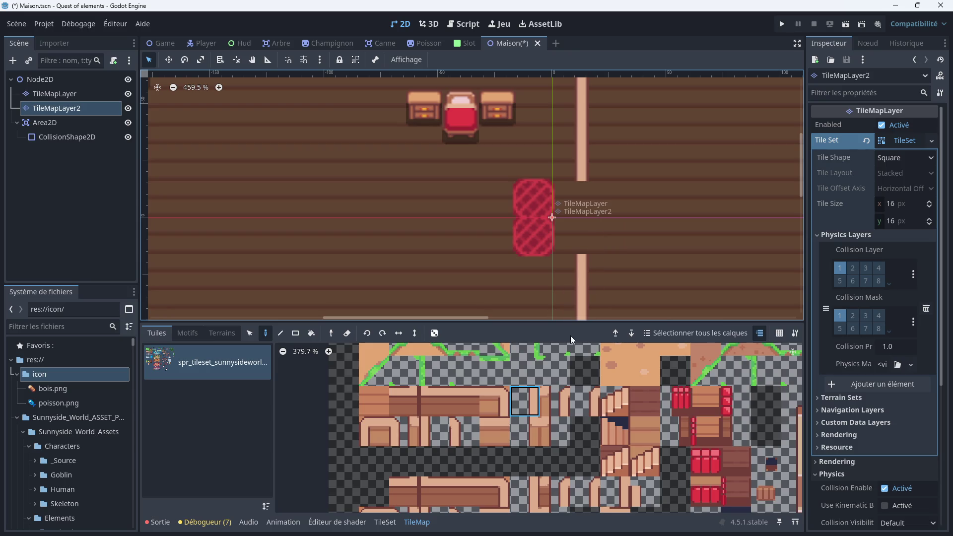
click(435, 427)
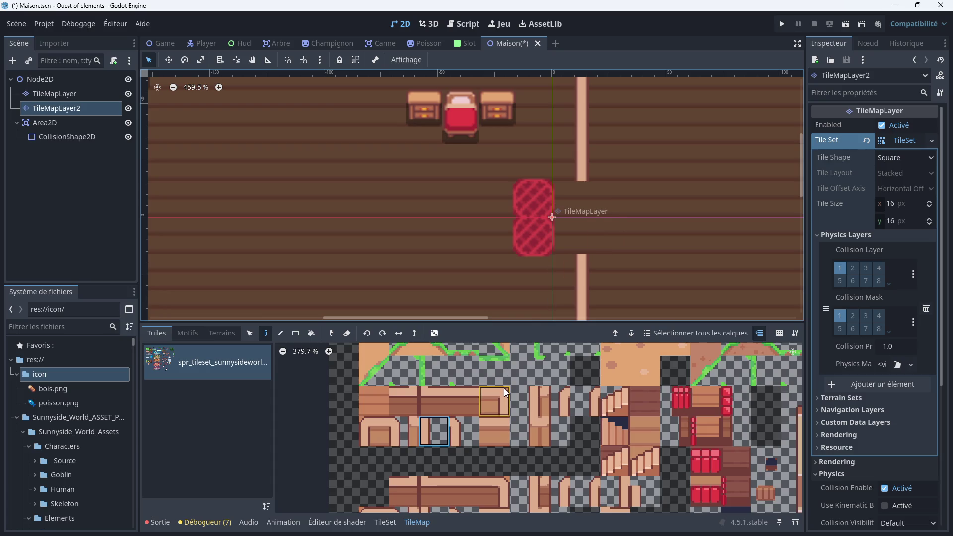
ctrl+click(570, 316)
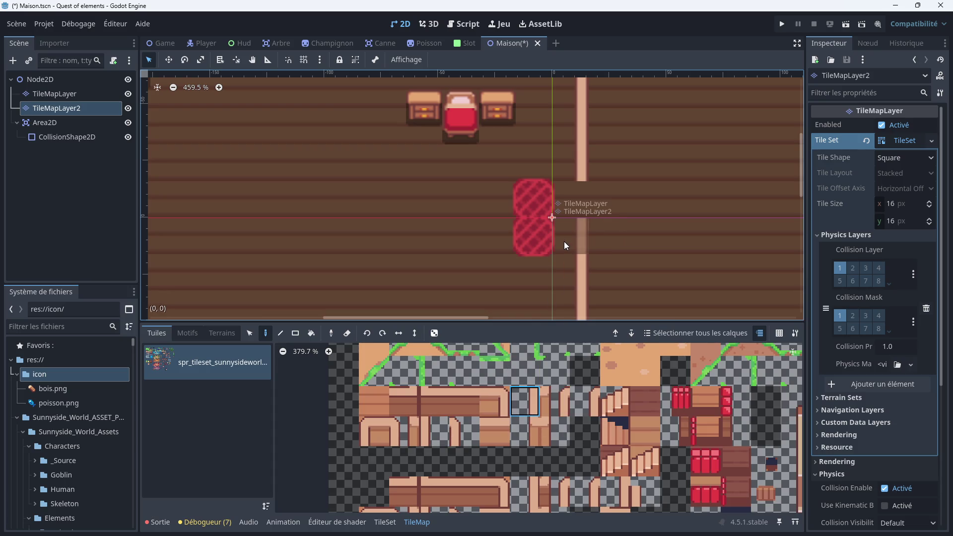
click(565, 201)
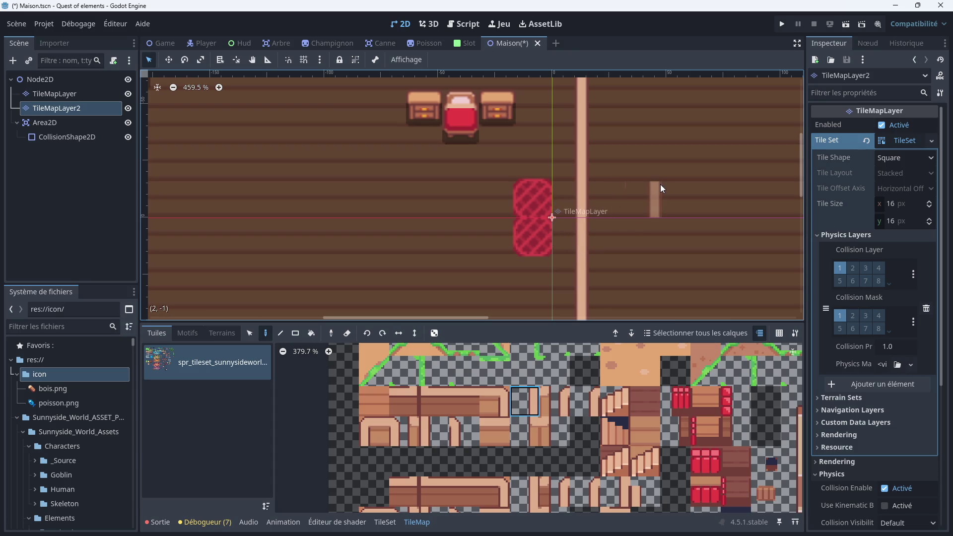
key(Escape)
scroll(624, 213, down, 4)
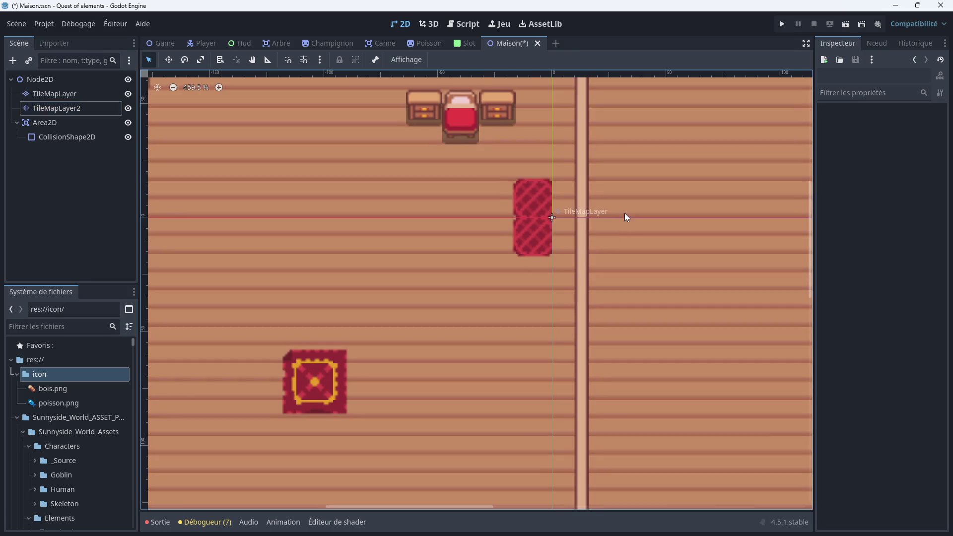
Duplicate the Area2D and move the copy's collision circle onto the red rug
scroll(567, 257, down, 2)
scroll(528, 250, up, 4)
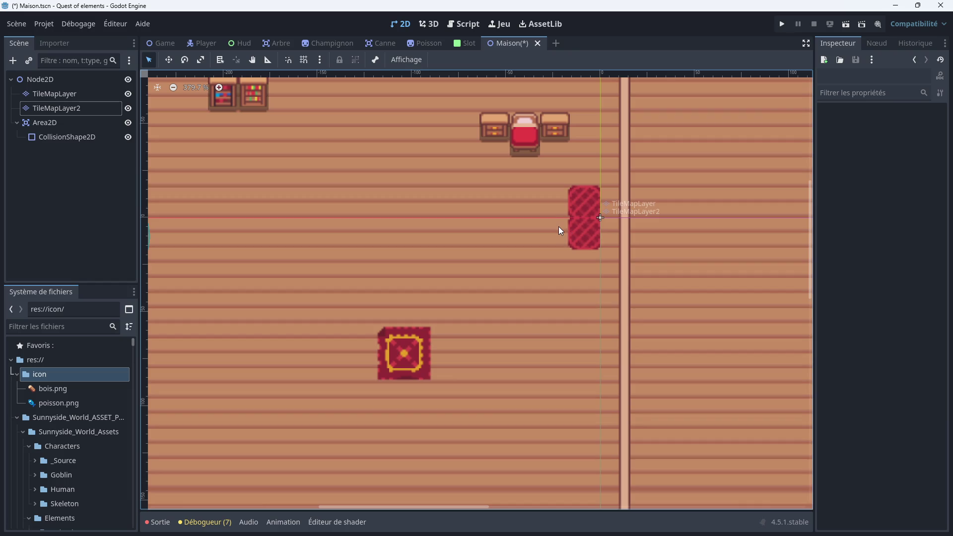
click(84, 123)
scroll(264, 183, down, 6)
scroll(264, 184, left, 3)
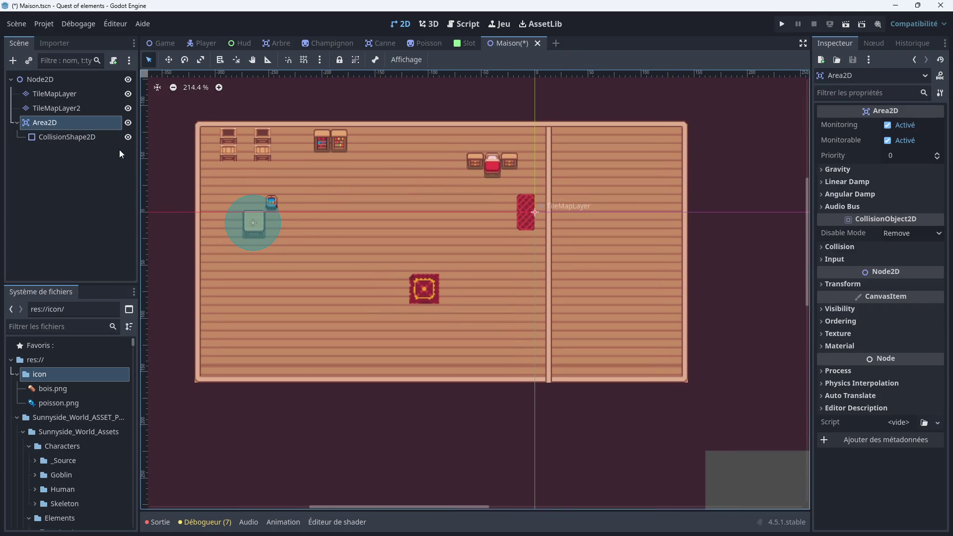
right_click(49, 121)
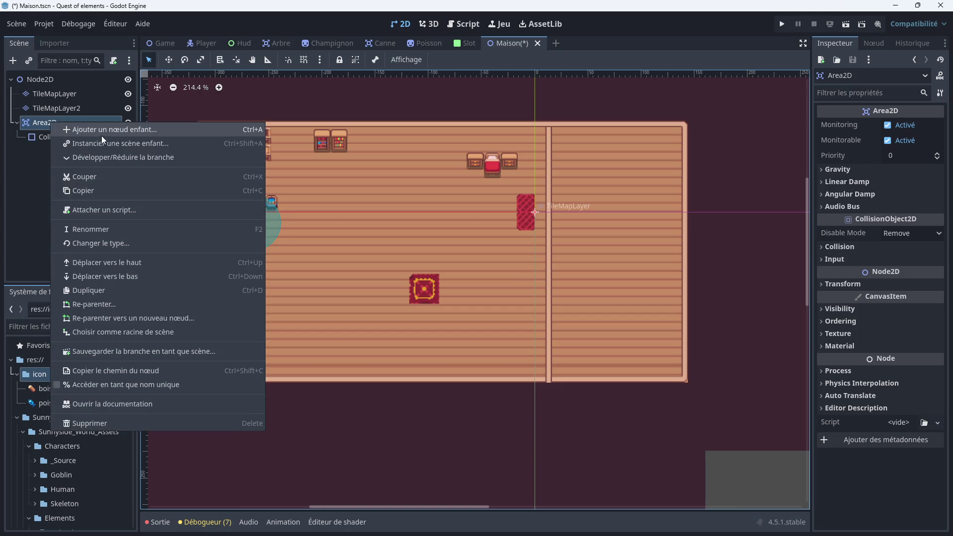
click(108, 290)
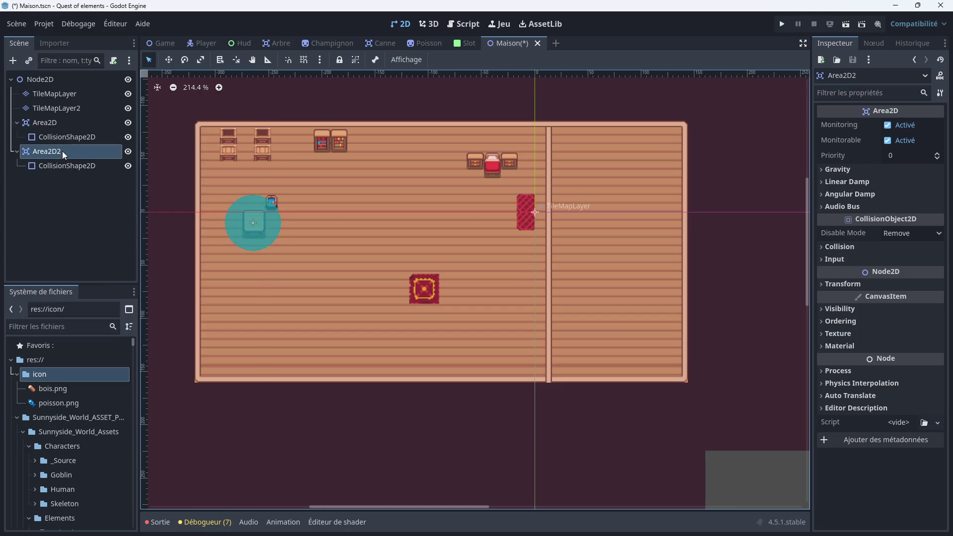
click(255, 223)
mouse_move(255, 223)
mouse_down()
mouse_move(457, 238)
mouse_move(523, 213)
mouse_up()
Change the copied shape to a RectangleShape2D and resize it to fit the rug tile
scroll(525, 212, up, 2)
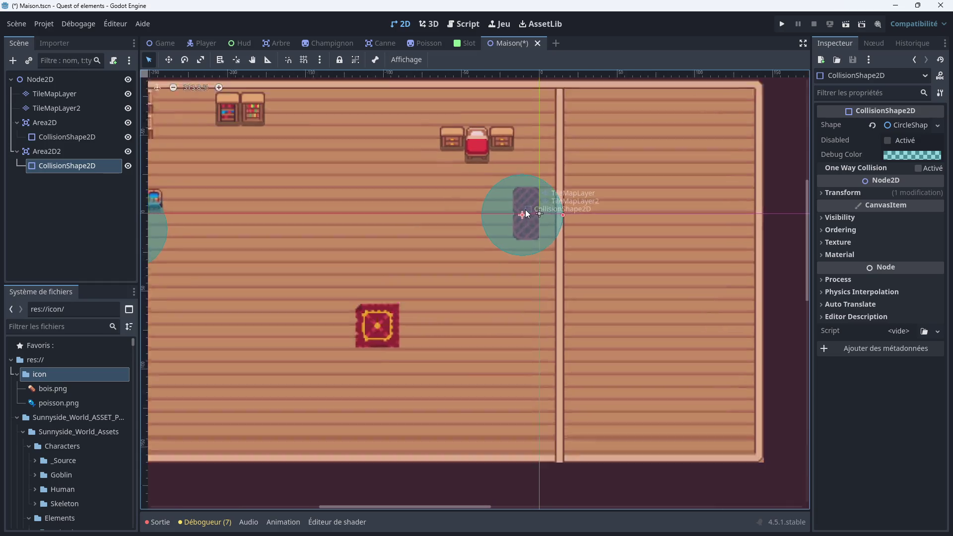
scroll(526, 213, up, 3)
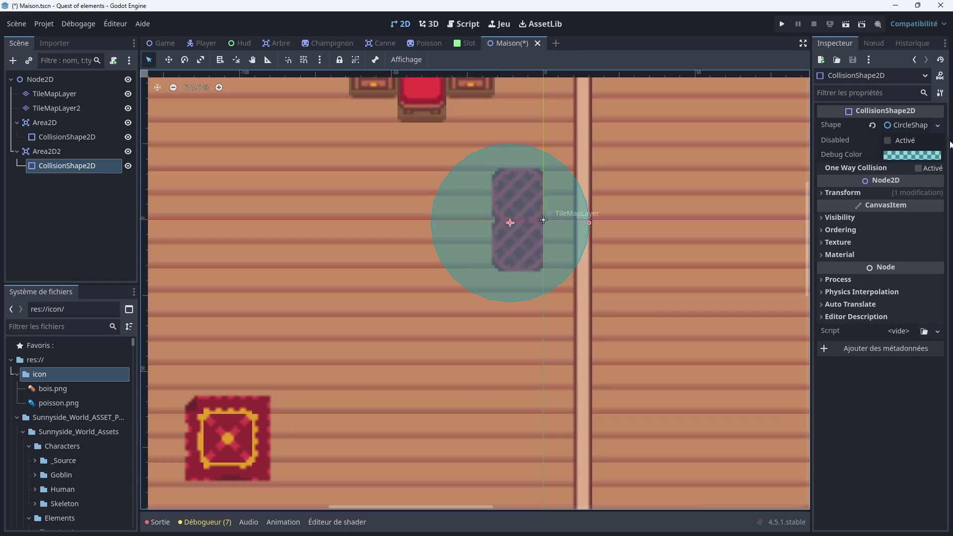
click(937, 125)
click(884, 211)
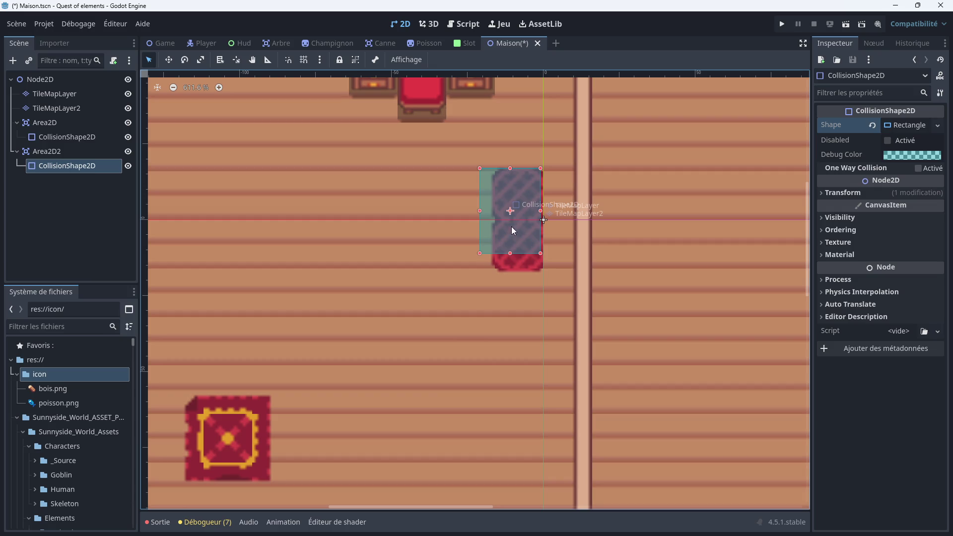
drag(510, 254, 511, 269)
drag(511, 220, 520, 220)
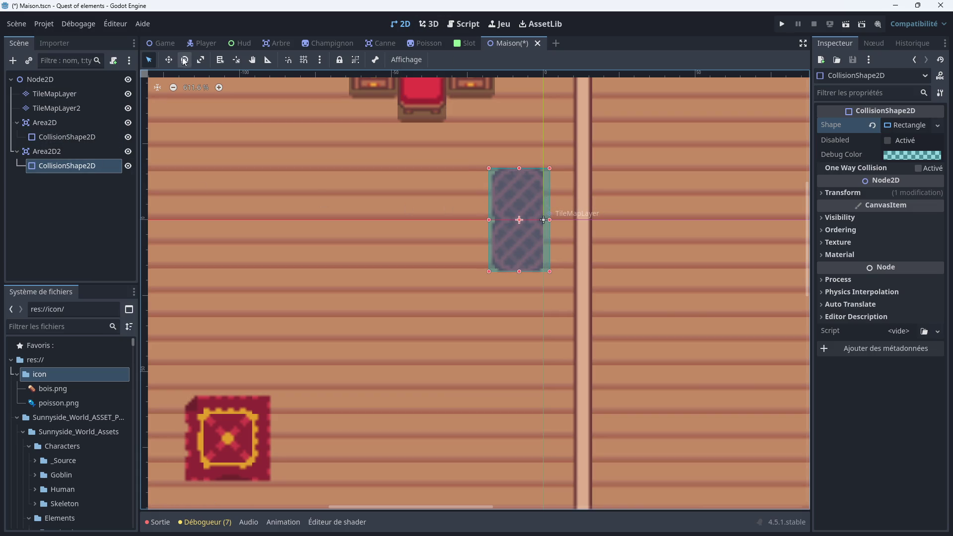
click(72, 79)
Create and attach res://maison.gd to the root Node2D, then switch to the Game scene
click(113, 61)
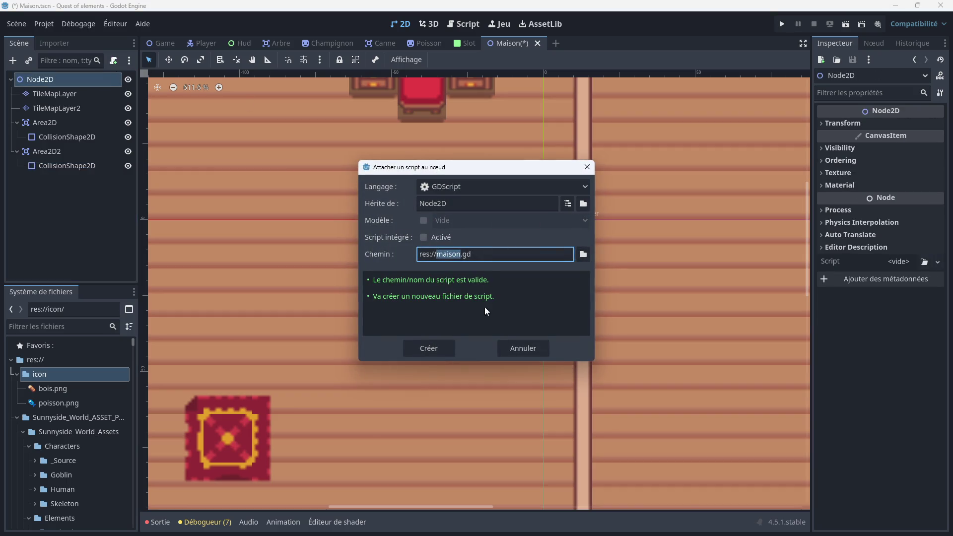
click(438, 347)
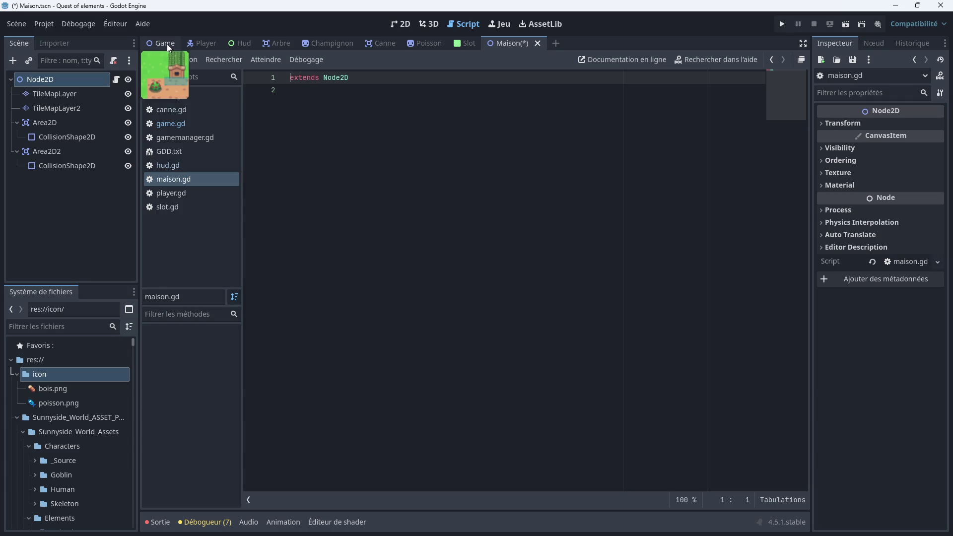
click(164, 46)
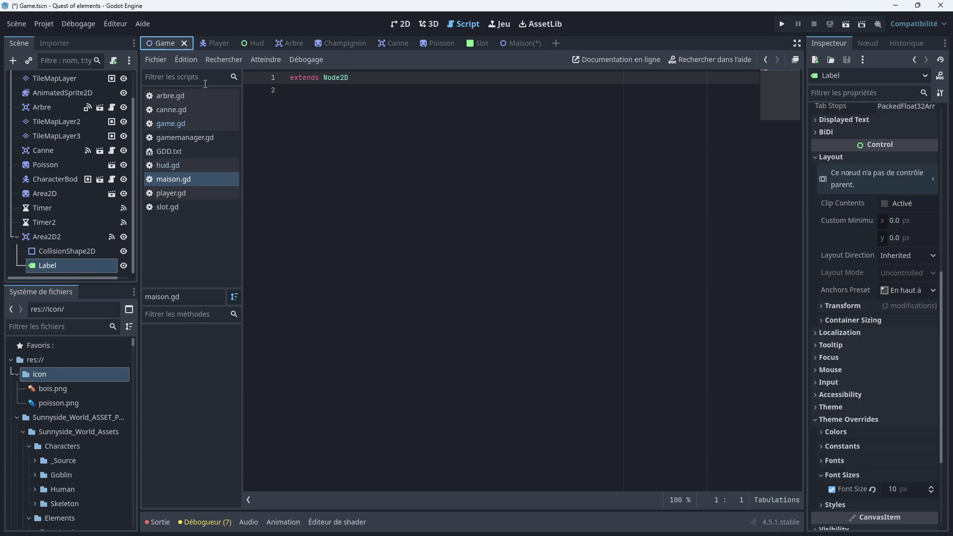
Add a blank line at the end of game.gd, review canne.gd, and open maison.gd
click(173, 123)
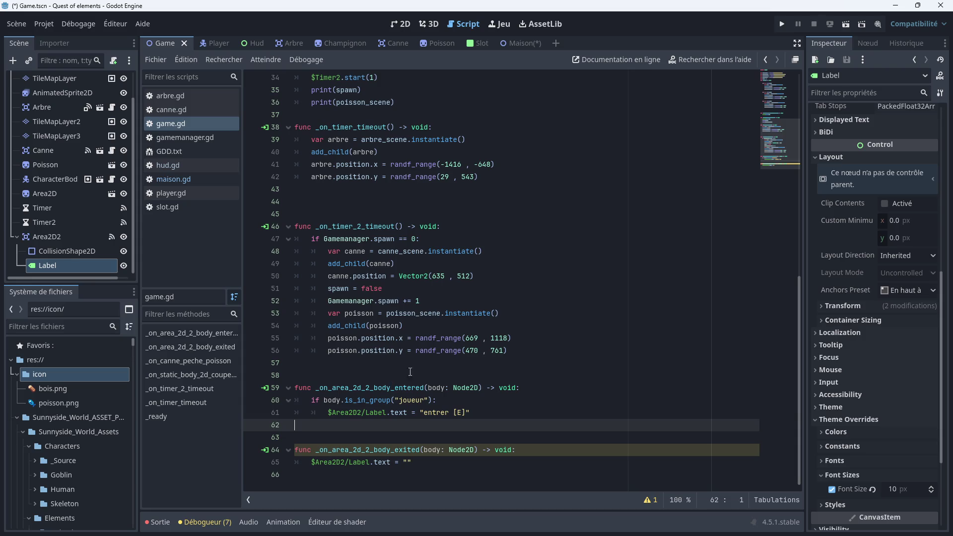
click(320, 476)
key(Return)
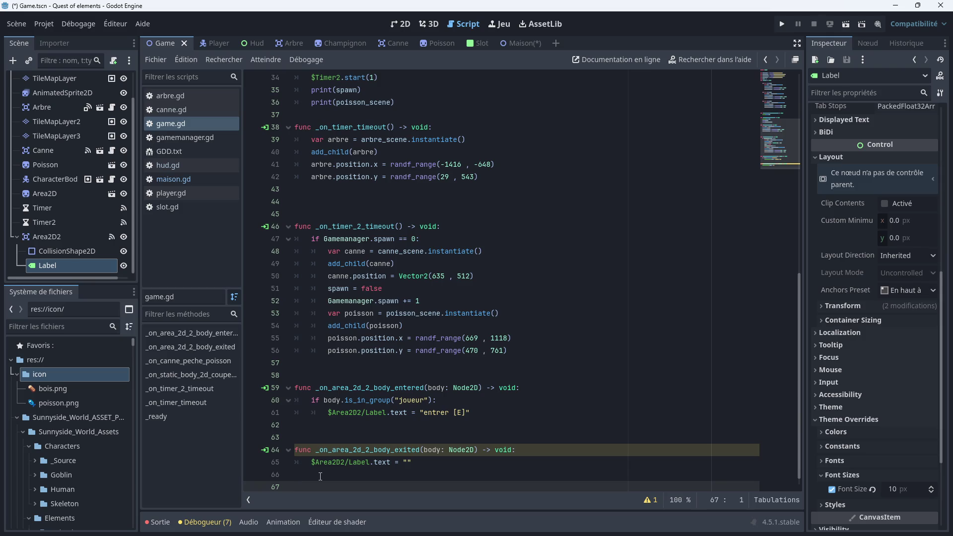
click(167, 111)
scroll(454, 334, down, 4)
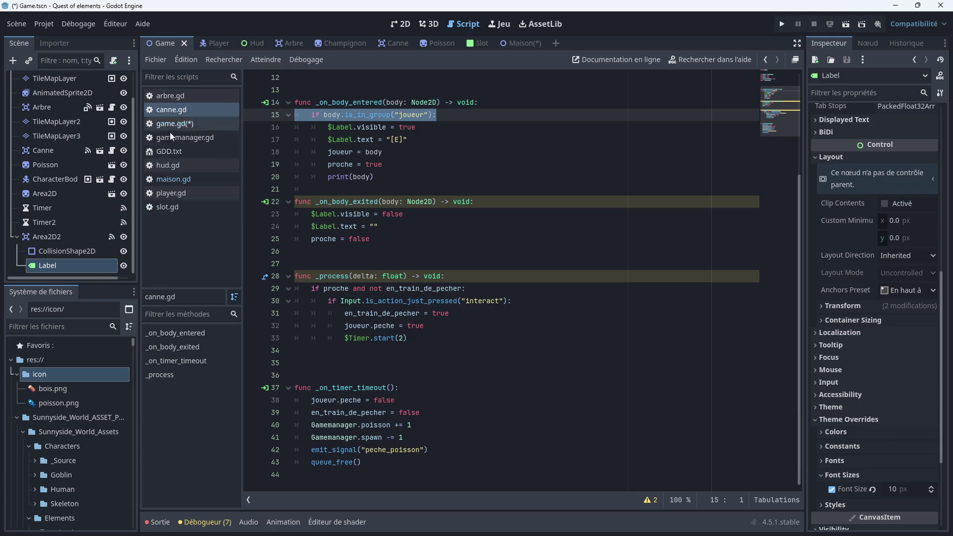
click(164, 179)
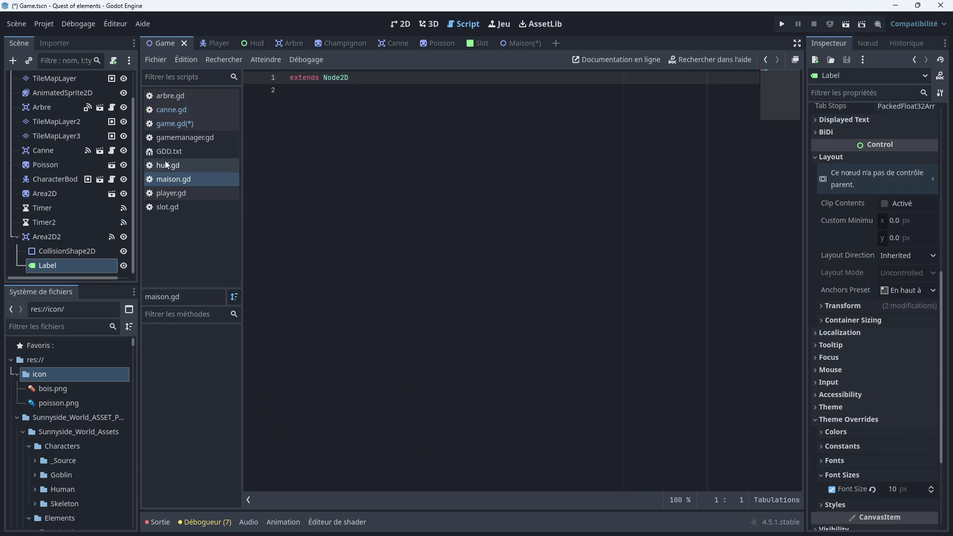
Add a _process function to game.gd with Input.is_action_just_pressed("interact") on line 68
click(168, 123)
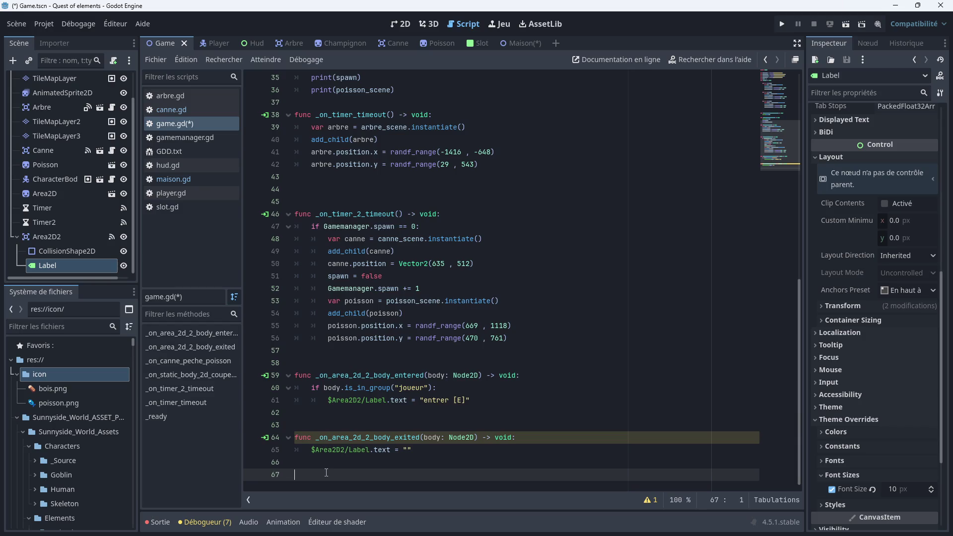
text(func )
text(proc)
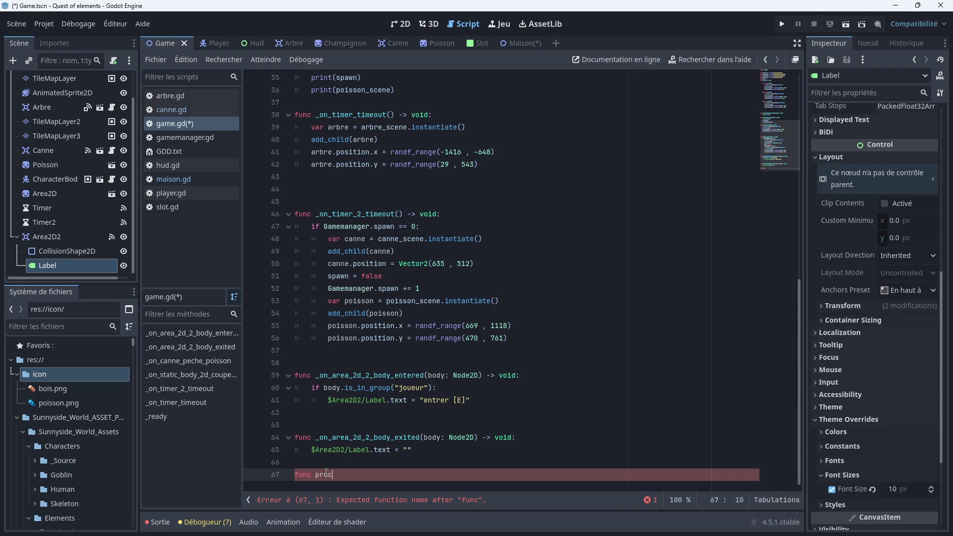
key(Return)
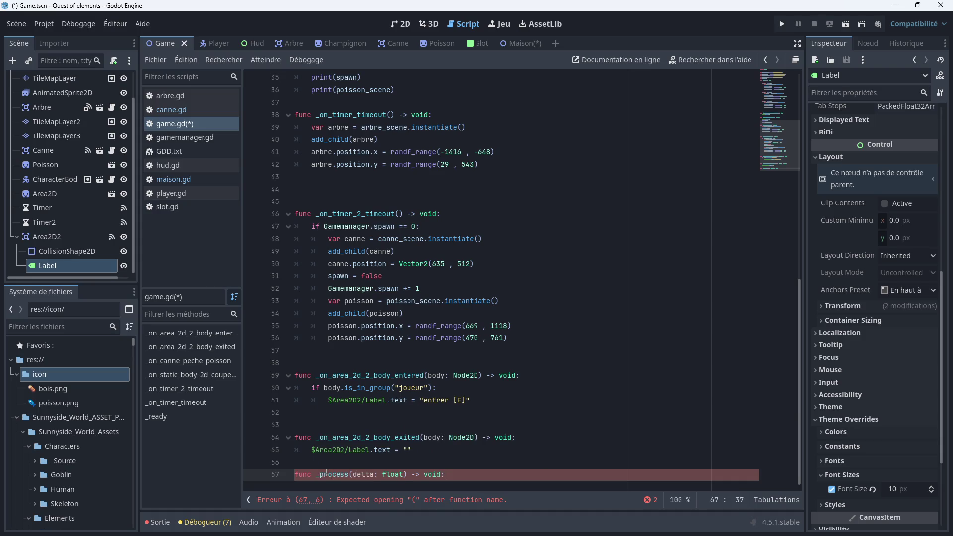
key(Return)
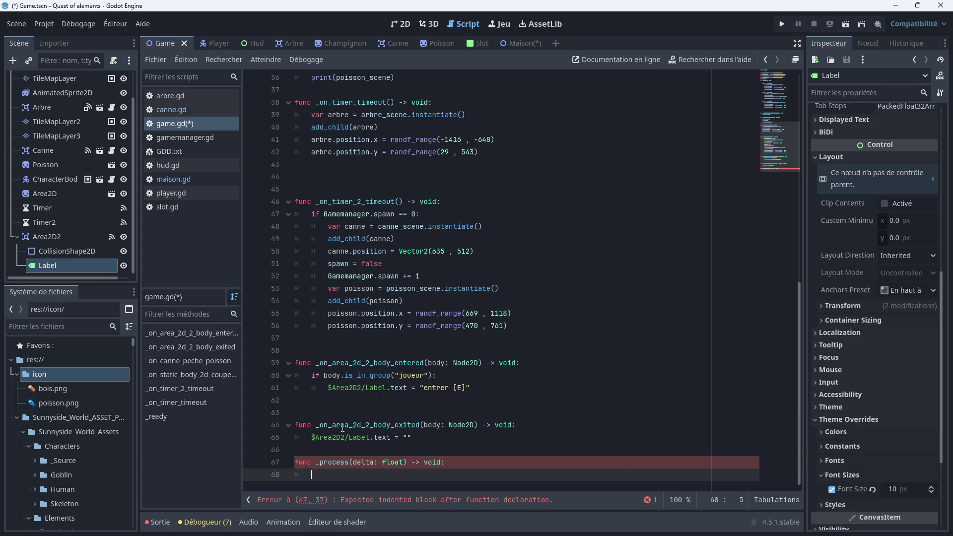
text(in)
text(s)
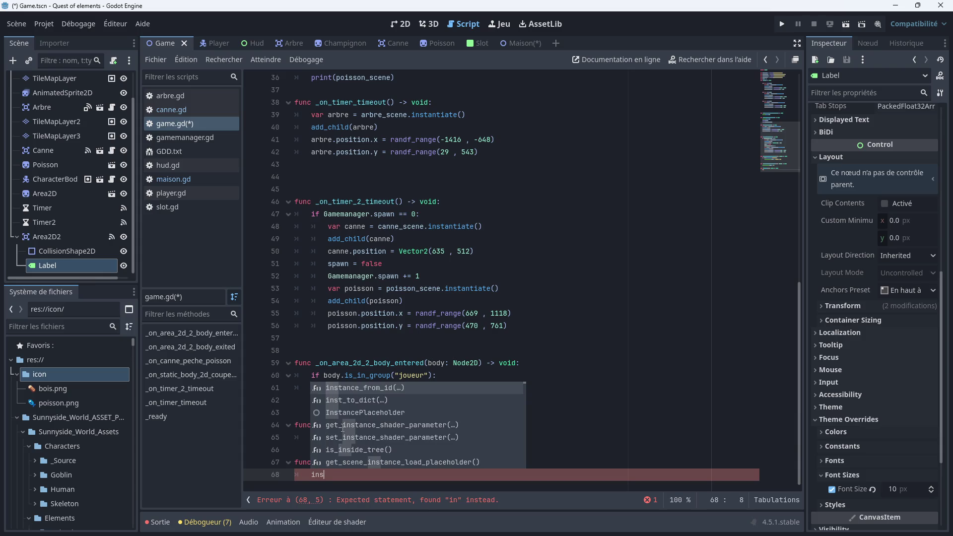
key(BackSpace)
key(BackSpace)
key(BackSpace)
text(Input)
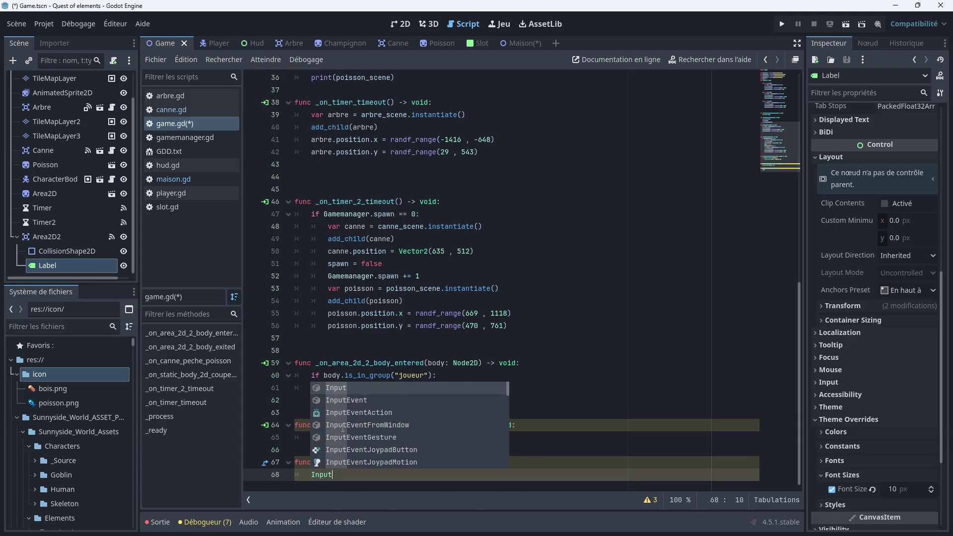
text(jus)
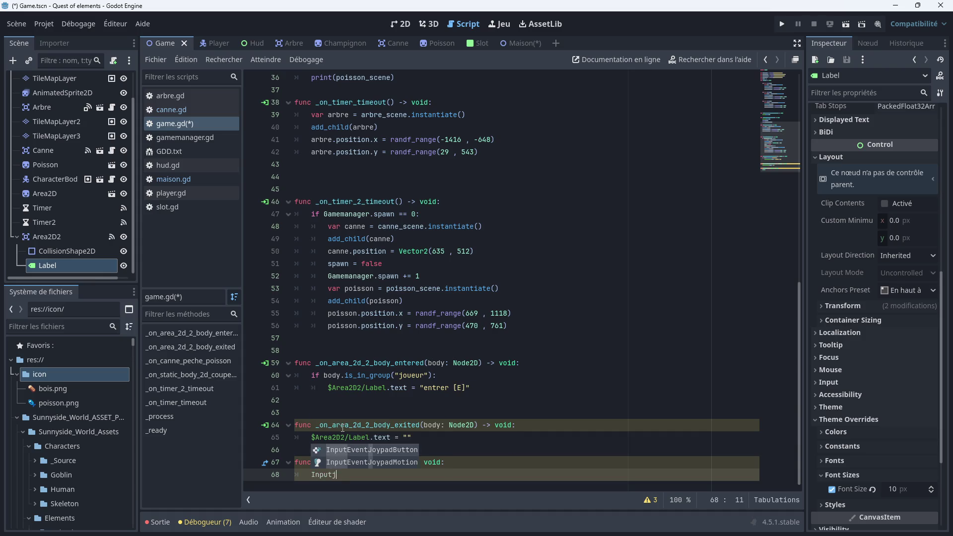
key(BackSpace)
key(BackSpace)
key(BackSpace)
text(.jsu)
key(BackSpace)
key(BackSpace)
text(us)
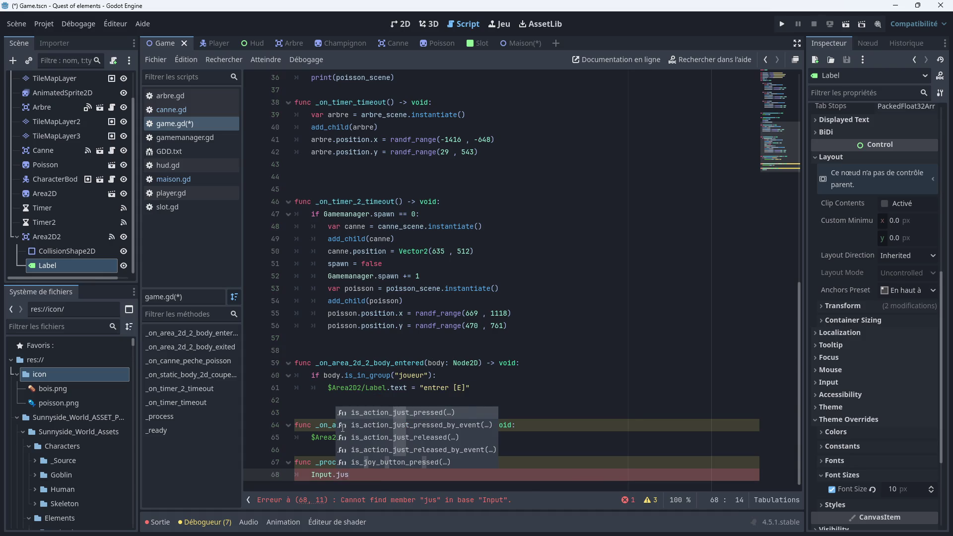
key(Return)
key(Down)
key(Down)
key(Down)
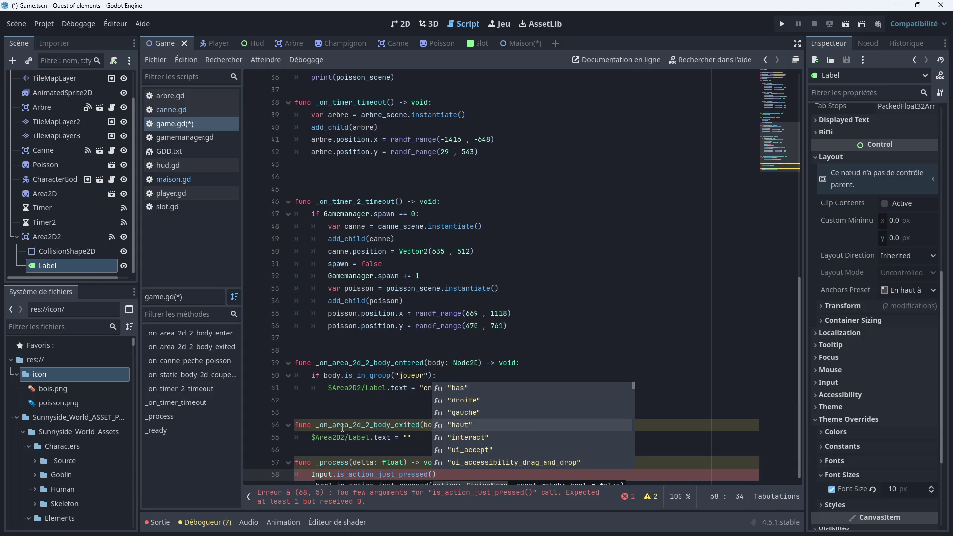
key(Return)
key(Escape)
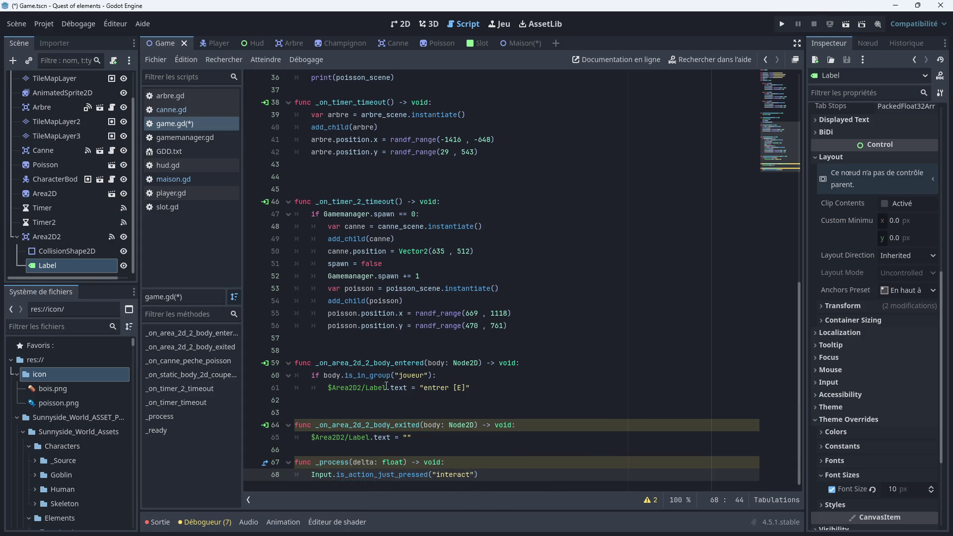
click(482, 472)
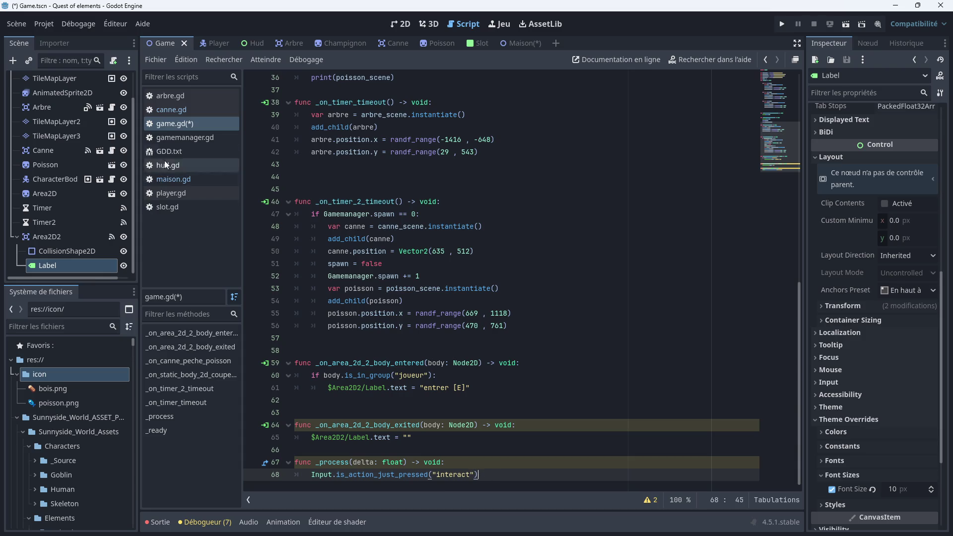
Compare with canne.gd's interact code, then end line 68 with a colon and start an indented line 69
click(183, 110)
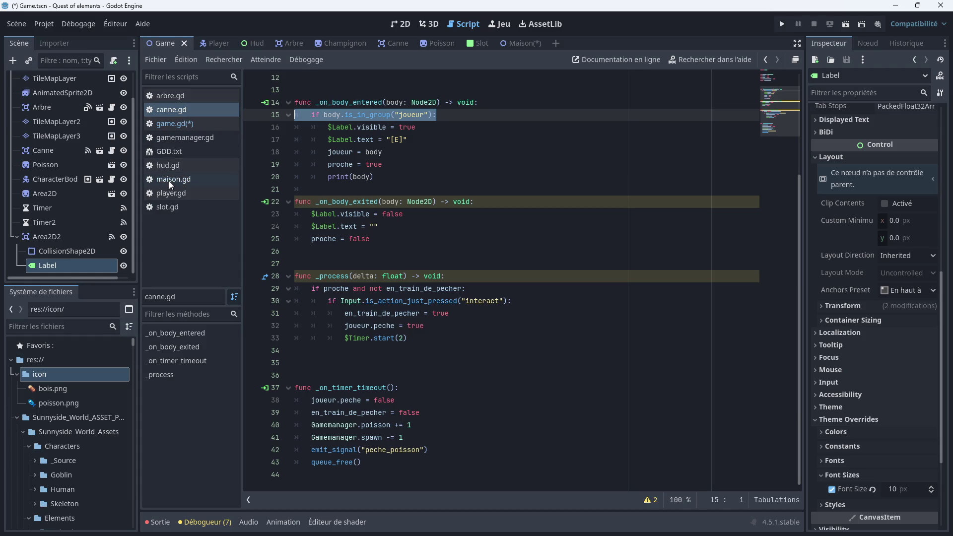
click(168, 124)
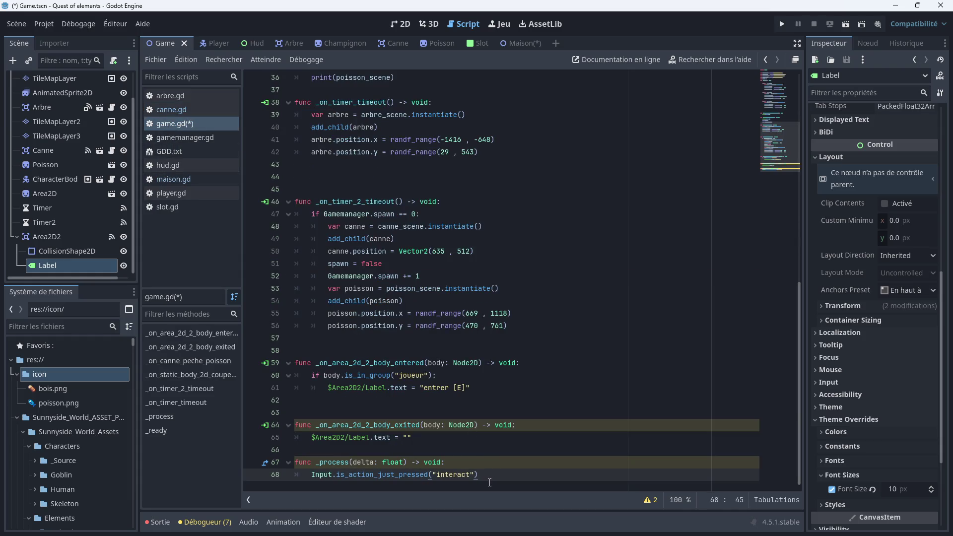
text(:)
key(Return)
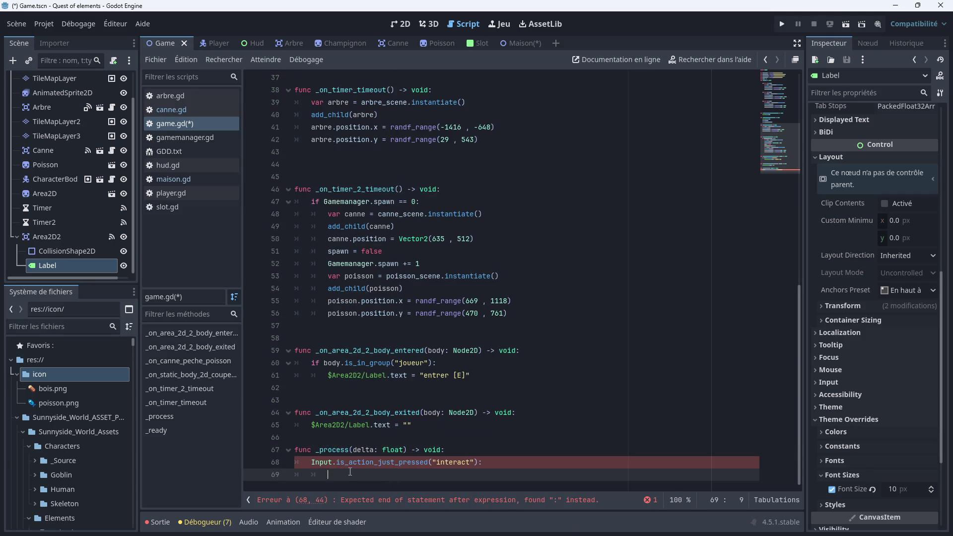
text(get)
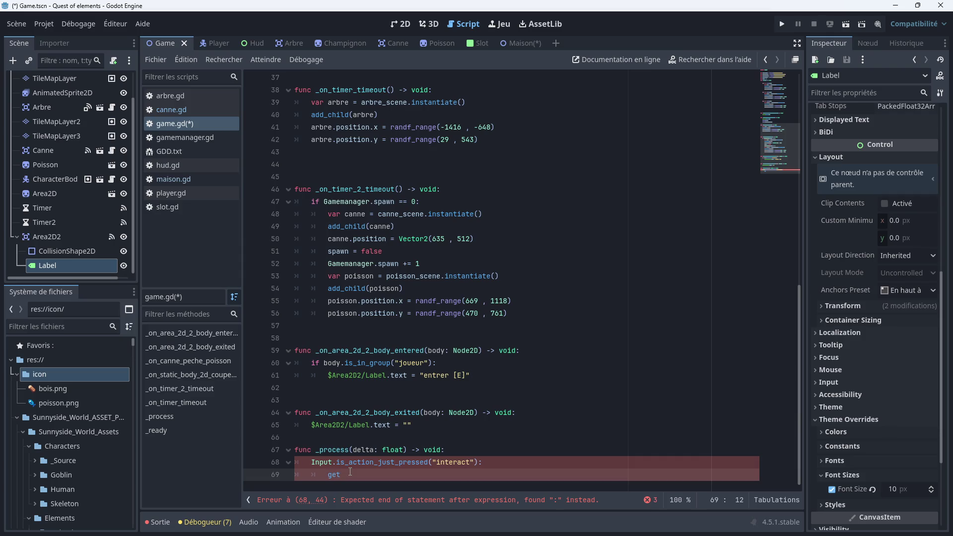
text(_s)
text(ss)
key(BackSpace)
key(BackSpace)
key(BackSpace)
key(BackSpace)
key(BackSpace)
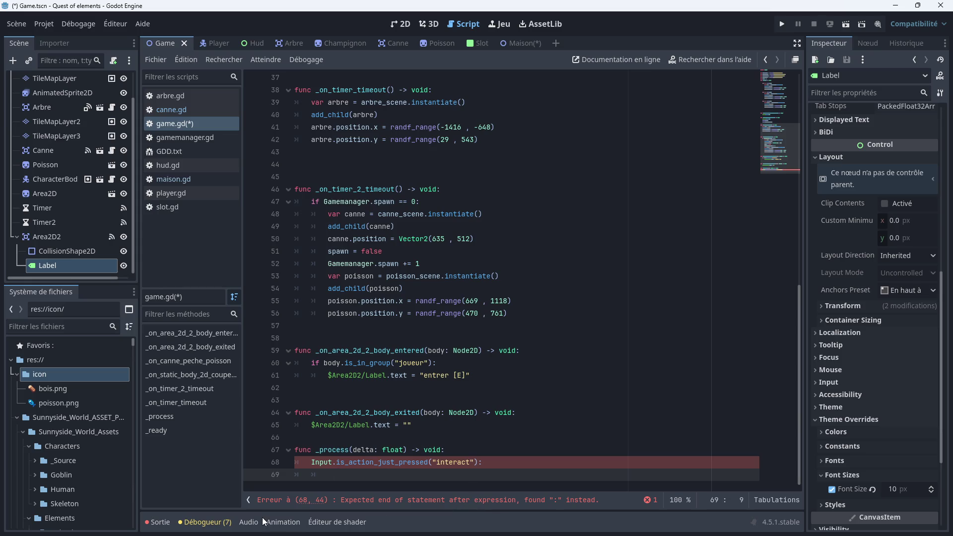
click(205, 522)
click(449, 264)
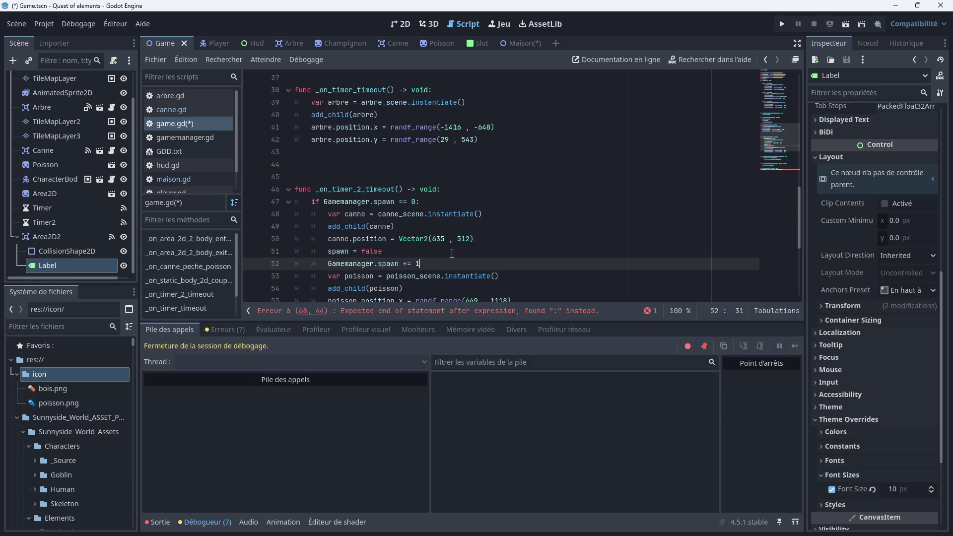
scroll(452, 254, down, 5)
click(375, 291)
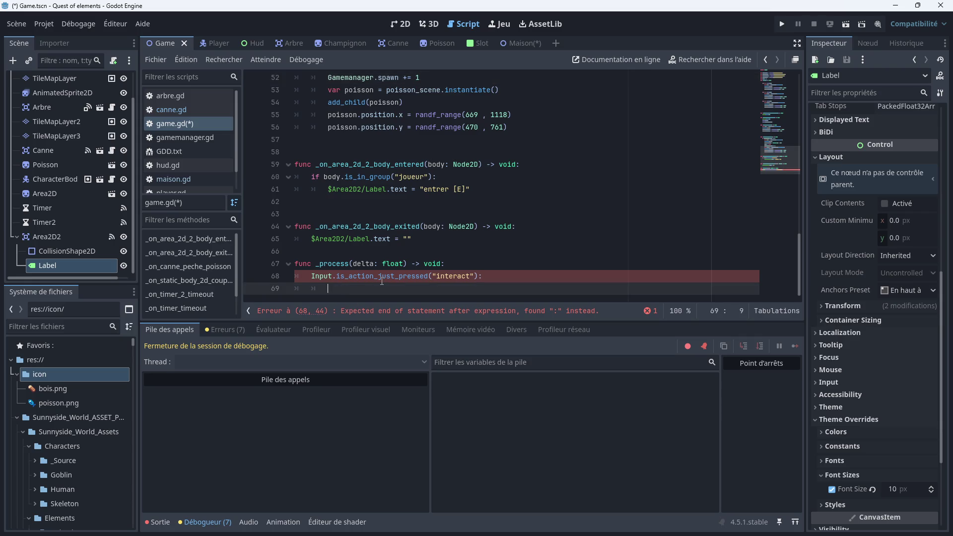
mouse_move(381, 281)
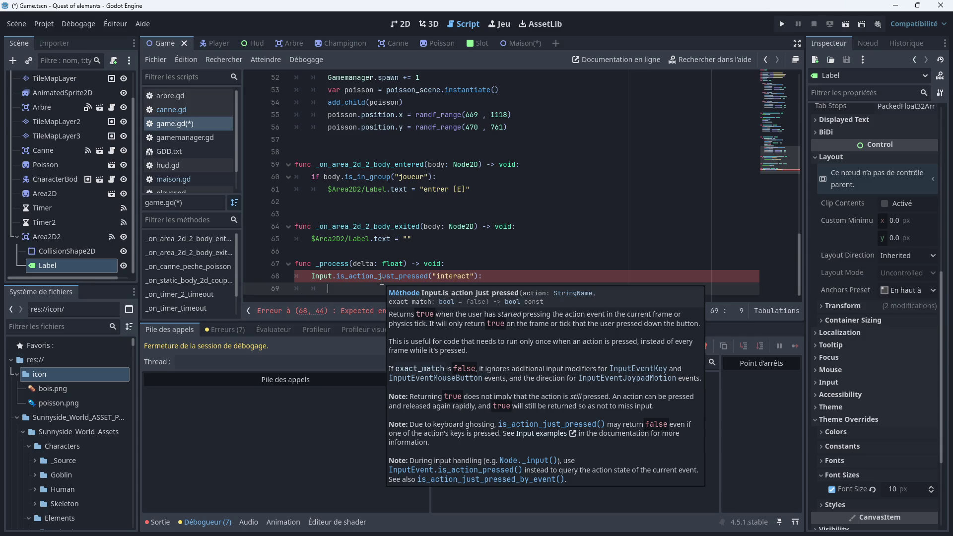
Write get_tree().change_scene_to_file("res://Maison.tscn") on line 69, then jump to the flagged error
text(get)
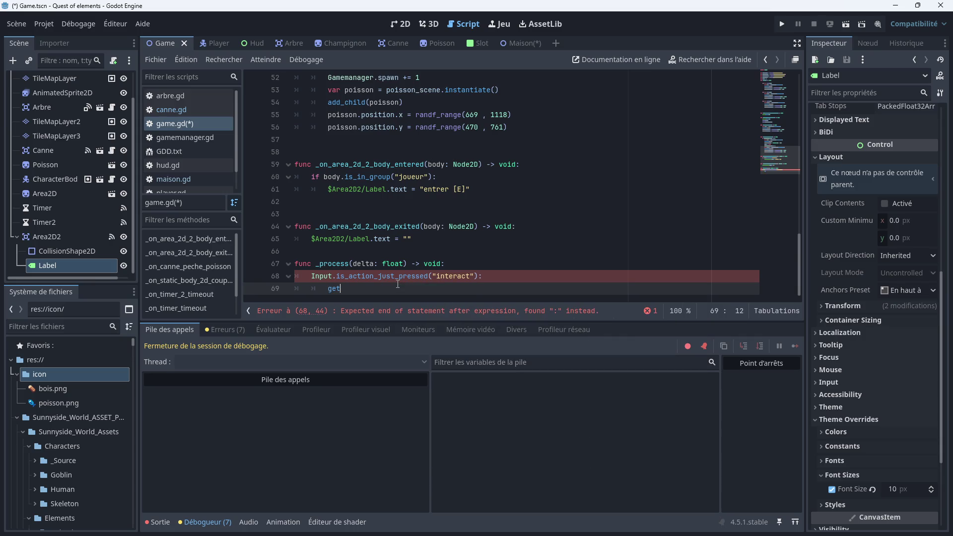
text(.tree)
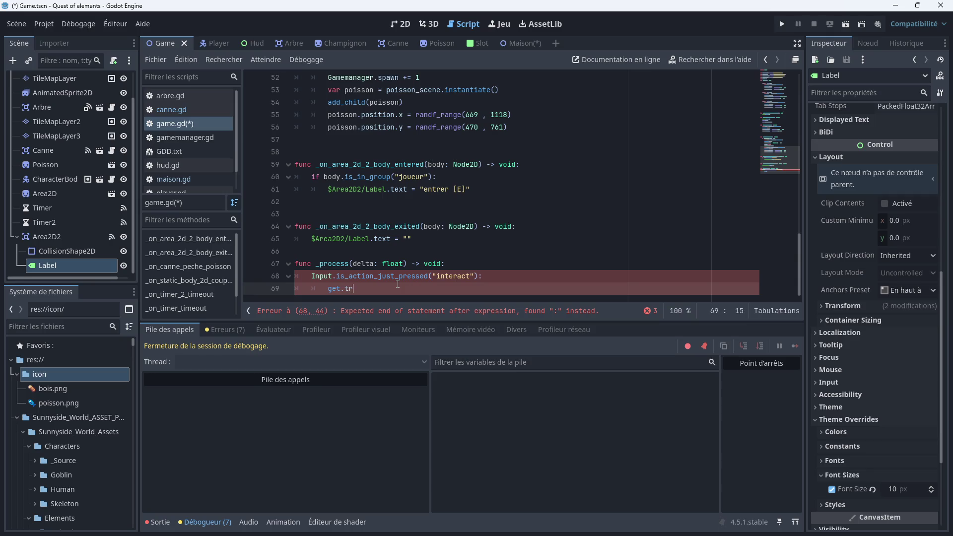
key(BackSpace)
key(BackSpace)
key(BackSpace)
key(BackSpace)
key(BackSpace)
key(BackSpace)
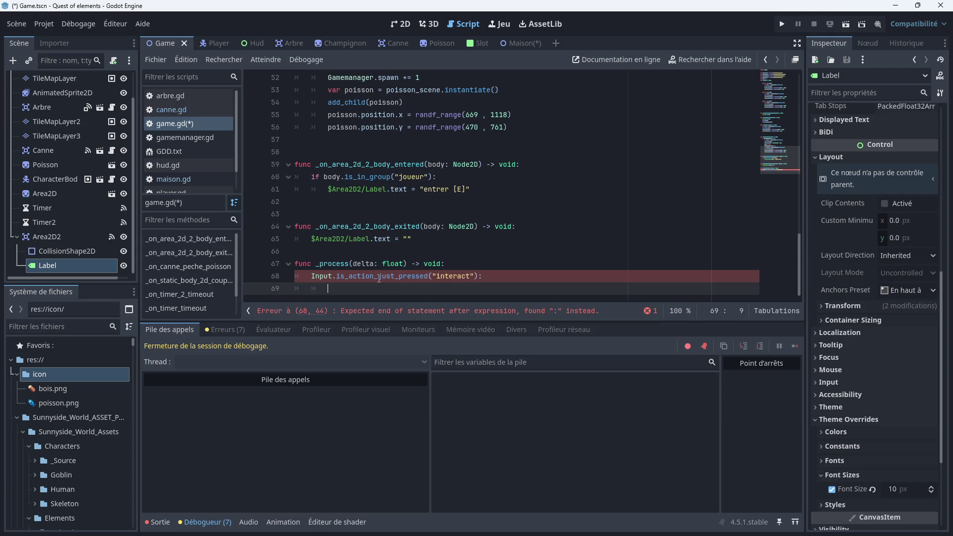
text(sc)
key(BackSpace)
key(BackSpace)
text(get)
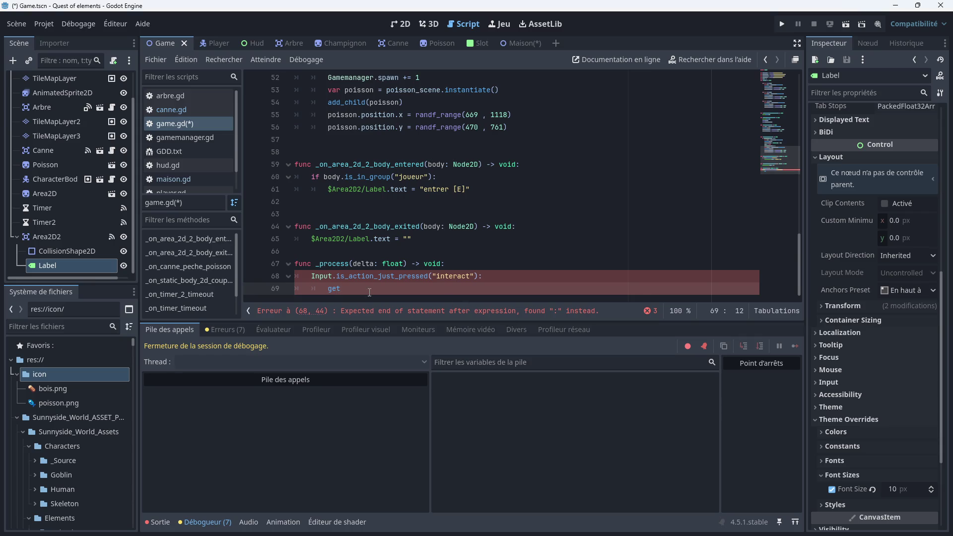
text(_tree)
text(()
key(Right)
text(.chan)
text(ge_)
text(scene)
text(_to)
text(_file)
text(()
text("re)
text(s:)
text(//)
text(Maiosn)
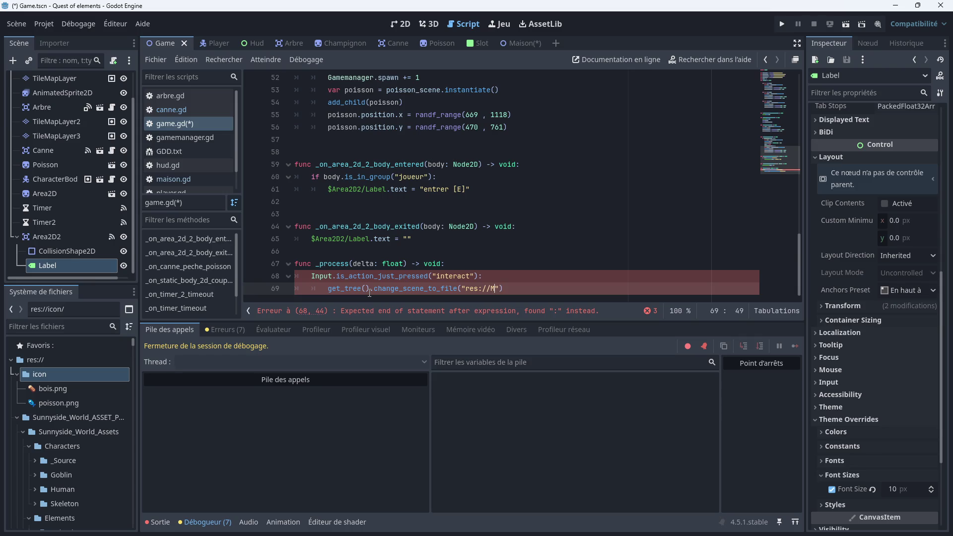
key(BackSpace)
key(BackSpace)
key(BackSpace)
text(son.tscn)
click(468, 255)
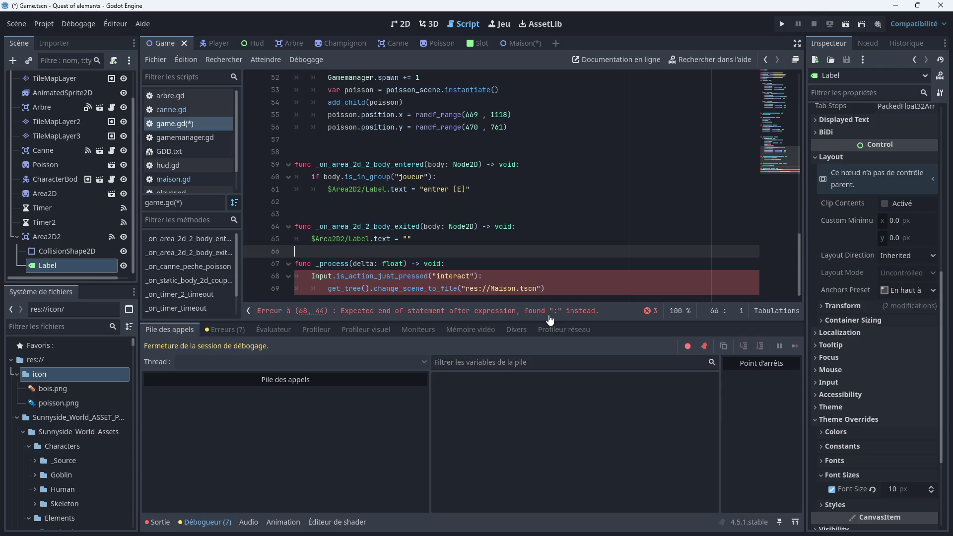
click(620, 311)
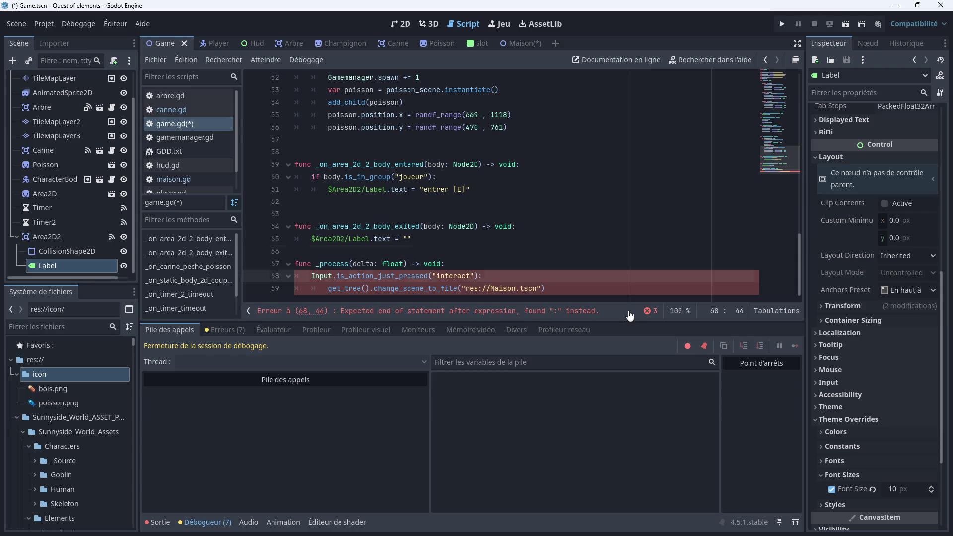
List the script errors, add the colon and re-indent the get_tree line under line 68
click(649, 311)
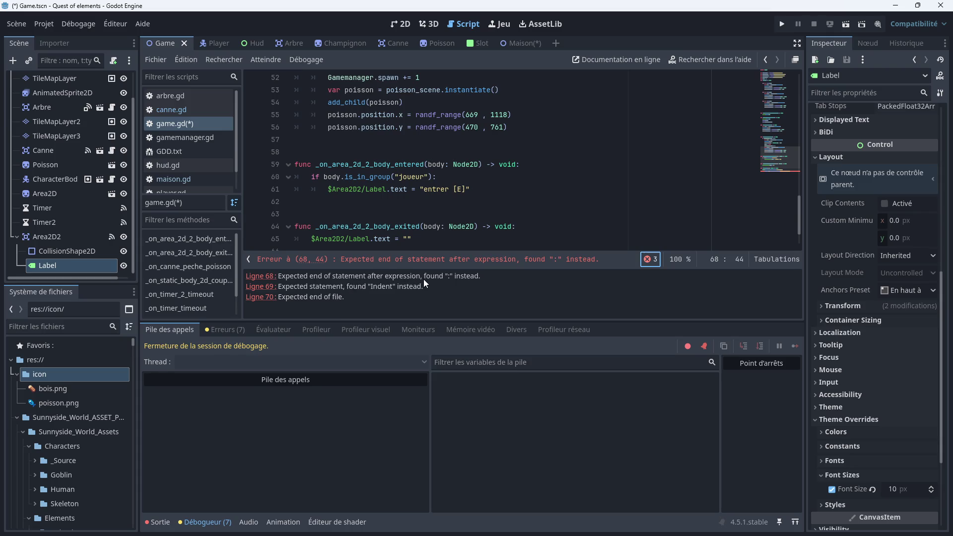
scroll(442, 199, down, 2)
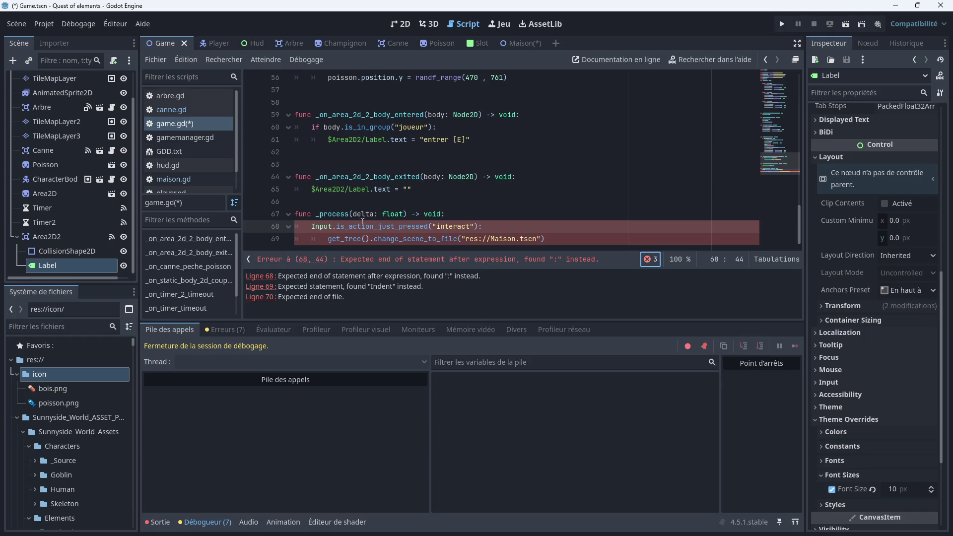
text(:)
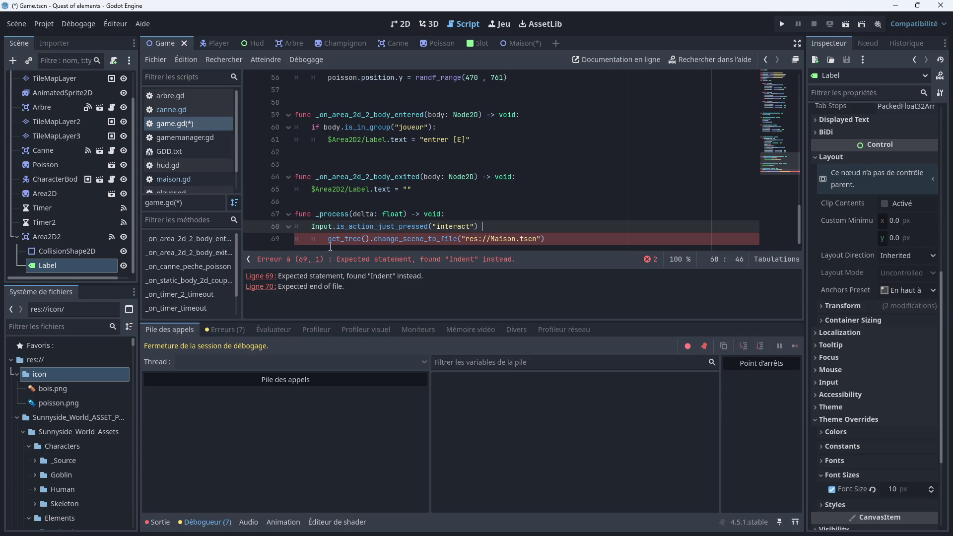
mouse_move(327, 245)
click(330, 241)
key(BackSpace)
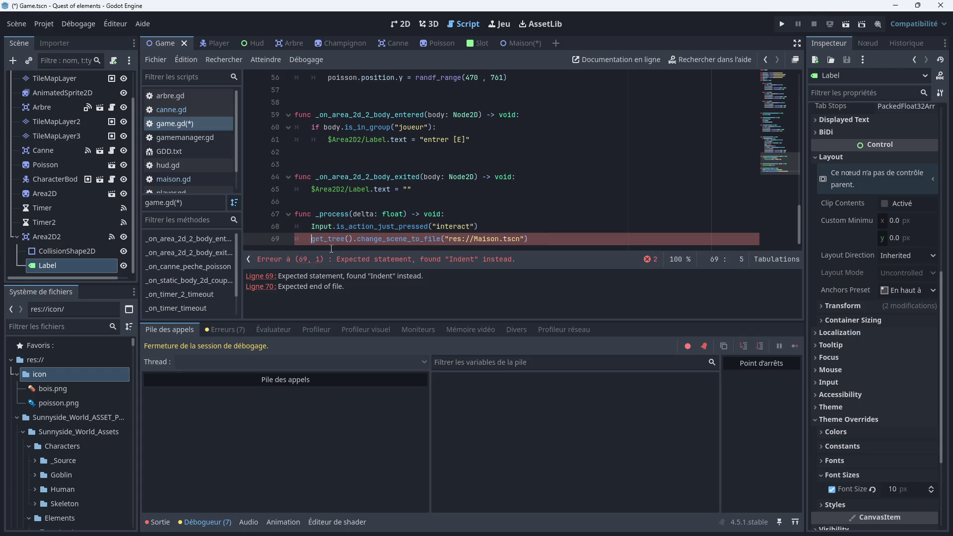
click(440, 281)
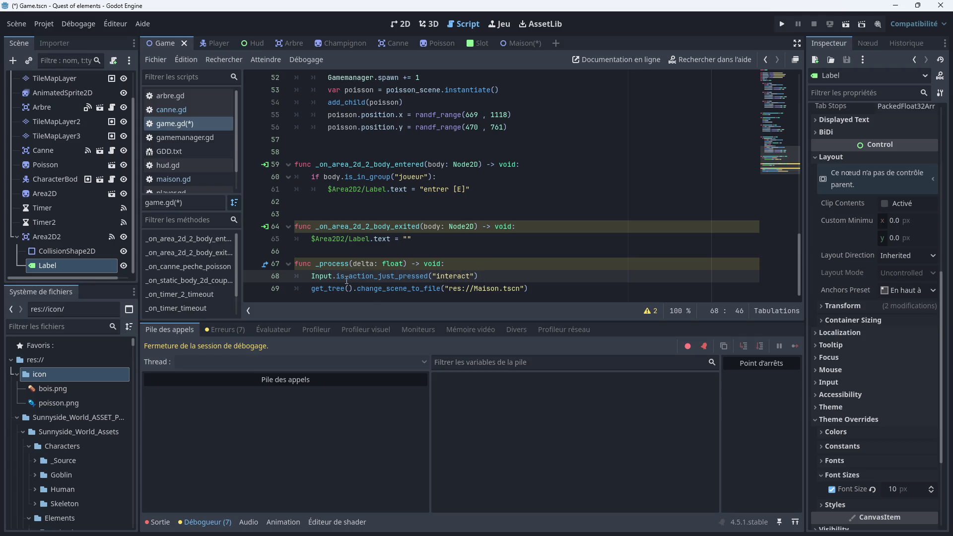
click(312, 287)
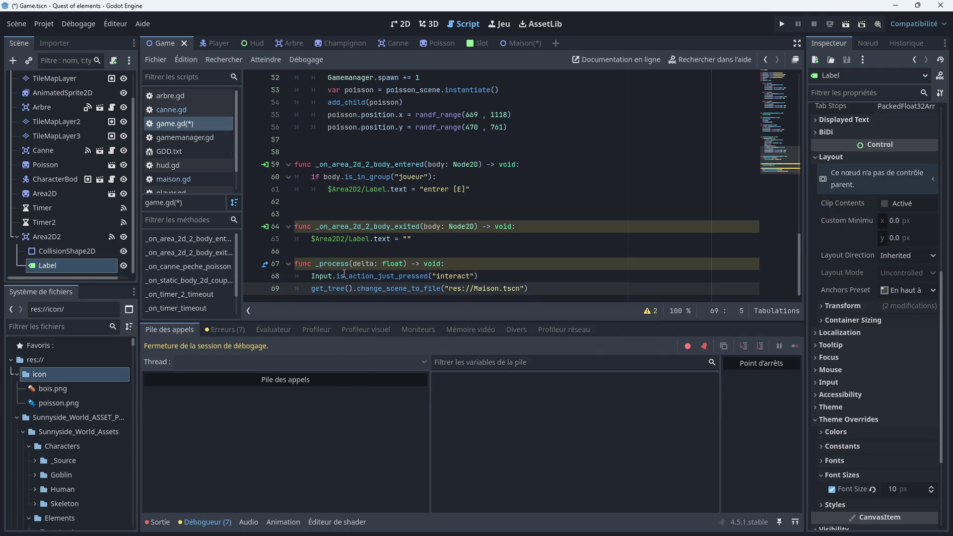
key(Tab)
click(493, 263)
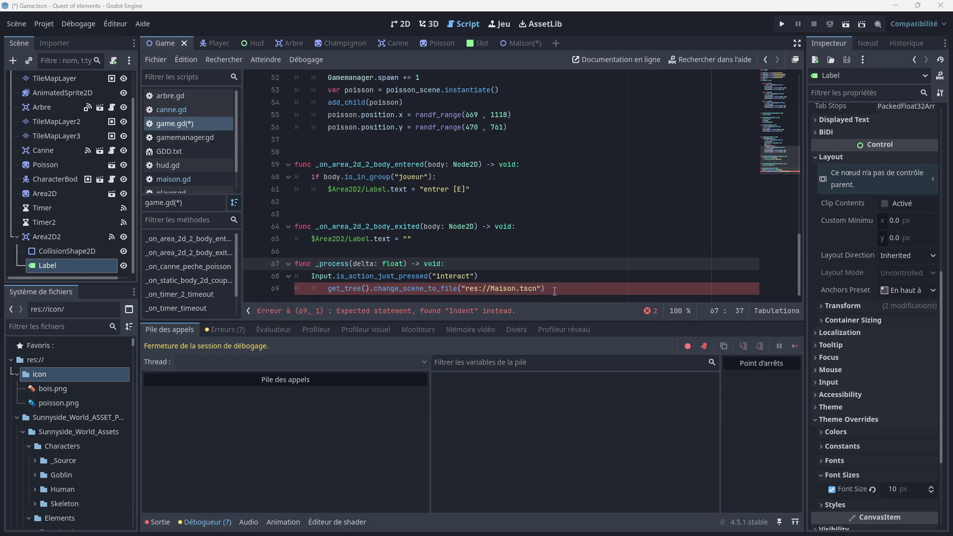
Put 'if' before Input on line 68 to make a valid check, then save and run the game
click(312, 276)
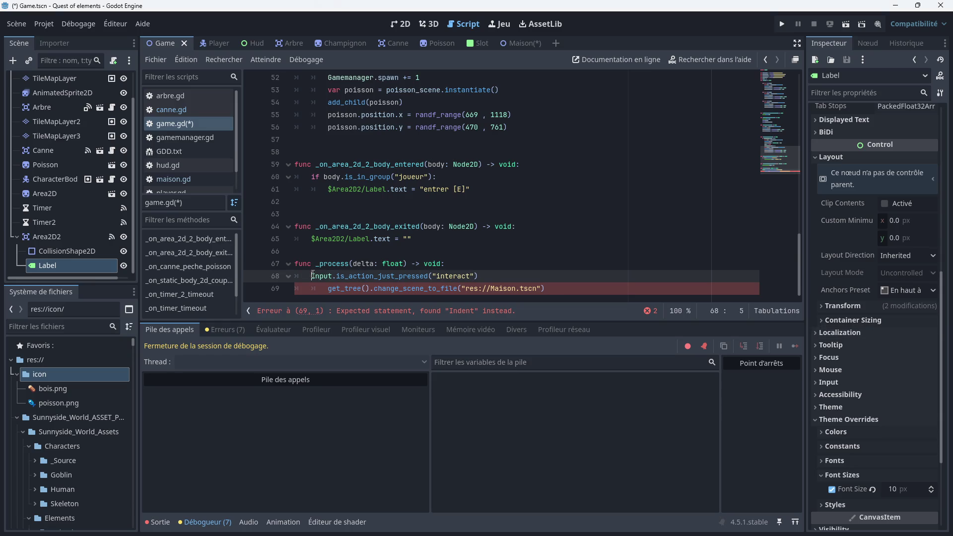
text(if)
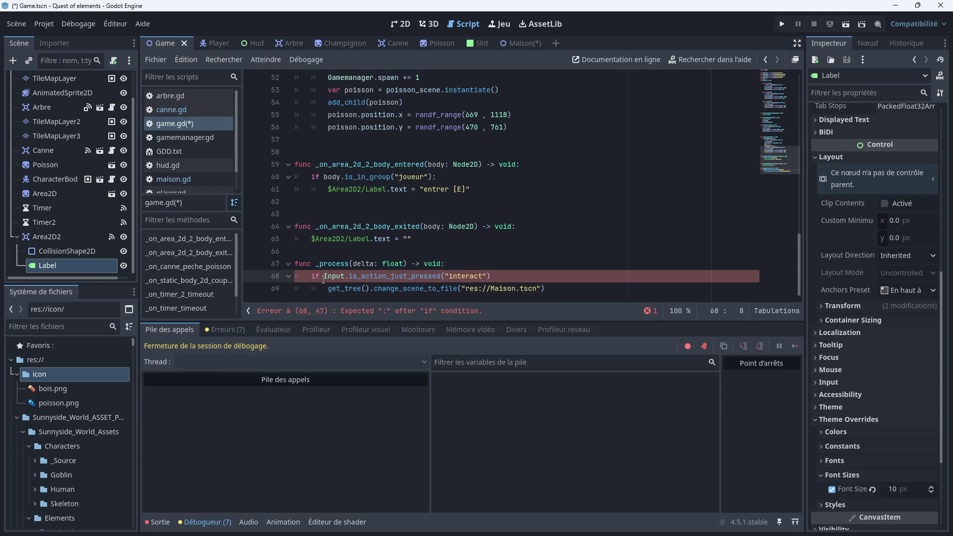
click(498, 278)
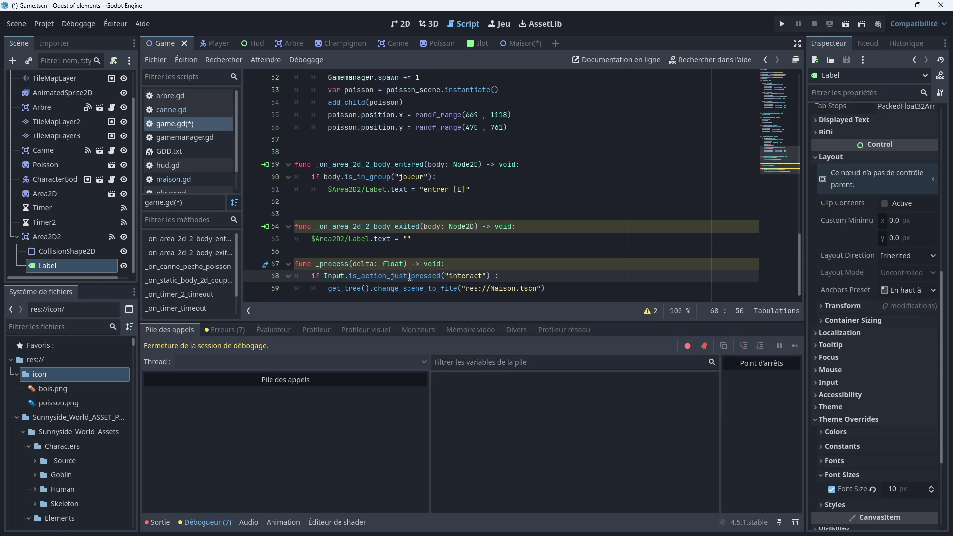
mouse_move(390, 282)
click(781, 23)
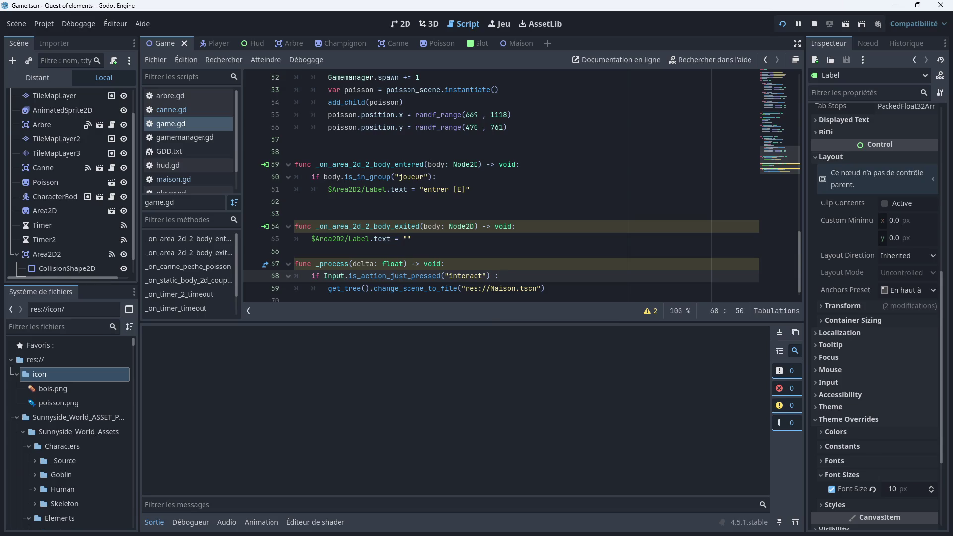
Restart the game with F5, walk up to the house door and press E to load the interior
scroll(678, 285, down, 1)
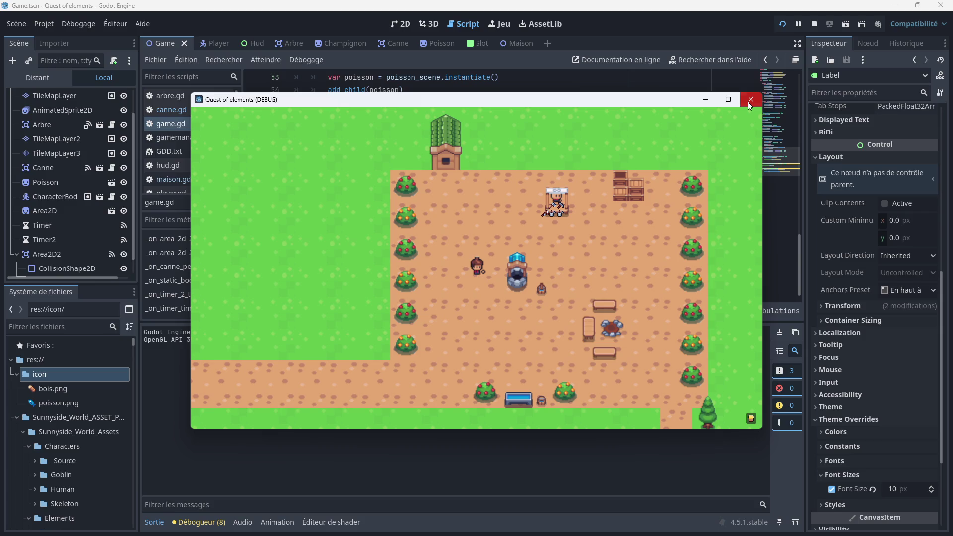
click(749, 101)
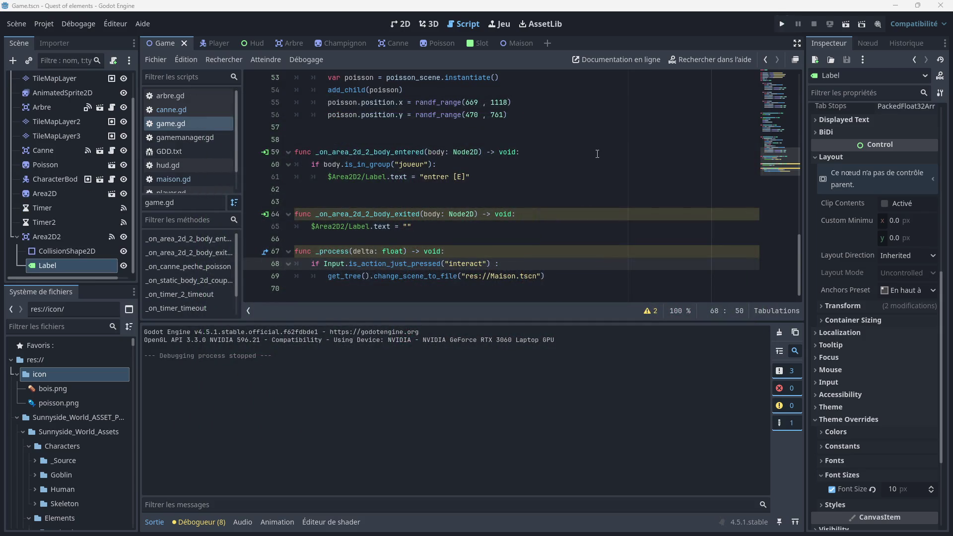
key(F5)
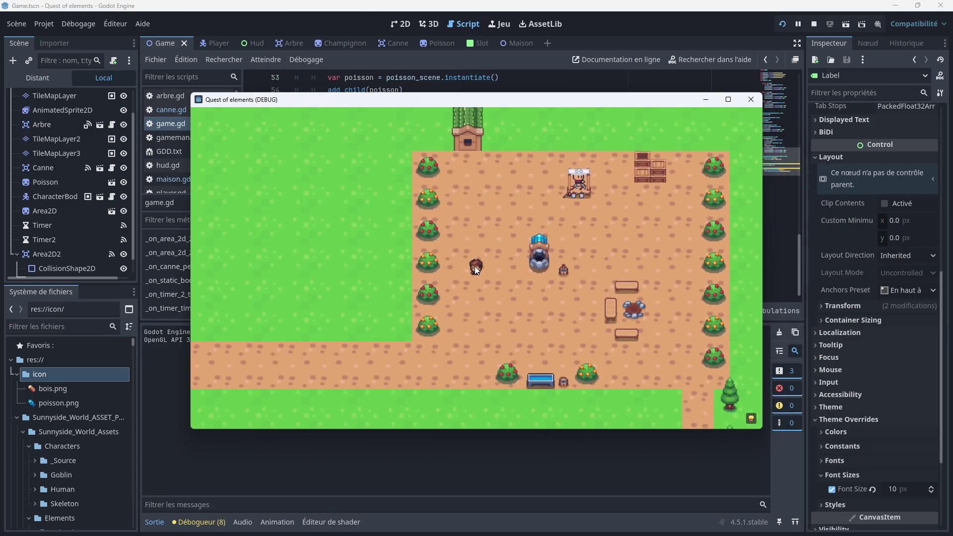
key(Up)
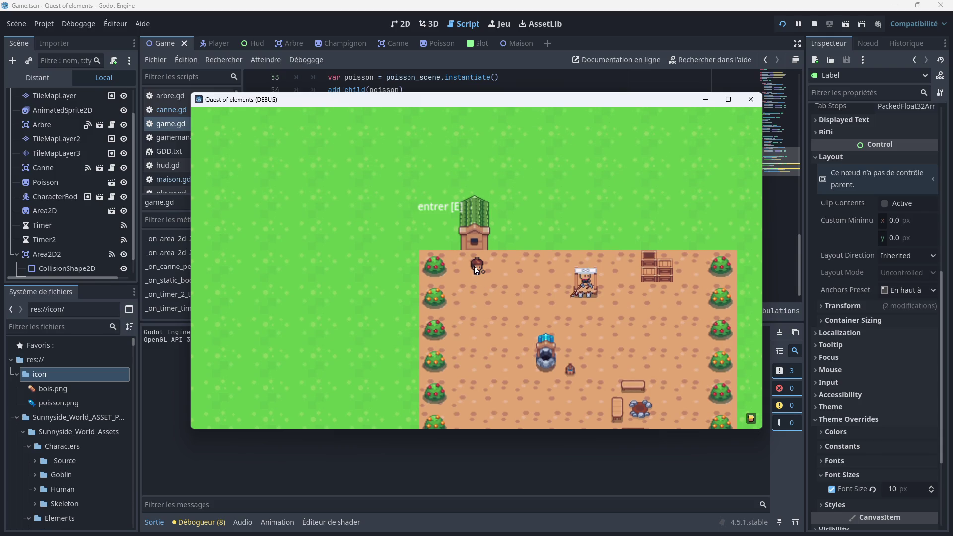
key(e)
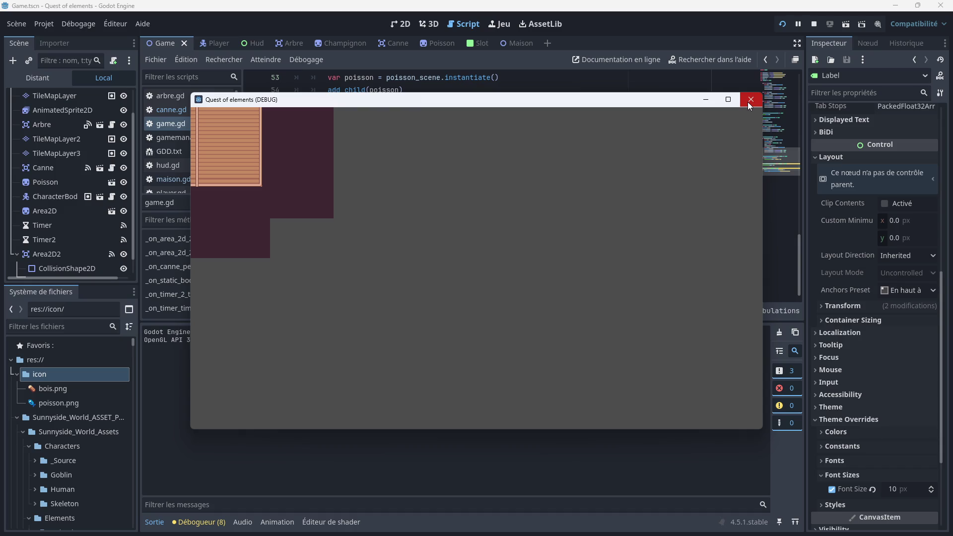
click(749, 101)
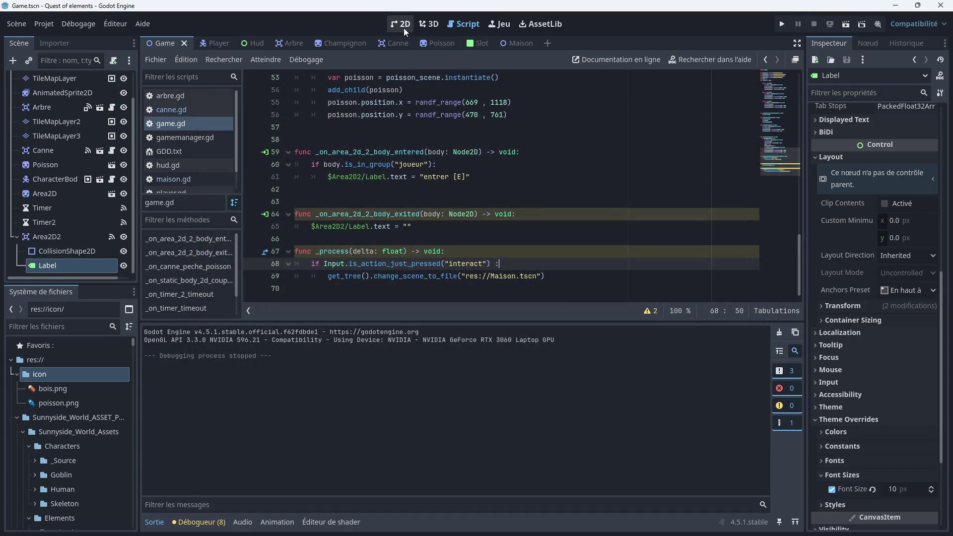
In the Maison scene, instance the Player scene as a child of the Node2D root
click(403, 27)
scroll(492, 188, down, 2)
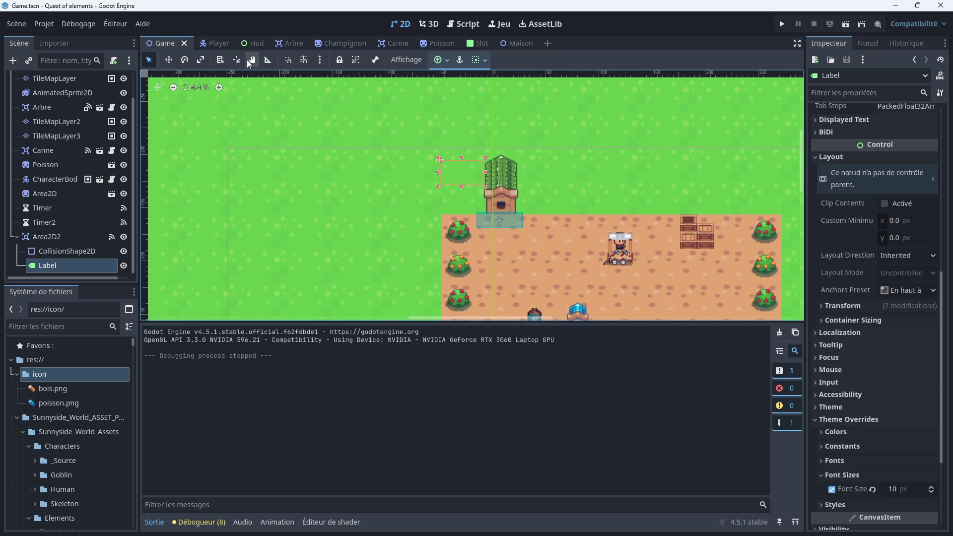
click(516, 43)
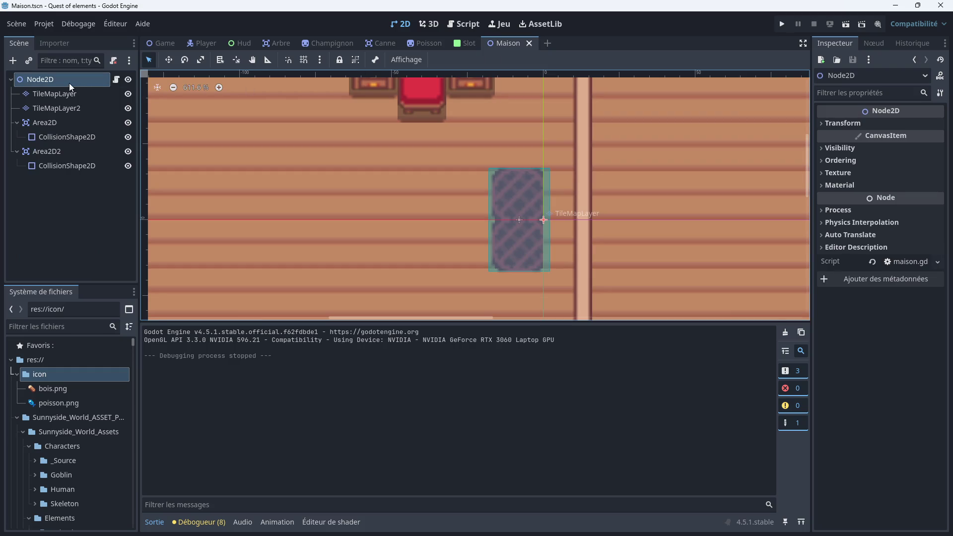
right_click(70, 83)
click(141, 123)
double_click(353, 269)
scroll(332, 200, down, 8)
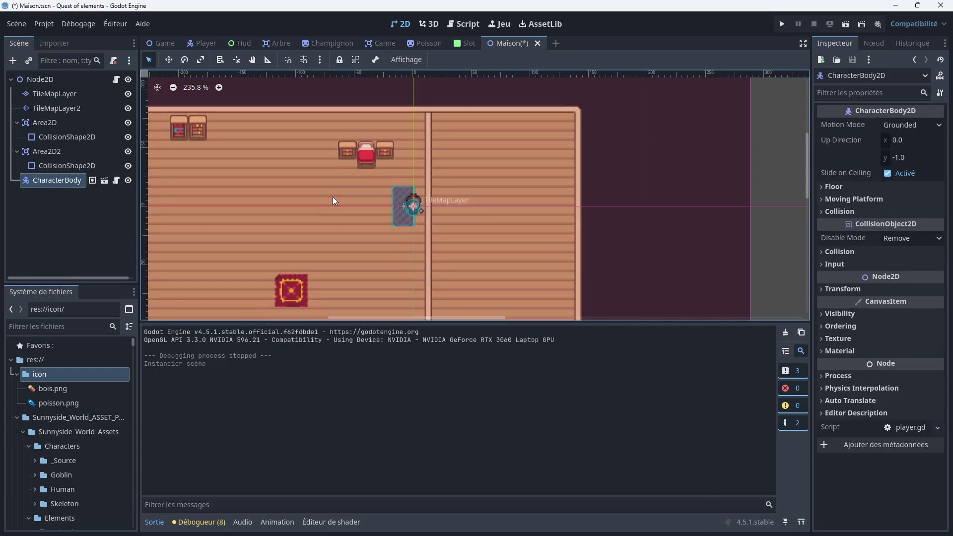
scroll(332, 197, down, 2)
scroll(308, 185, up, 5)
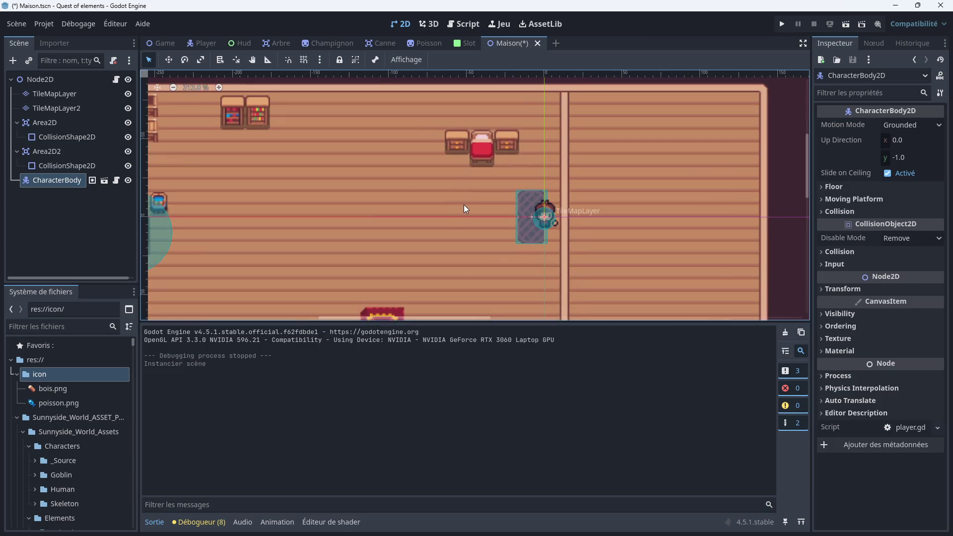
scroll(465, 208, up, 2)
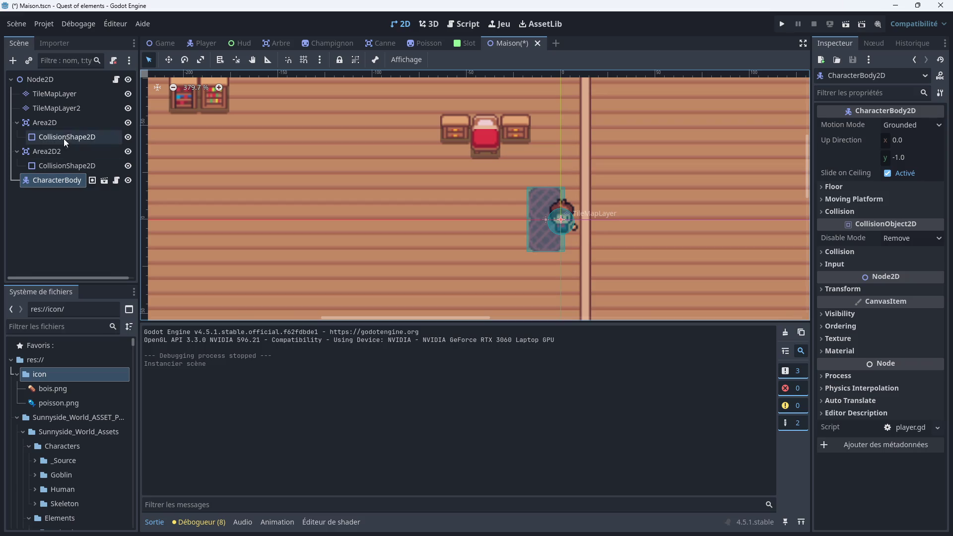
Instance the Hud scene under the Node2D root as well, then save and run the game
right_click(55, 79)
click(100, 105)
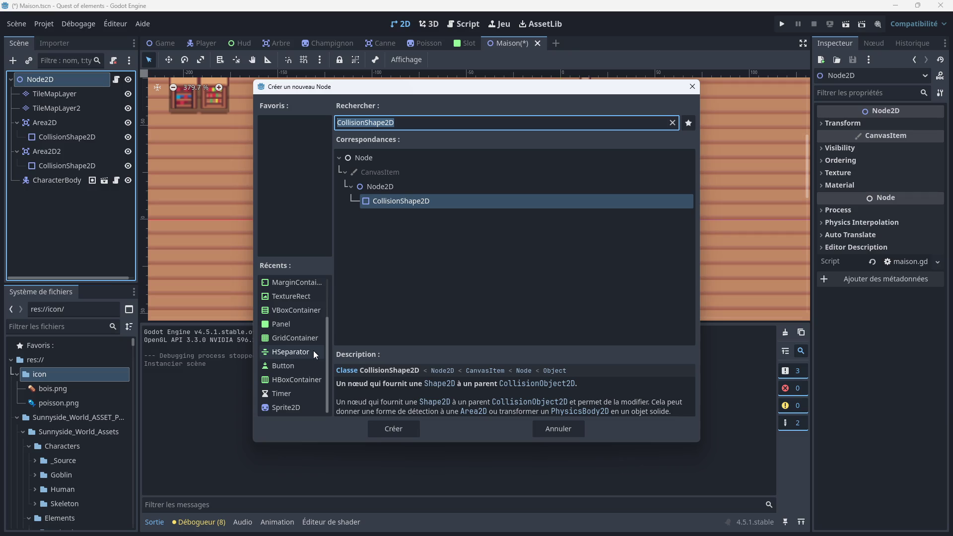
scroll(304, 318, up, 2)
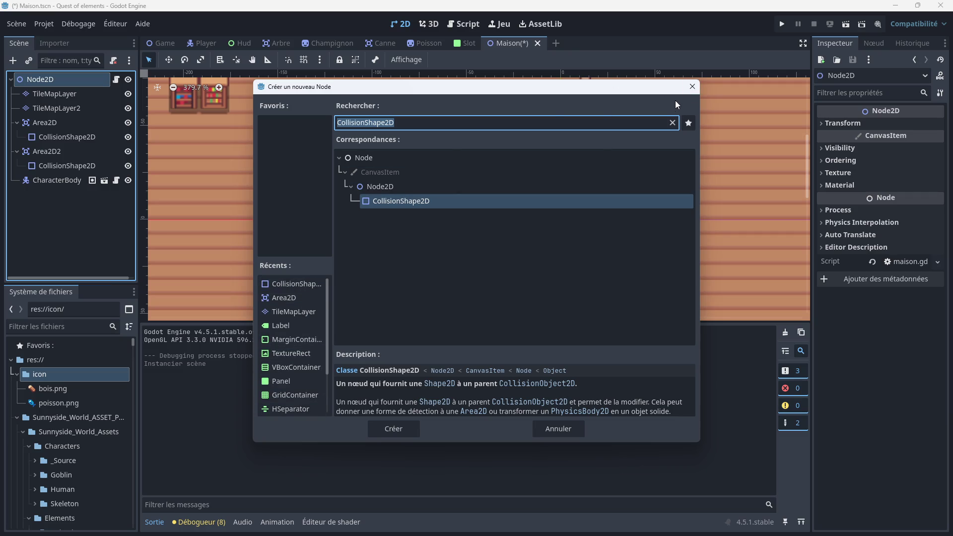
key(Escape)
right_click(42, 79)
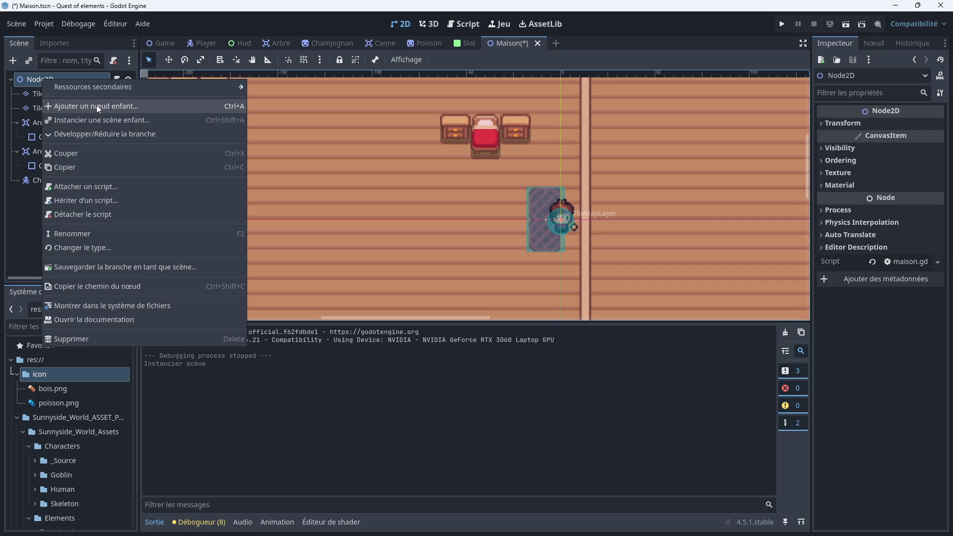
click(96, 118)
double_click(331, 243)
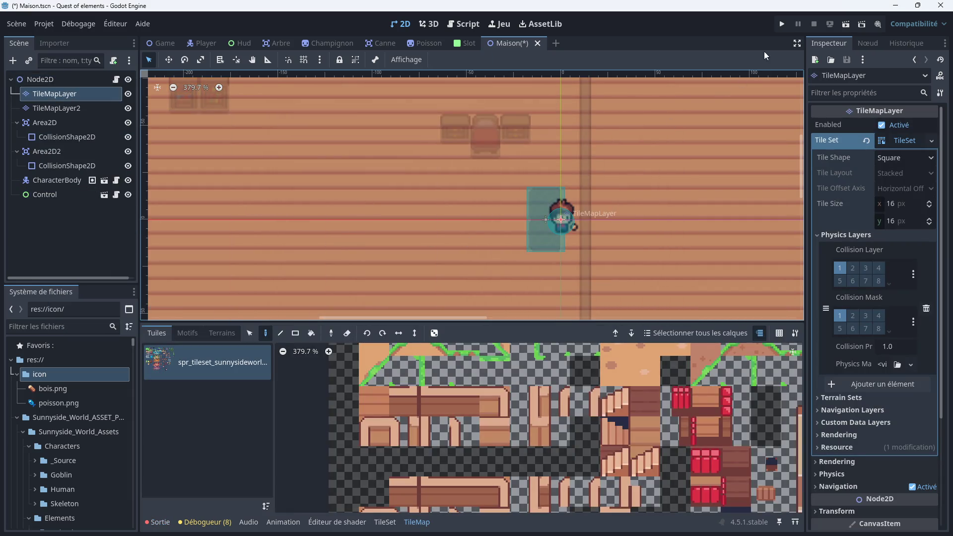
click(781, 26)
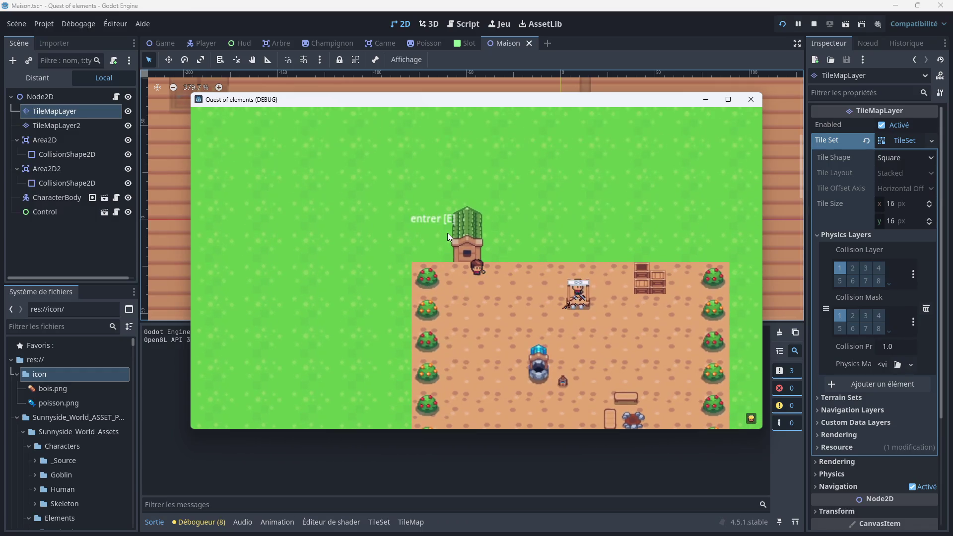
Press E at the door, walk the player around the house room with the arrow keys, then close the game
key(e)
key(Down)
key(Left)
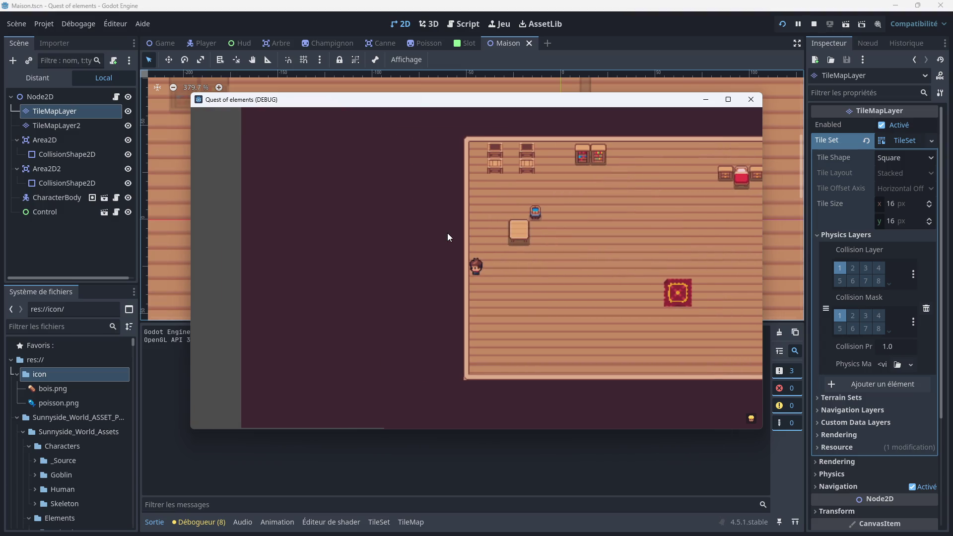
key(Right)
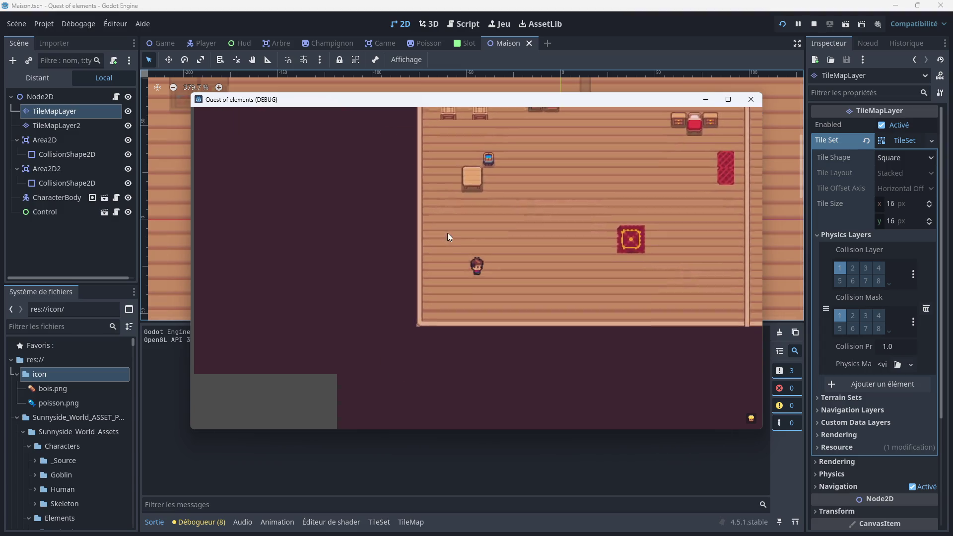
key(Down)
key(Right)
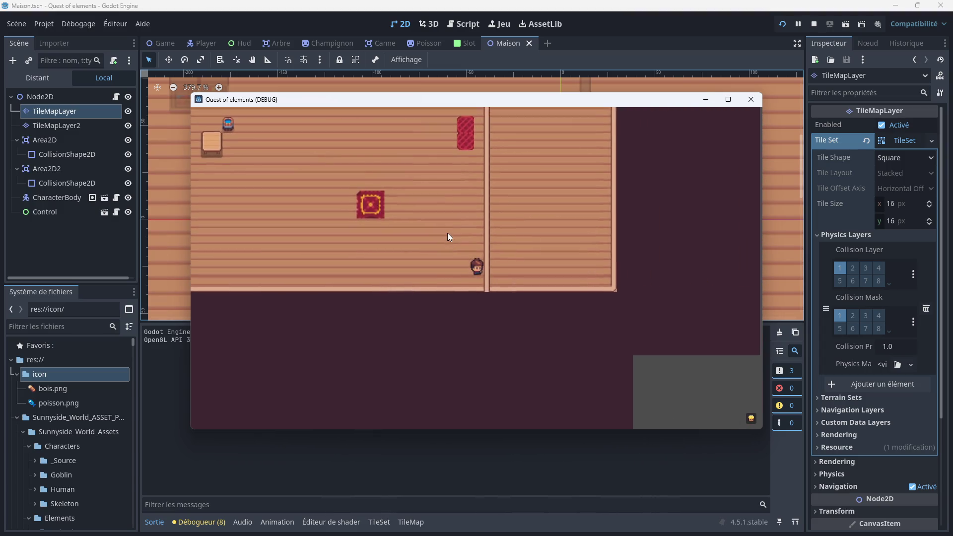
key(Up)
key(Left)
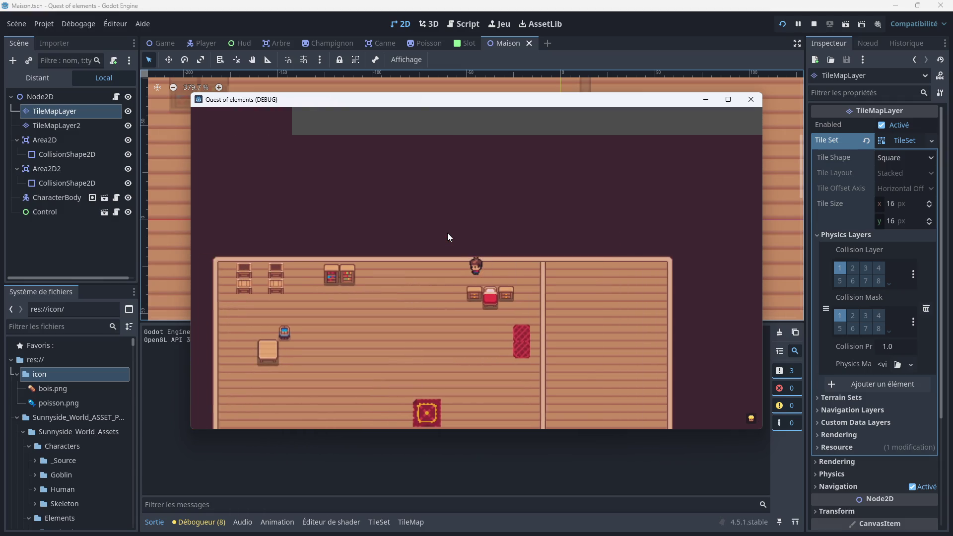
key(Left)
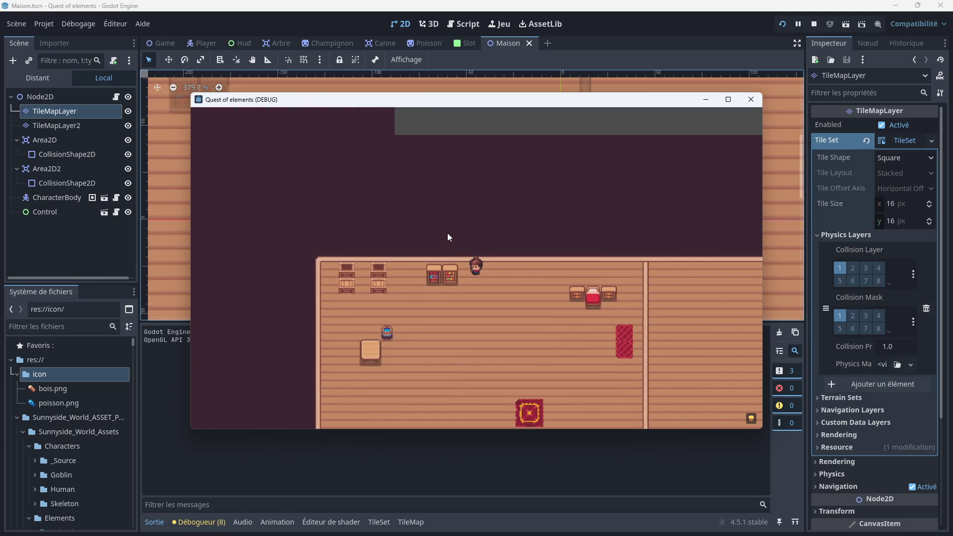
key(Down)
key(Right)
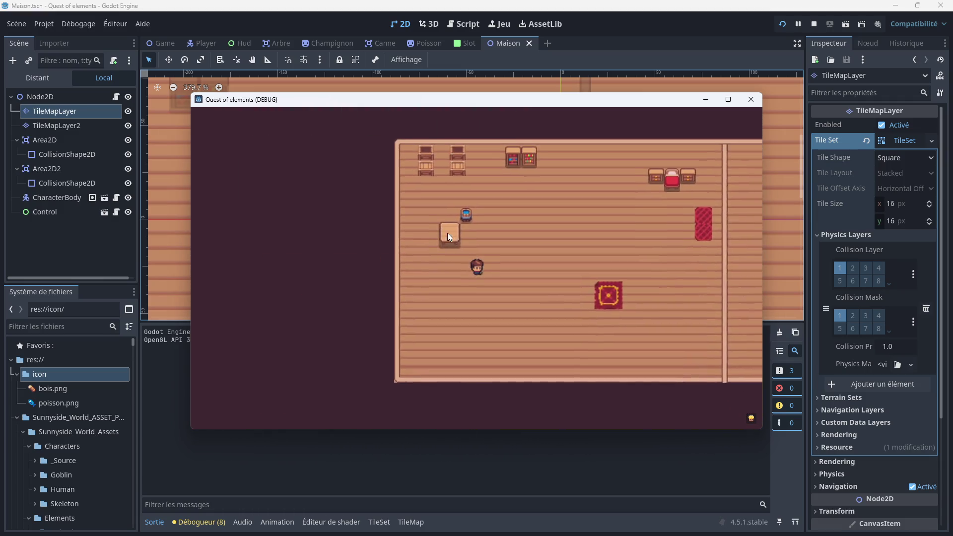
key(Up)
key(Down)
key(Right)
key(Left)
key(Down)
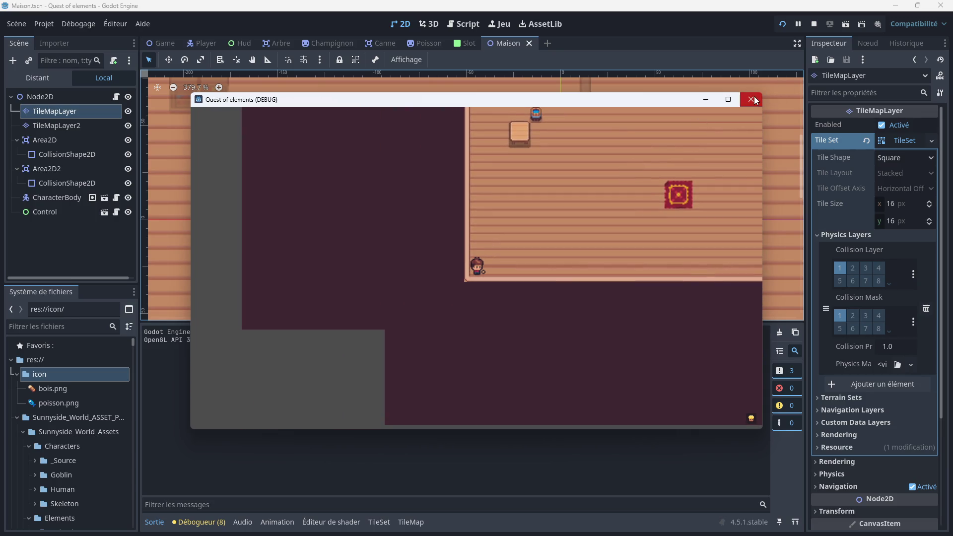
click(751, 99)
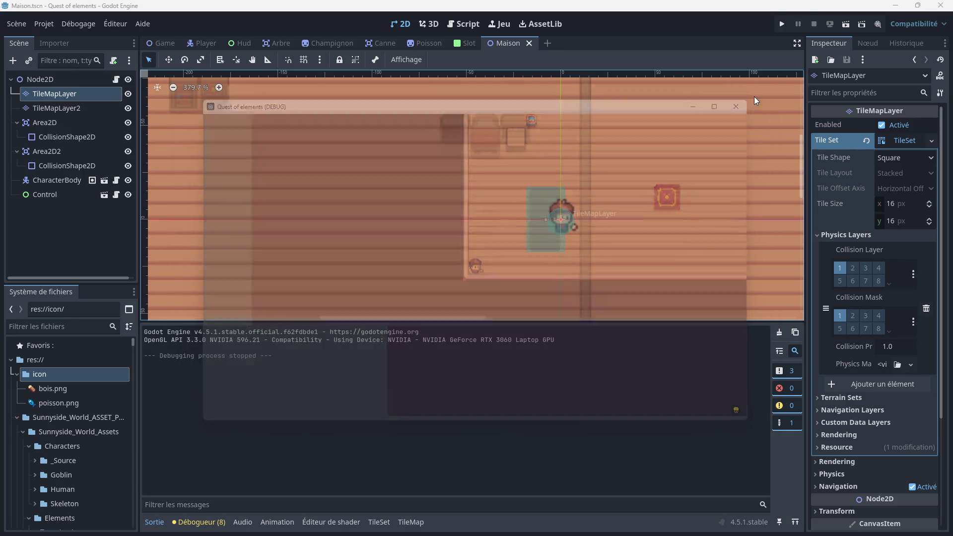
scroll(354, 199, down, 2)
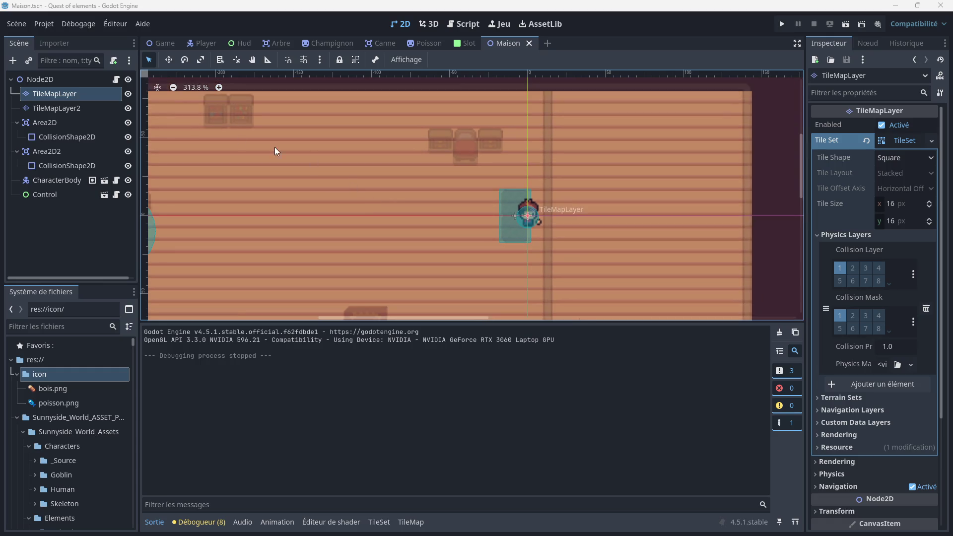
scroll(331, 168, down, 9)
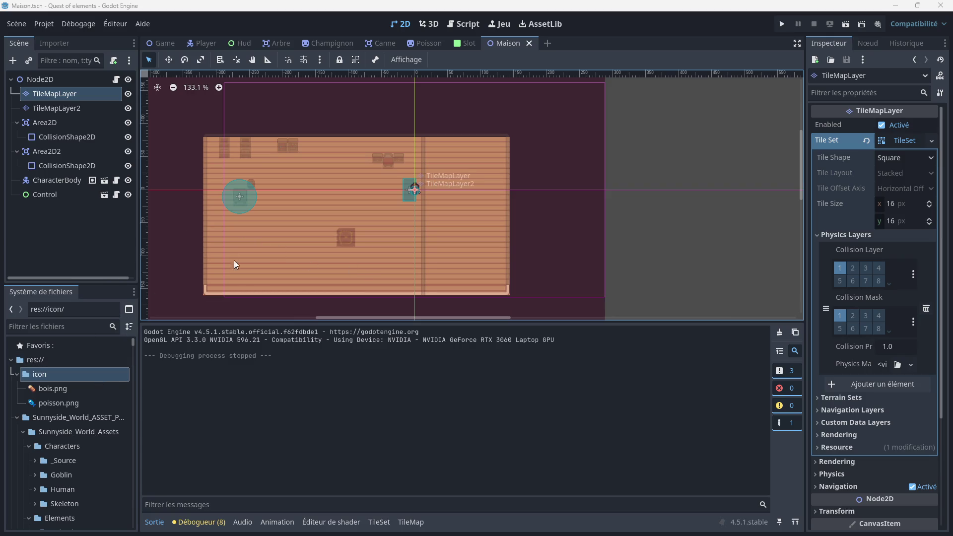
Select the dark filler tile and, with the Rectangle tool, fill a 9x17 dark block right of the room
click(405, 521)
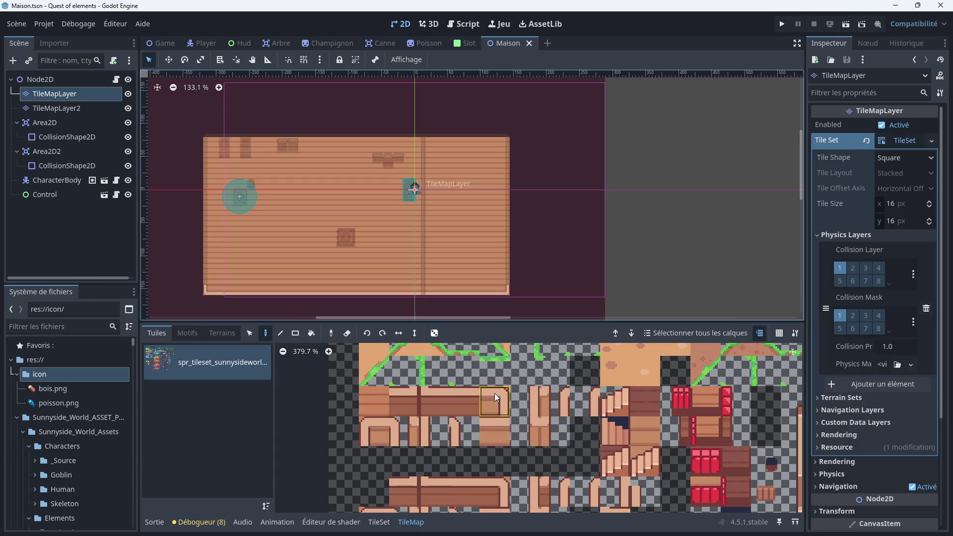
scroll(476, 402, down, 5)
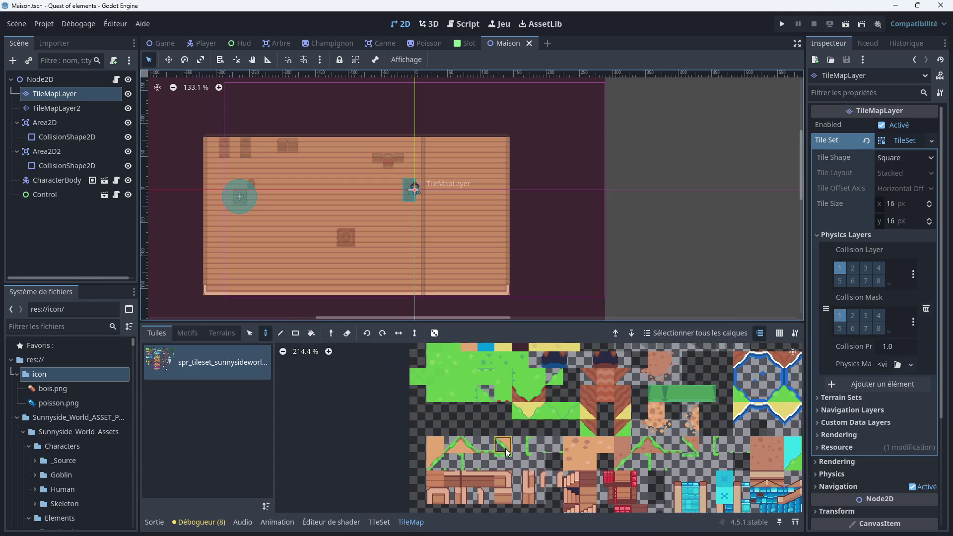
click(511, 353)
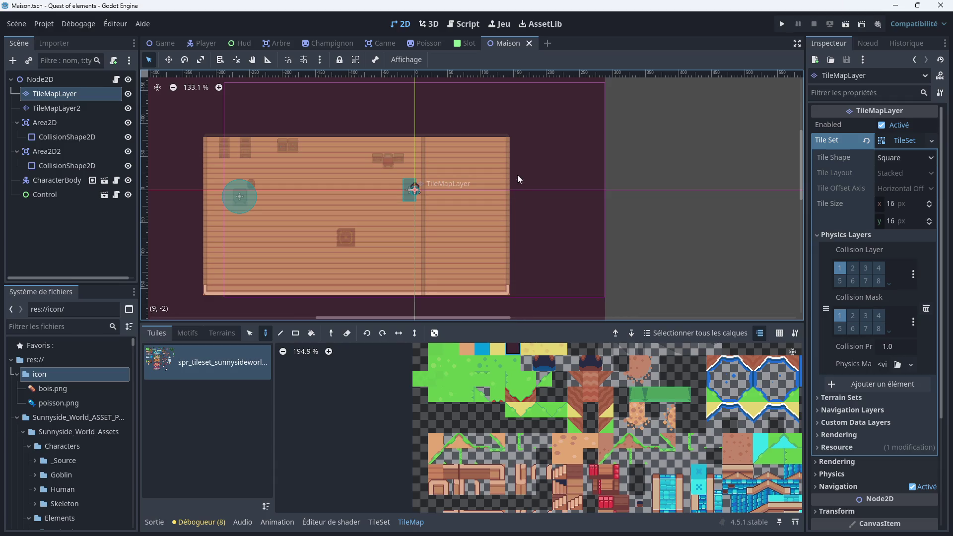
click(488, 217)
click(295, 333)
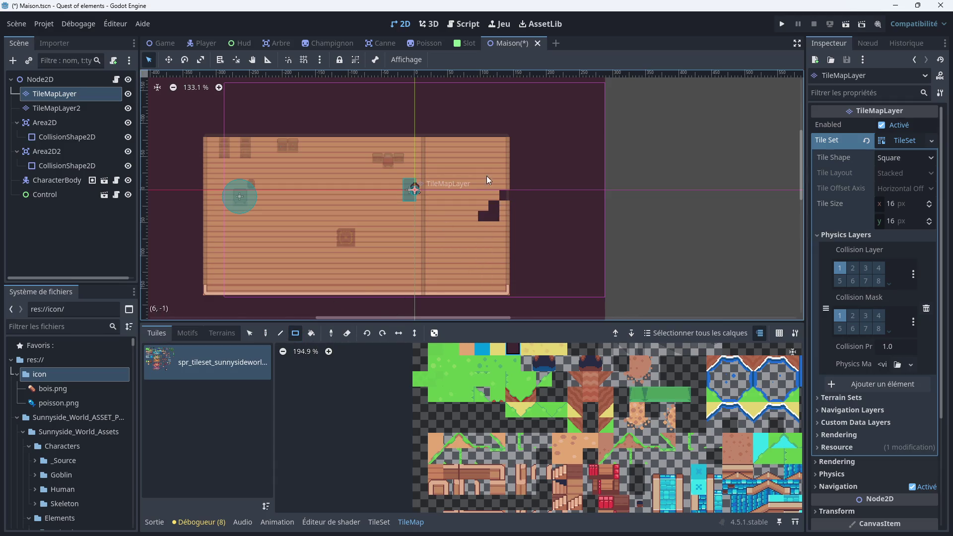
mouse_move(519, 124)
mouse_down()
mouse_move(451, 219)
mouse_move(435, 300)
mouse_up()
Fill further dark rectangles above, left, below and right of the room, including a 29x71 block
scroll(506, 246, down, 11)
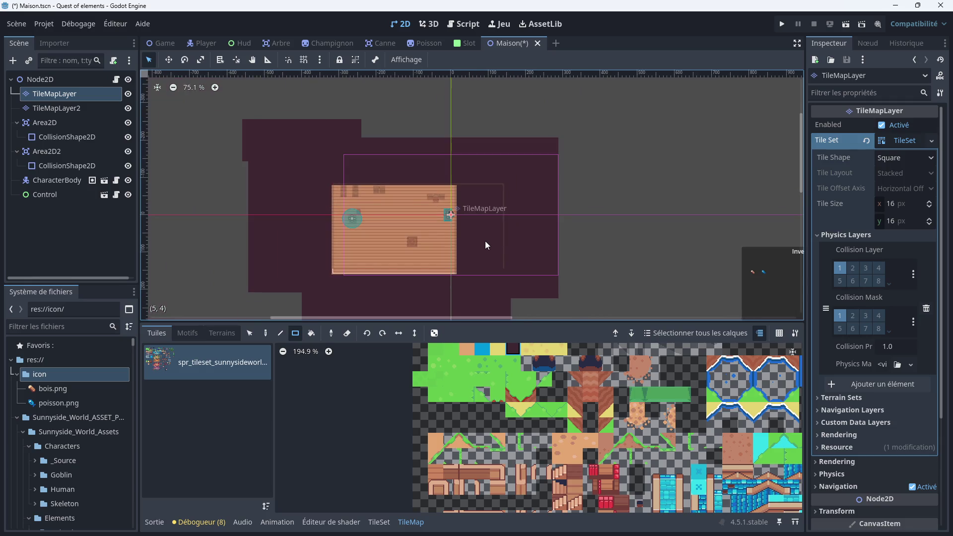
mouse_move(492, 244)
mouse_down()
mouse_move(515, 184)
mouse_move(590, 286)
mouse_up()
mouse_move(558, 217)
mouse_down()
mouse_move(418, 246)
mouse_move(289, 301)
mouse_up()
drag(262, 87, 395, 258)
drag(375, 178, 323, 243)
drag(243, 141, 568, 226)
scroll(571, 258, down, 2)
scroll(571, 262, down, 3)
scroll(530, 176, right, 2)
drag(487, 88, 566, 284)
scroll(441, 155, up, 5)
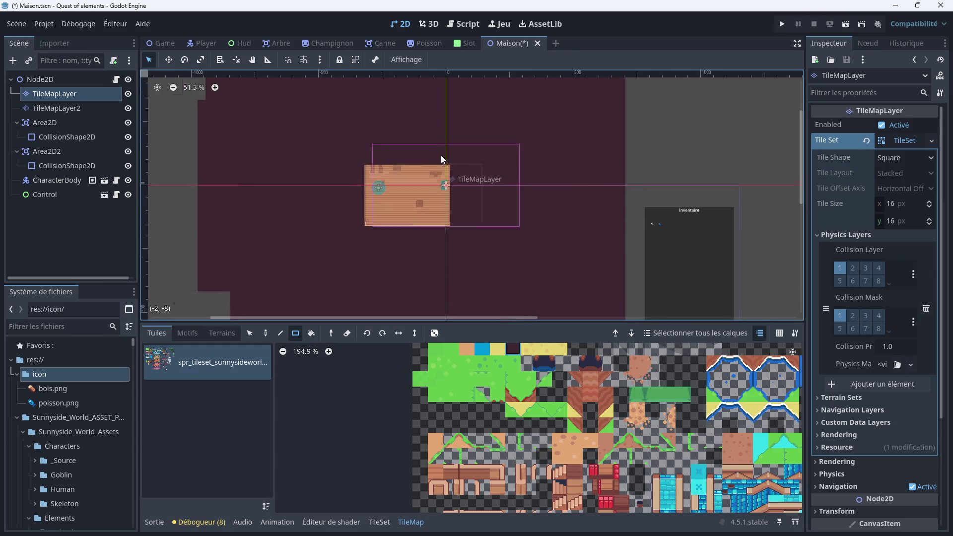
scroll(403, 183, up, 5)
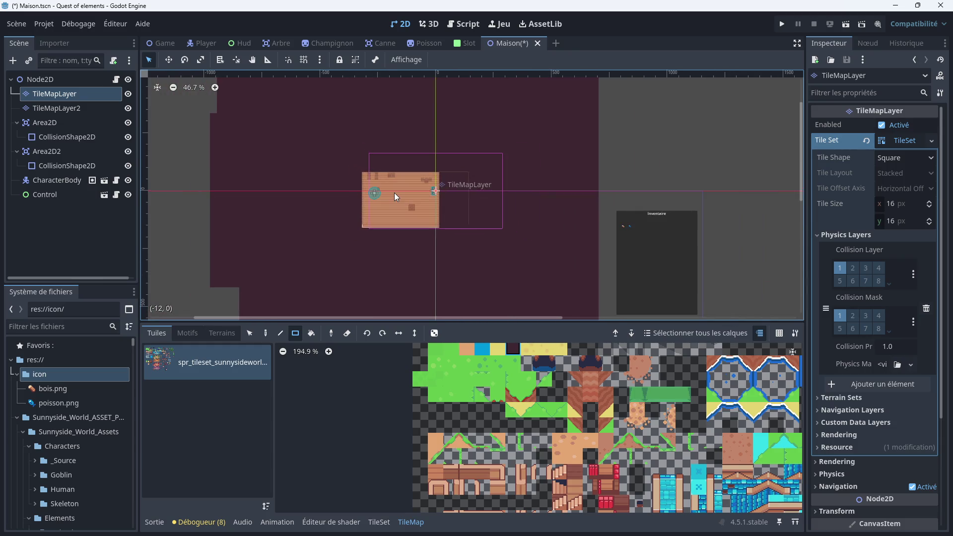
scroll(489, 233, up, 4)
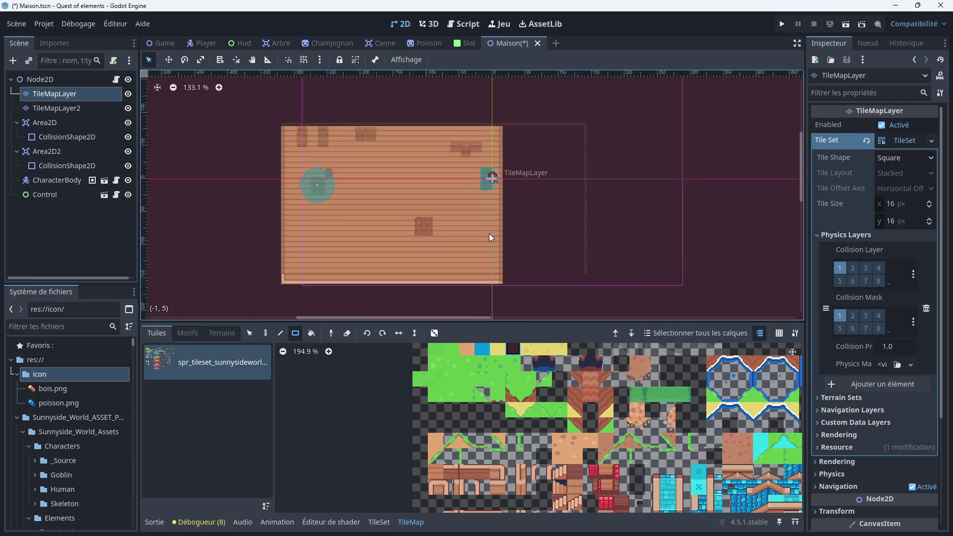
On TileMapLayer2, paint a 6x1 row of tiles along the top of the room
click(90, 108)
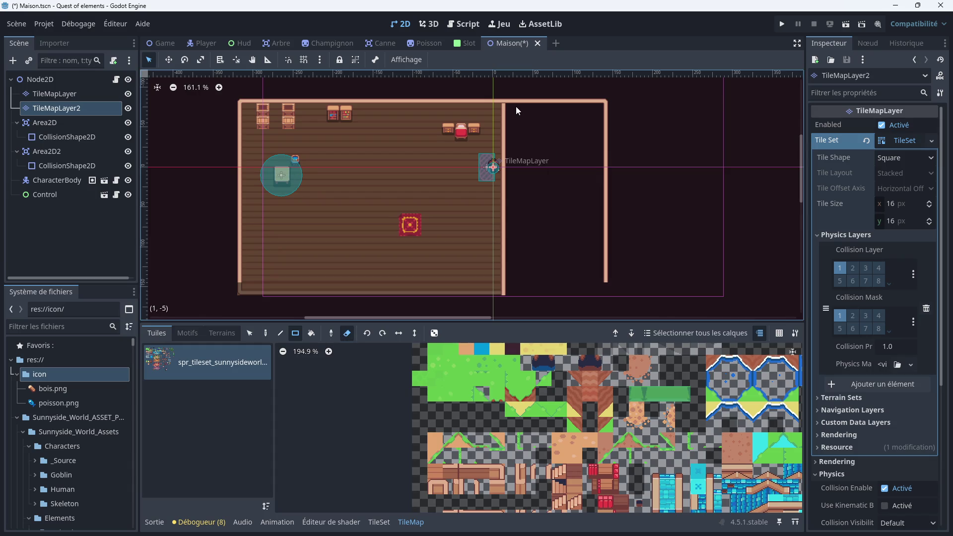
mouse_move(511, 102)
mouse_down()
mouse_move(576, 107)
mouse_move(608, 175)
mouse_move(601, 277)
mouse_up()
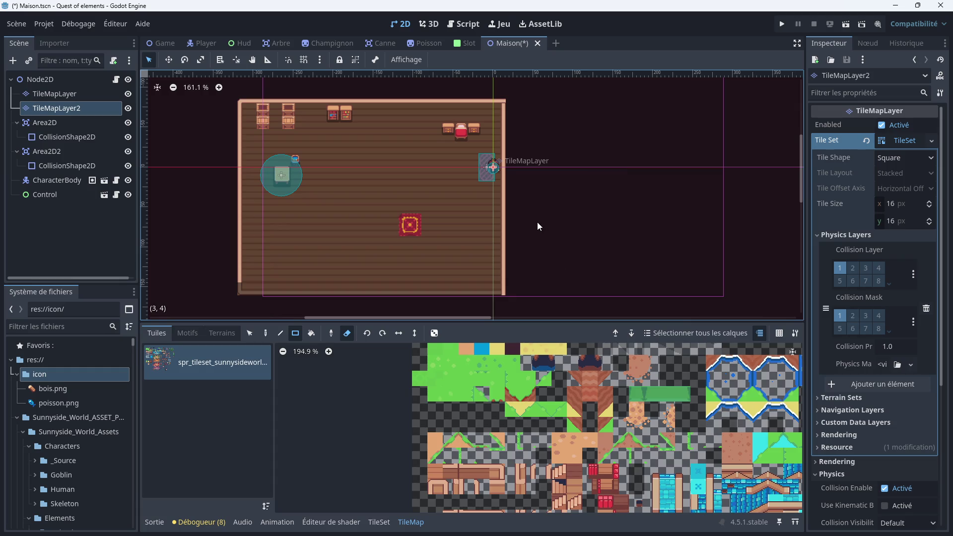
scroll(525, 476, up, 3)
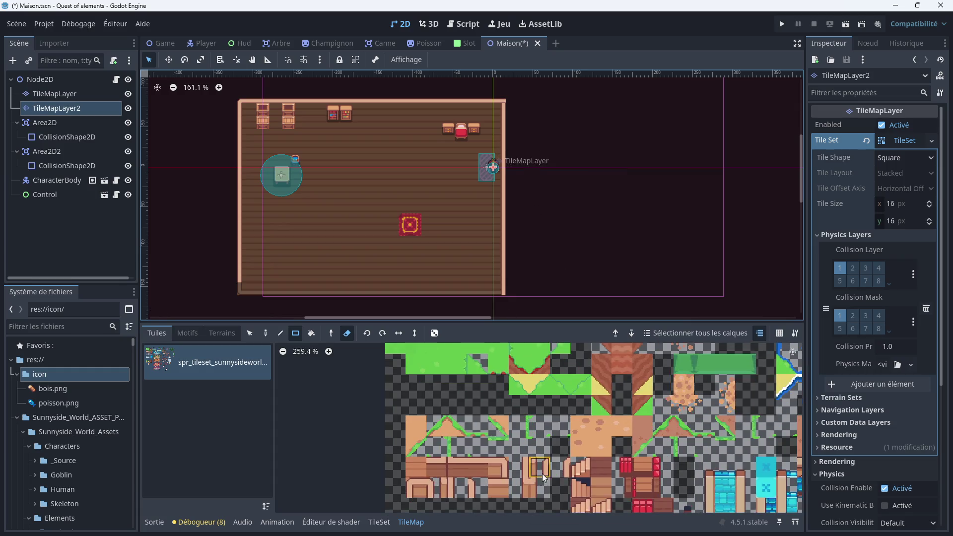
Pick a wall tile from the tileset atlas and switch to the single-tile Paint tool
click(559, 471)
click(266, 333)
scroll(502, 300, up, 3)
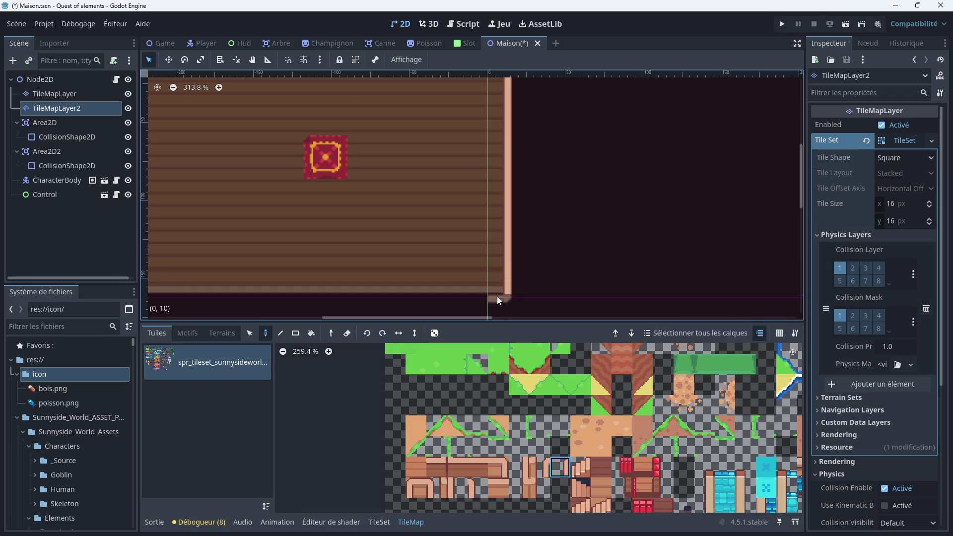
click(473, 491)
click(554, 466)
Rotate the wall tile right so it stands upright, then pick a new wall tile from the atlas
click(382, 338)
click(382, 333)
scroll(451, 254, down, 5)
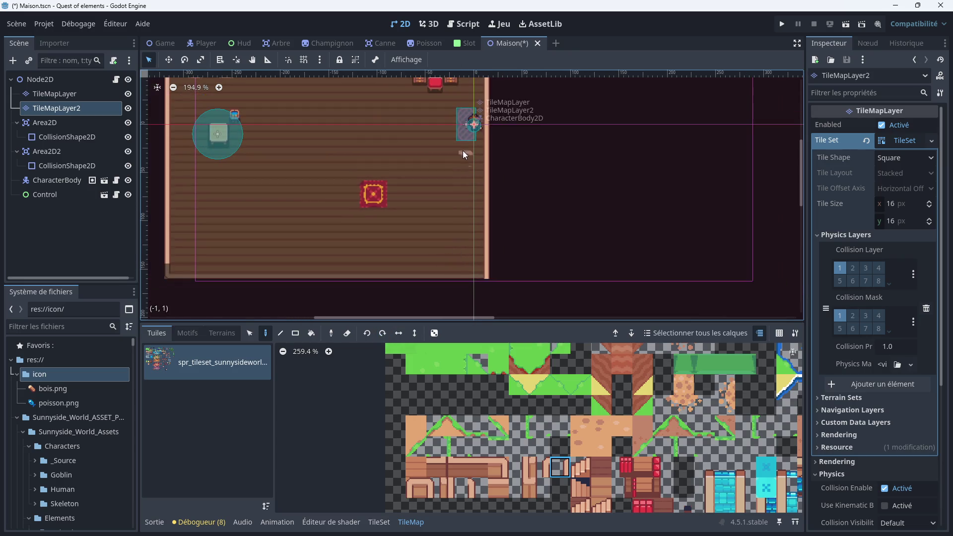
scroll(418, 266, up, 3)
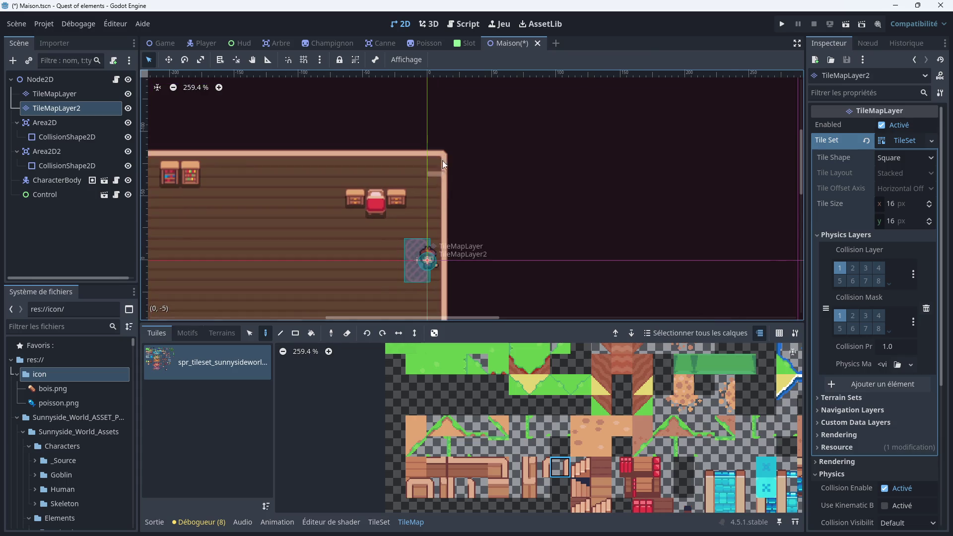
scroll(442, 157, down, 3)
scroll(356, 257, left, 5)
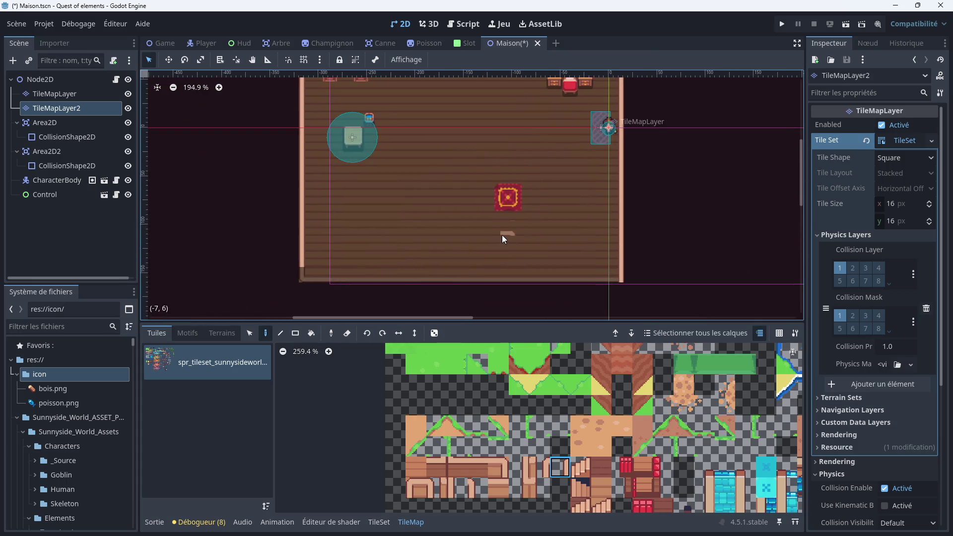
scroll(506, 238, up, 7)
scroll(477, 242, up, 2)
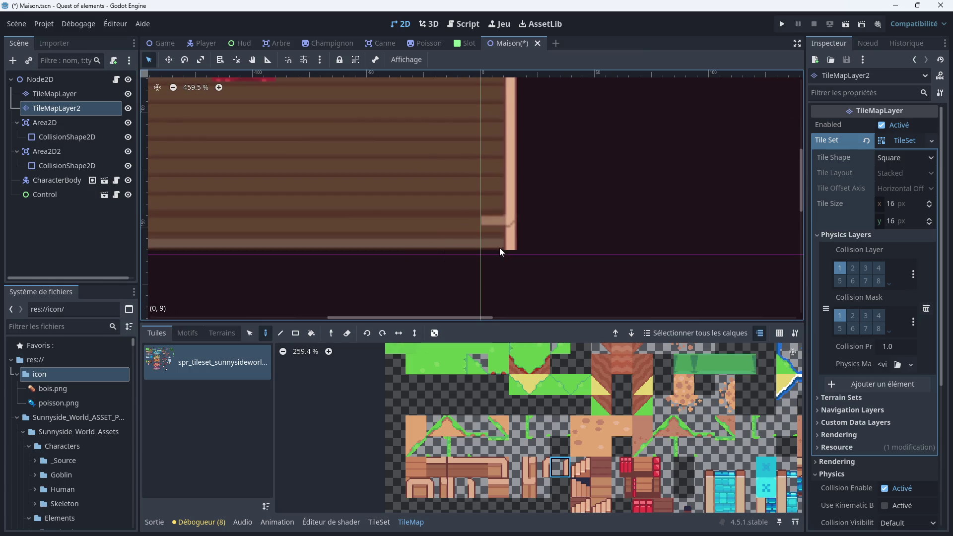
click(382, 334)
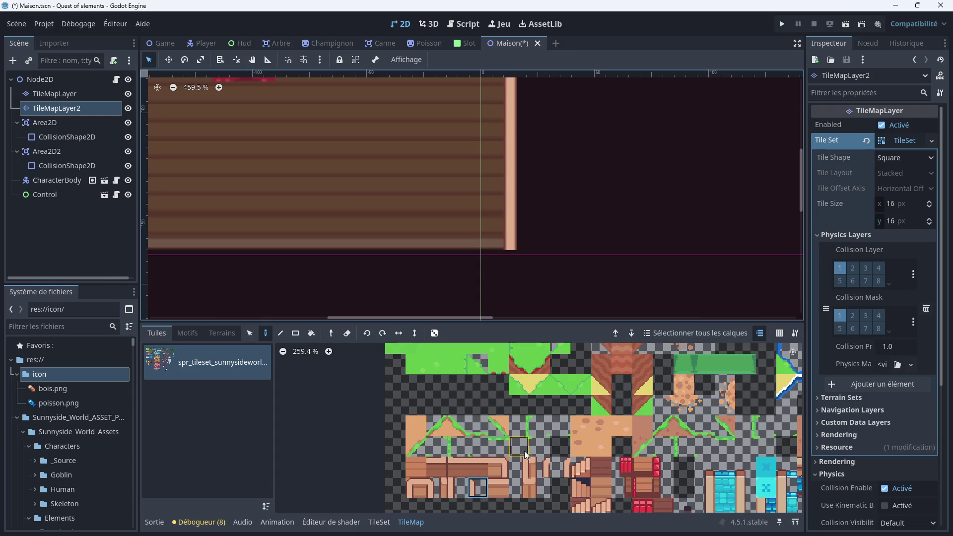
scroll(493, 498, up, 4)
click(603, 455)
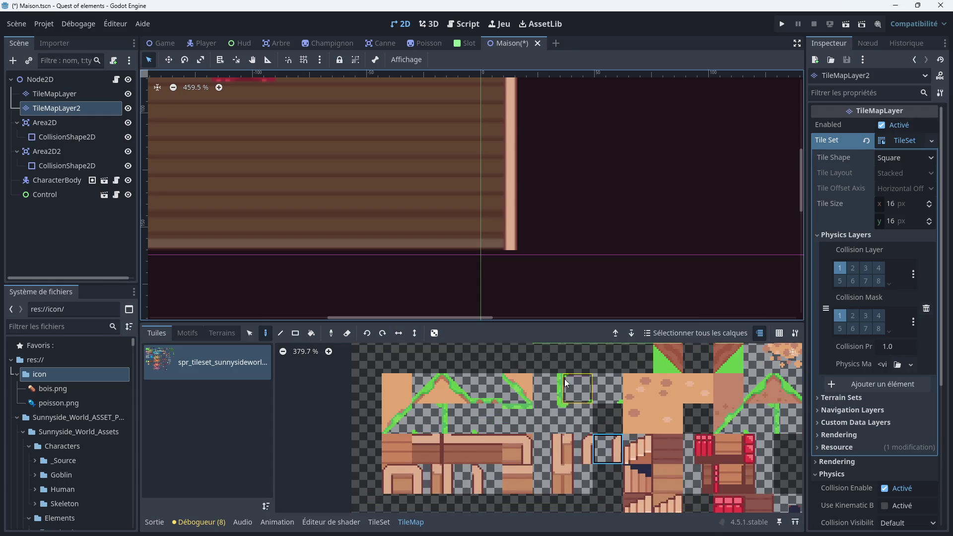
Rotate and flip the tile, then pick the corner wall tile on the base TileMapLayer
click(382, 333)
click(412, 338)
click(70, 95)
scroll(506, 262, up, 1)
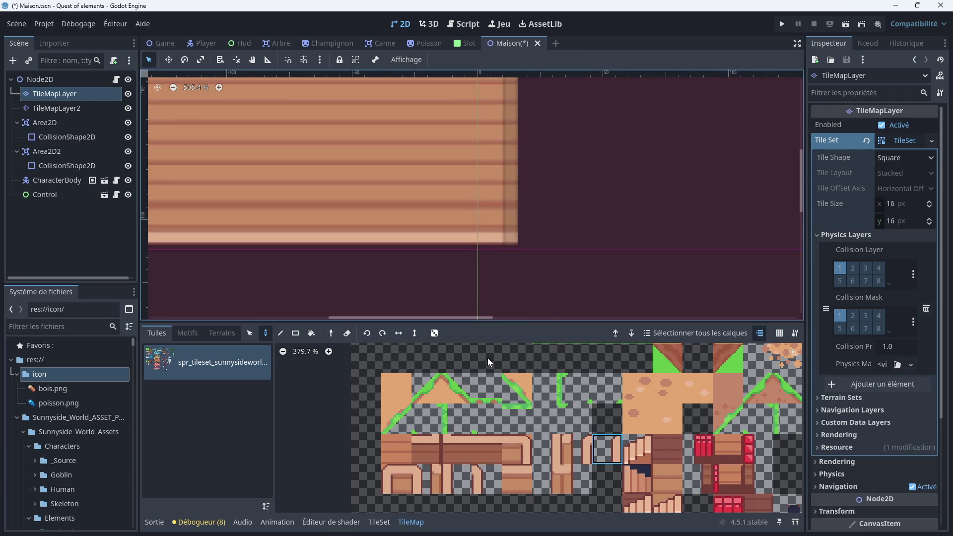
click(396, 484)
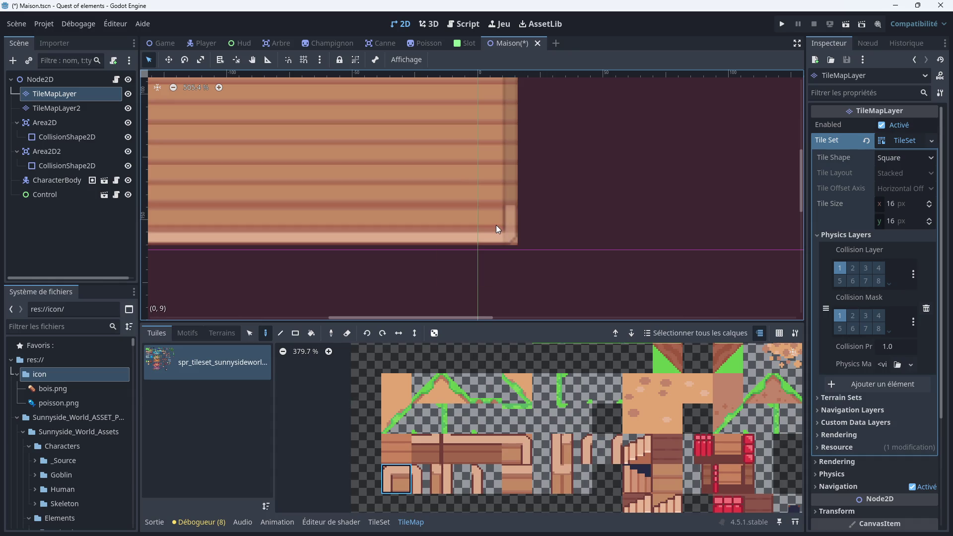
scroll(595, 213, down, 5)
scroll(569, 195, up, 2)
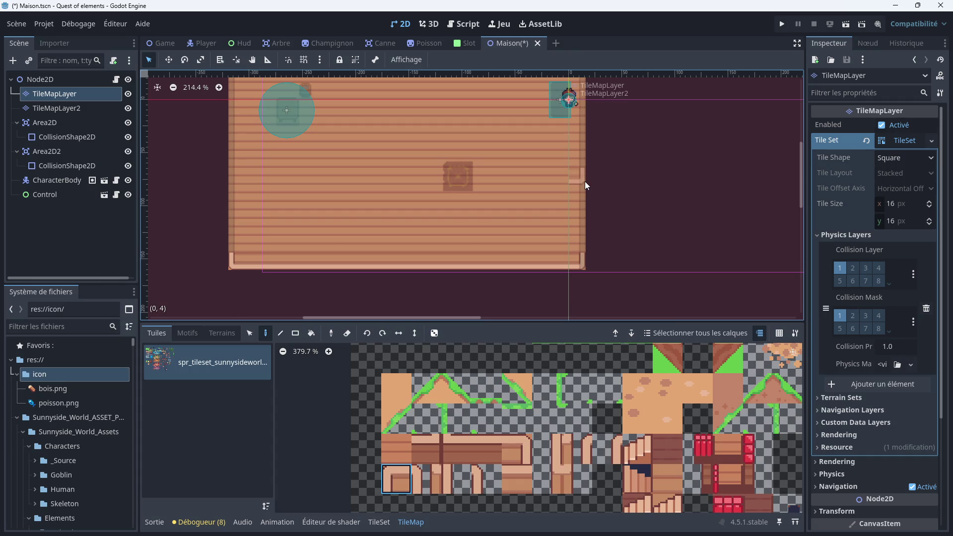
drag(592, 132, 639, 238)
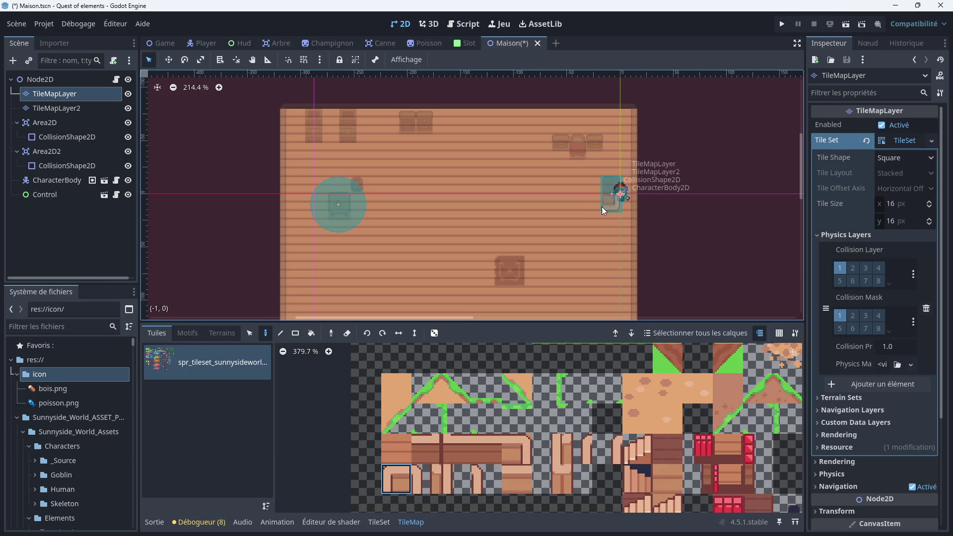
scroll(588, 213, down, 2)
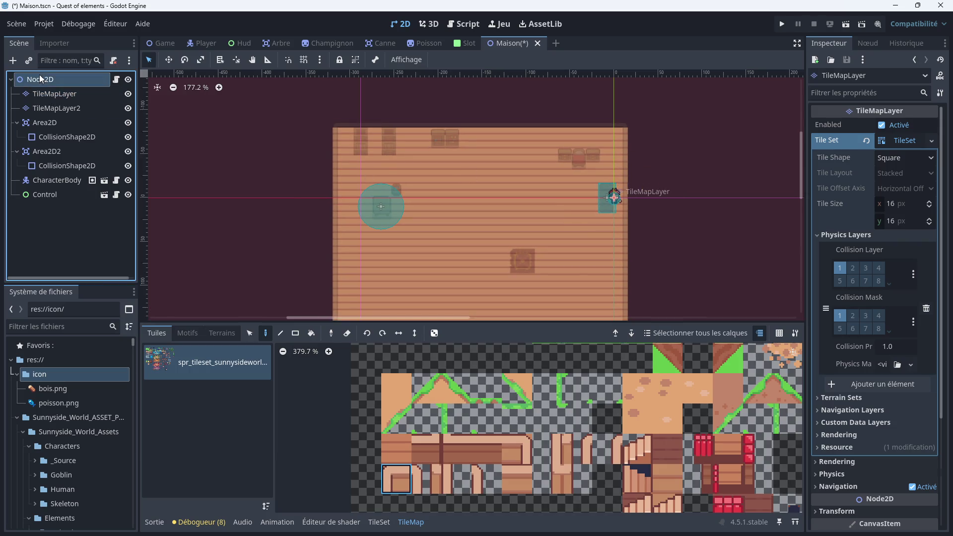
Select the root Node2D, save the Maison scene and run the project
click(39, 75)
scroll(439, 195, down, 5)
scroll(499, 187, up, 5)
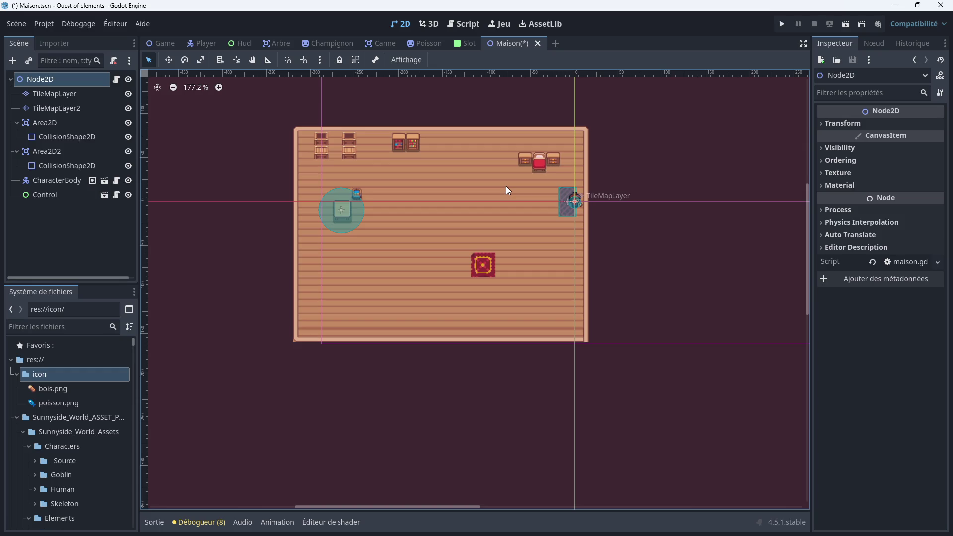
scroll(506, 190, up, 2)
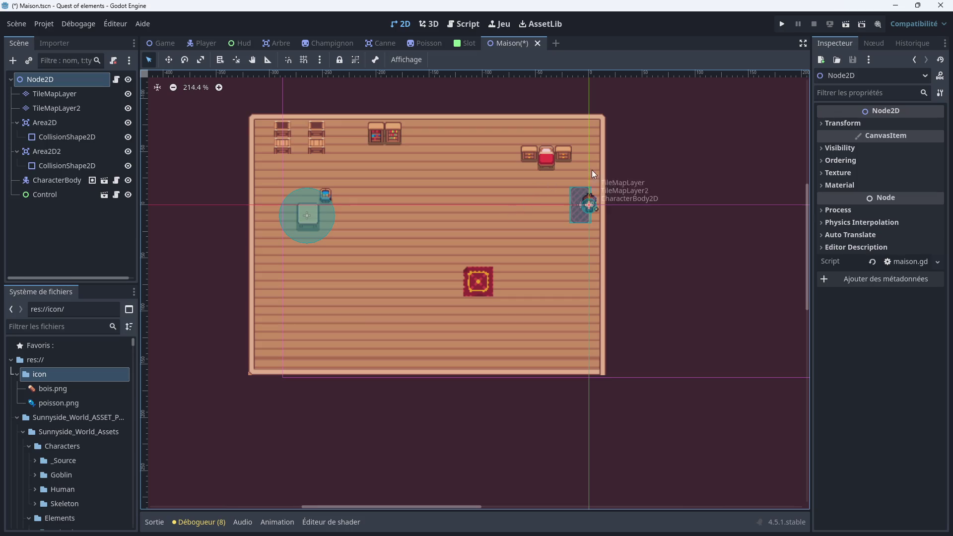
click(781, 25)
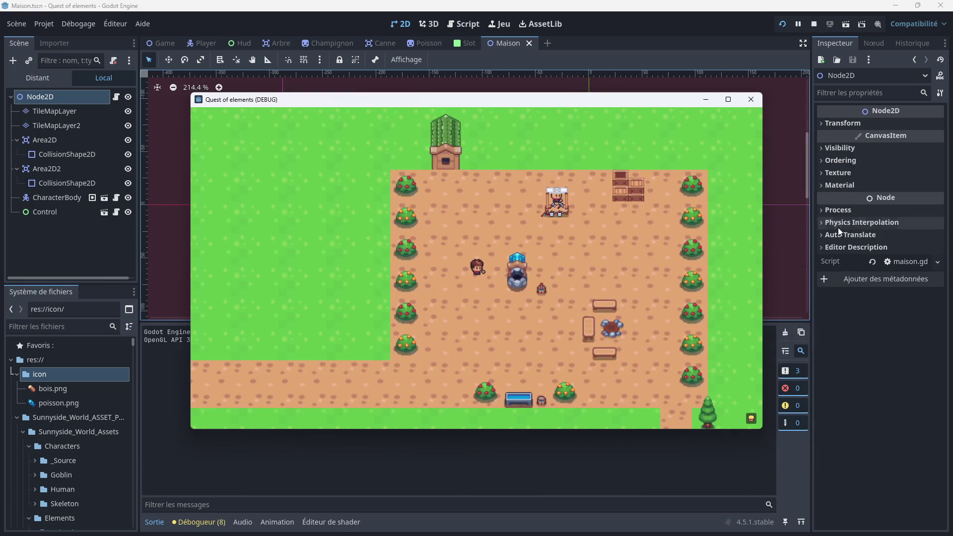
Walk to the house door, enter with E, roam the interior, then close the game window
key(Up)
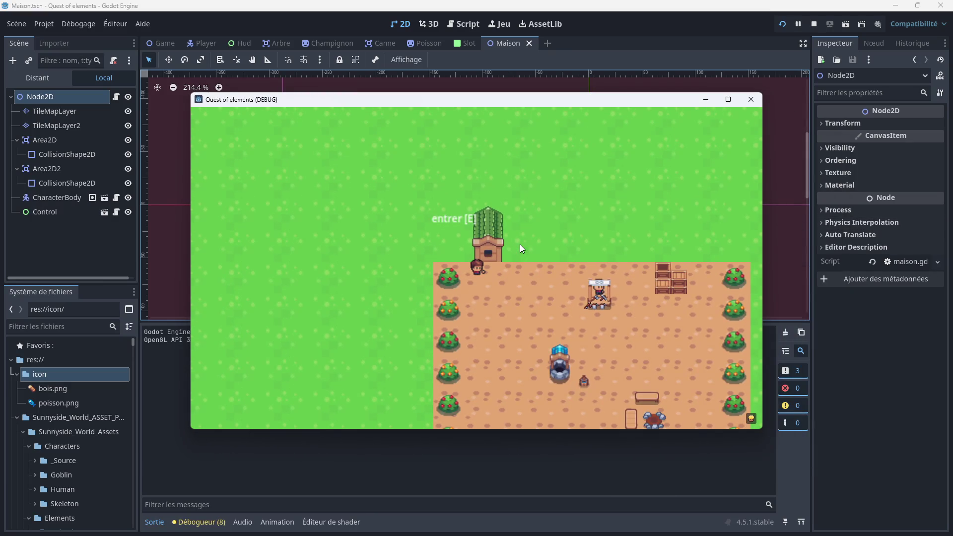
key(e)
key(Down)
key(Left)
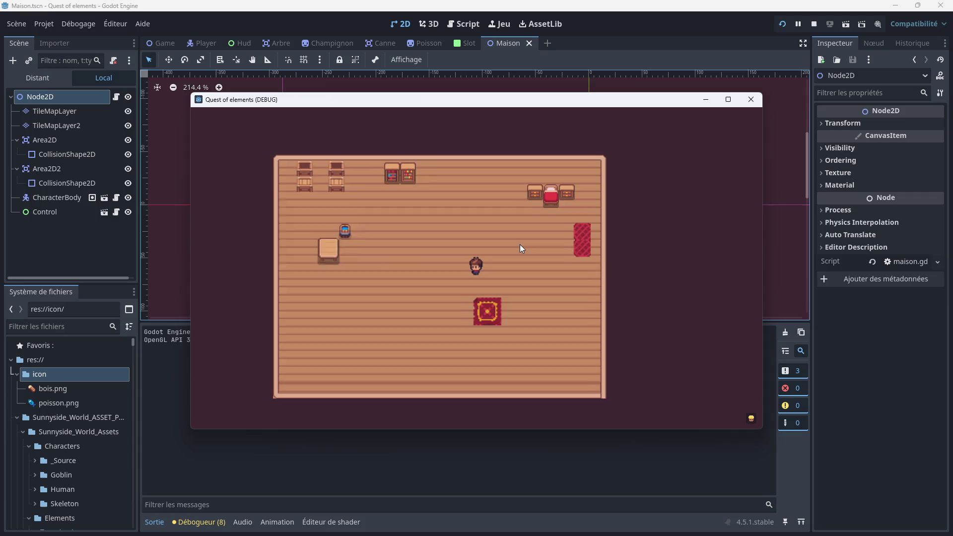
key(Up)
key(Down)
key(Right)
key(Up)
key(Down)
key(Right)
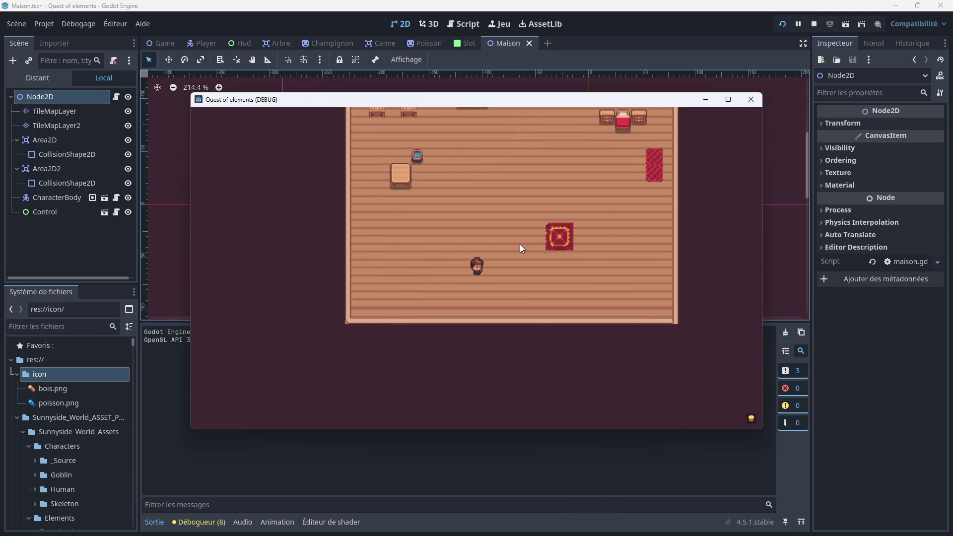
key(Up)
key(Down)
key(Left)
key(Right)
key(Up)
key(Right)
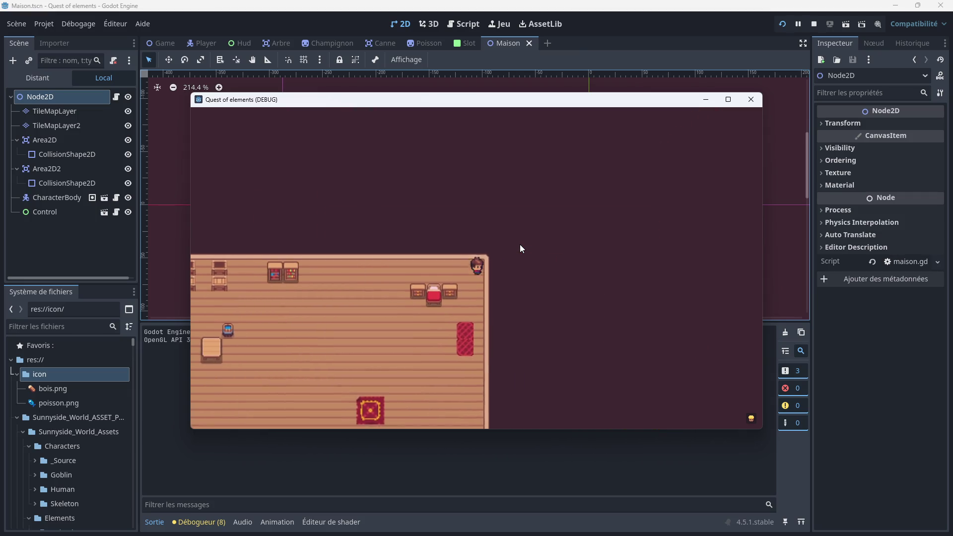
key(Down)
key(Left)
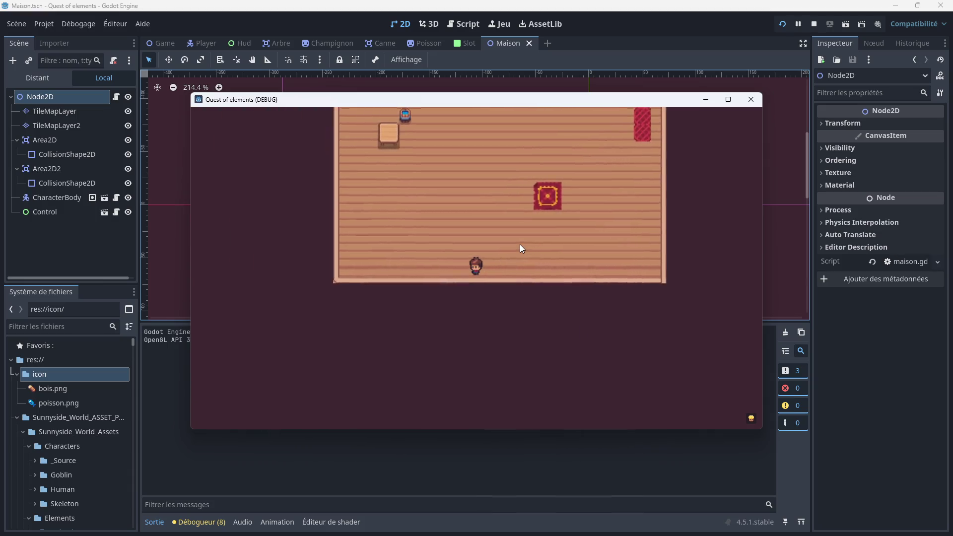
key(Up)
key(Up)
key(Right)
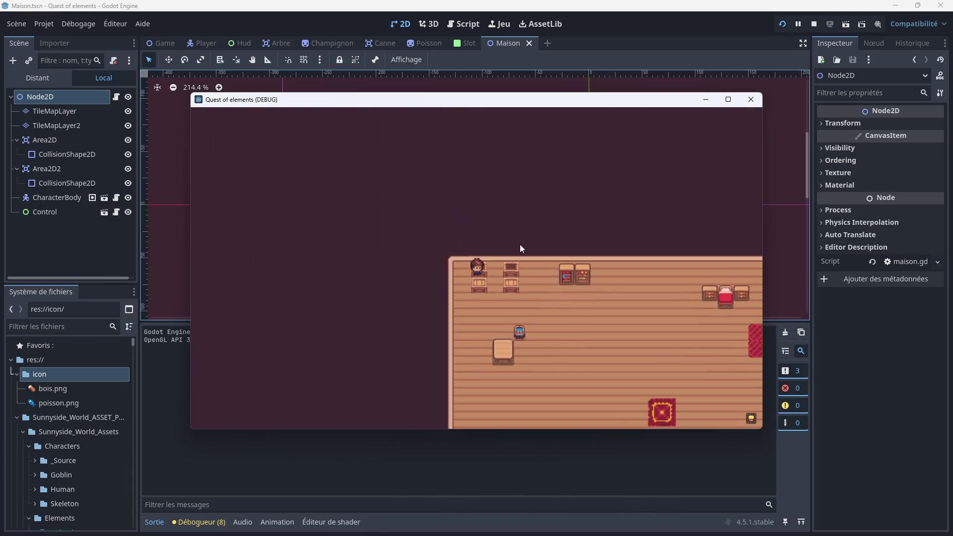
key(Down)
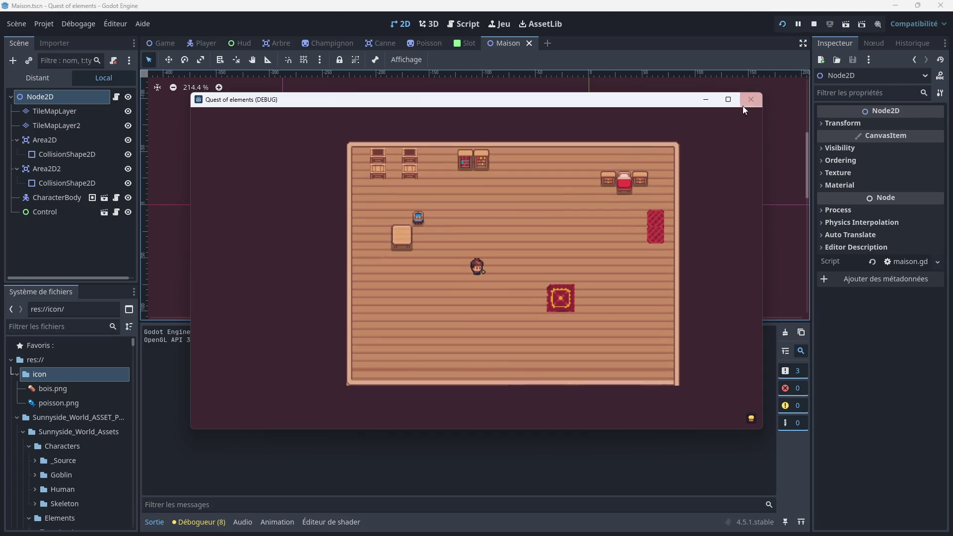
click(750, 99)
scroll(394, 216, down, 3)
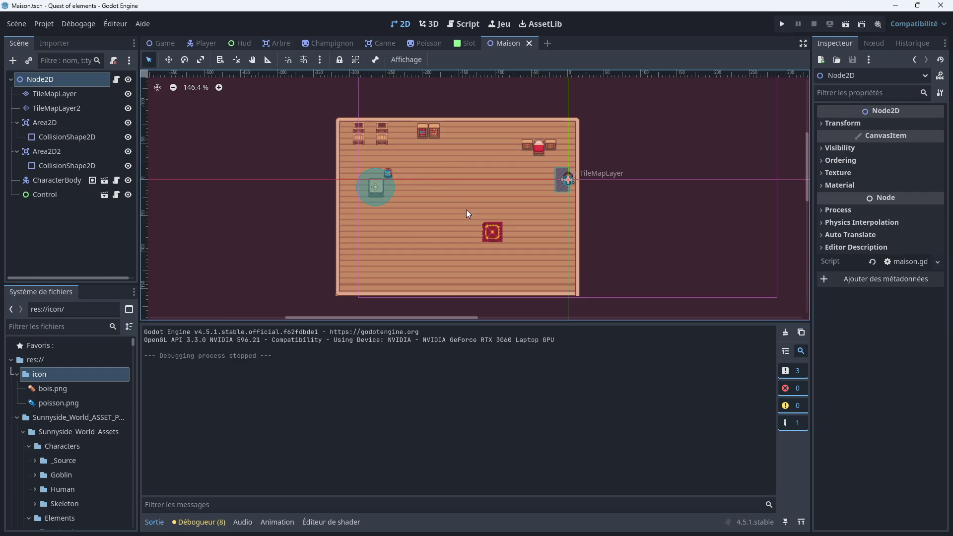
Select the Area2D2 node and show its signals list in the Node dock
click(57, 150)
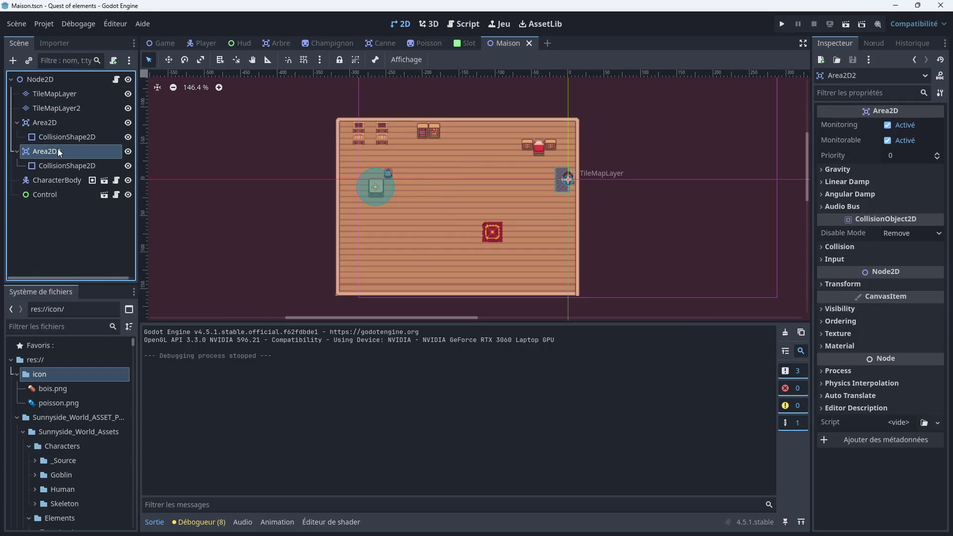
scroll(355, 149, up, 7)
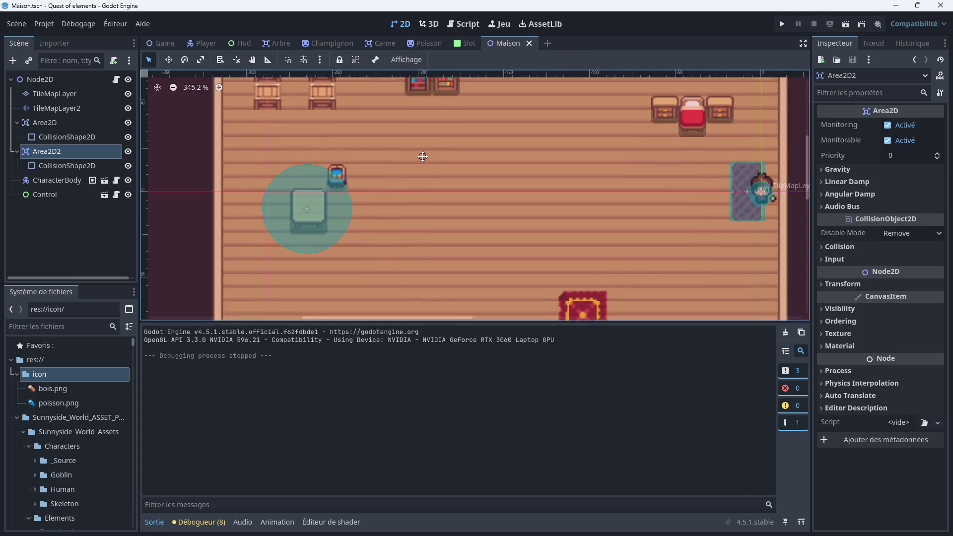
scroll(606, 172, up, 2)
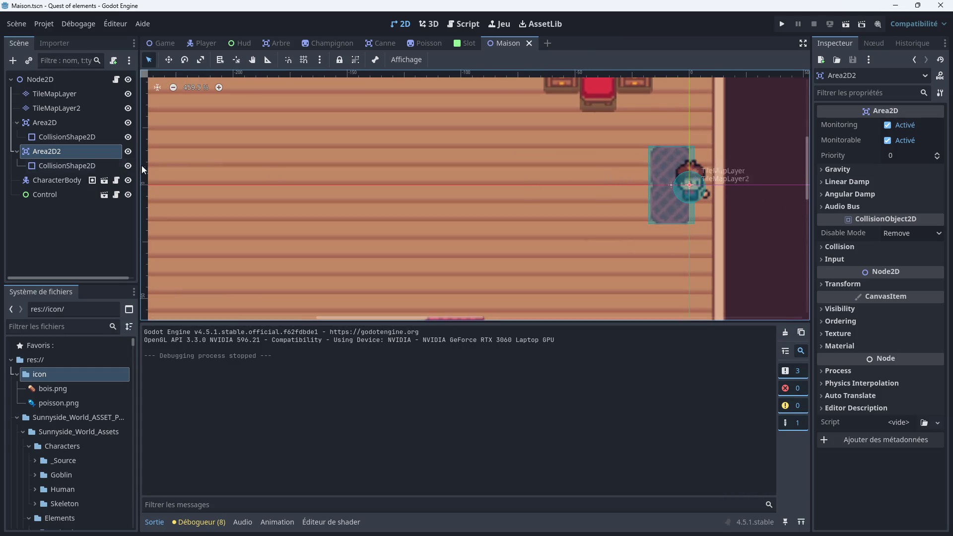
click(75, 166)
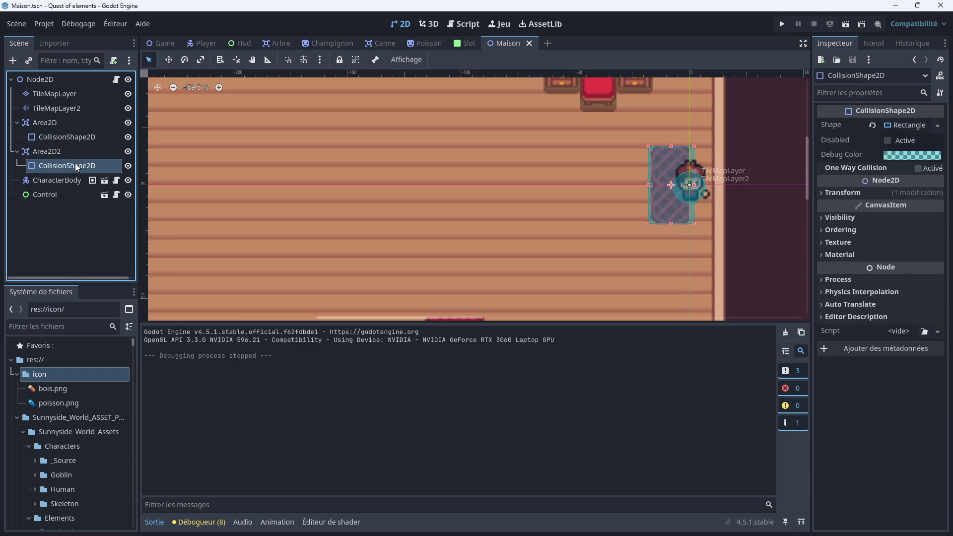
click(75, 150)
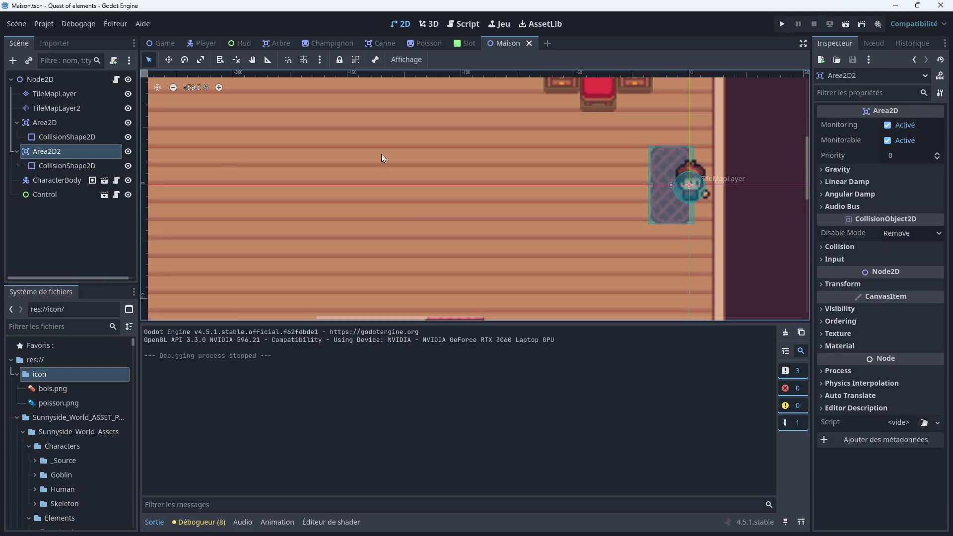
click(867, 44)
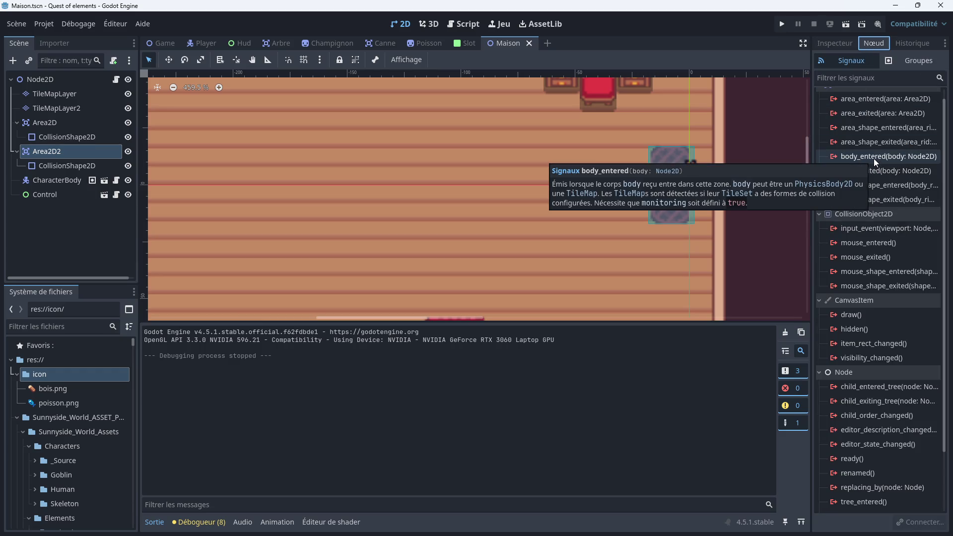
Connect Area2D2's body_entered and body_exited signals to new handlers in maison.gd
double_click(873, 158)
click(414, 382)
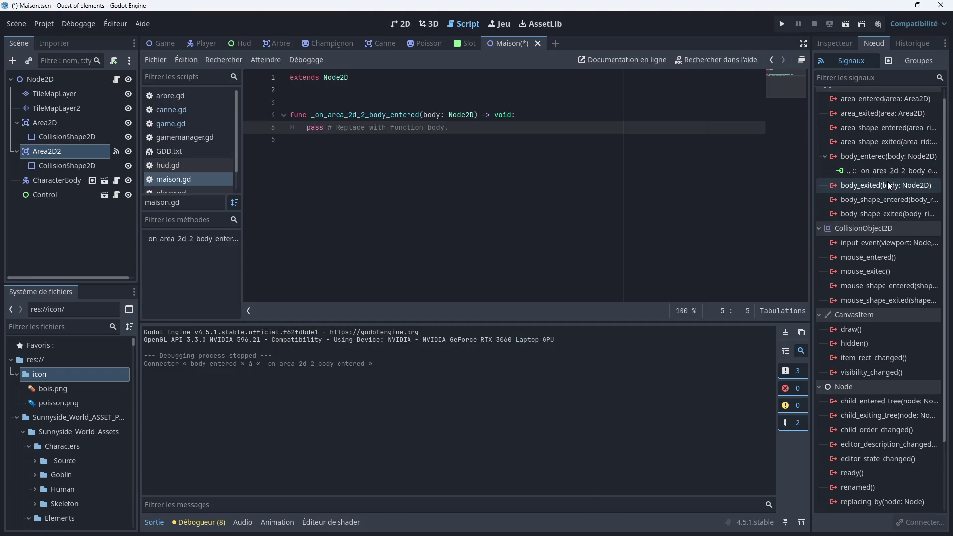
double_click(877, 183)
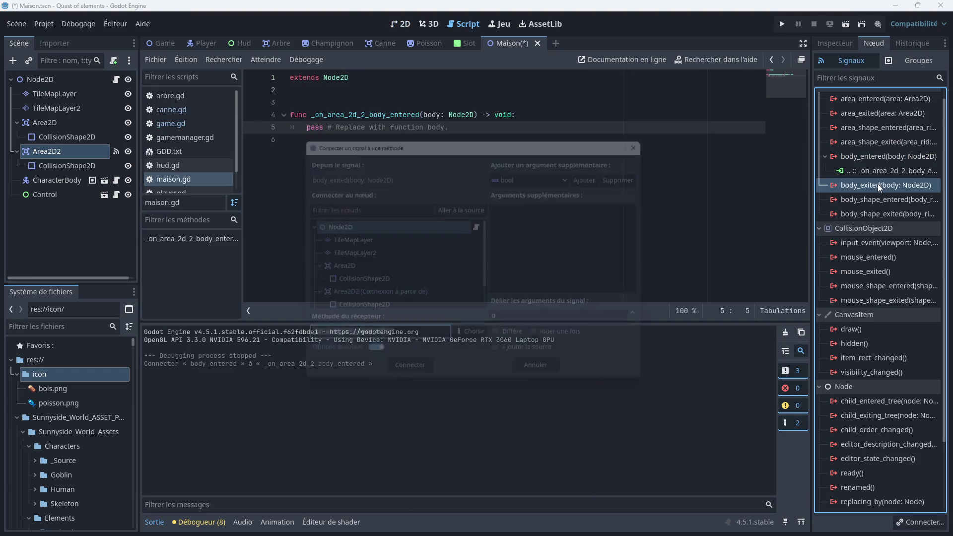
click(392, 382)
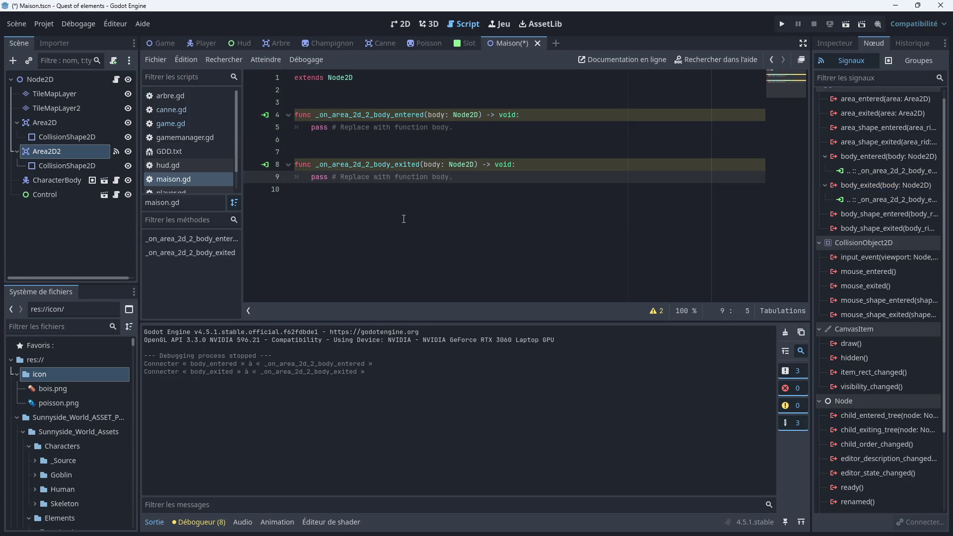
click(179, 124)
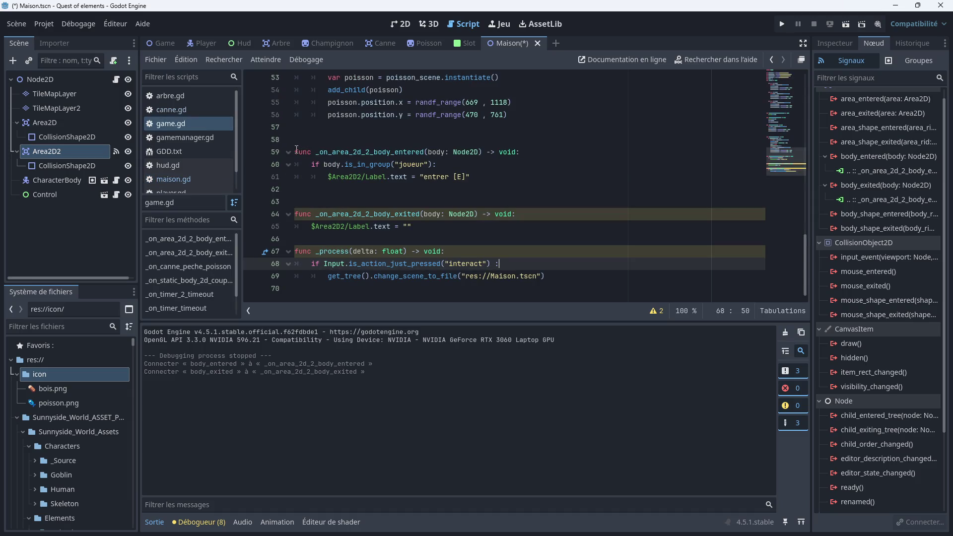
drag(297, 151, 343, 176)
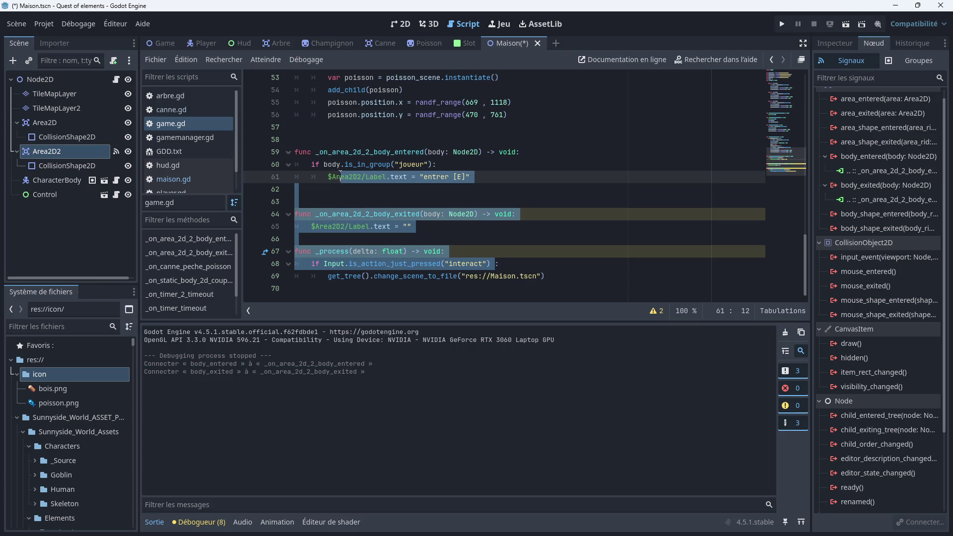
click(341, 175)
mouse_move(297, 151)
mouse_down()
mouse_move(422, 171)
mouse_move(496, 255)
mouse_move(591, 287)
mouse_up()
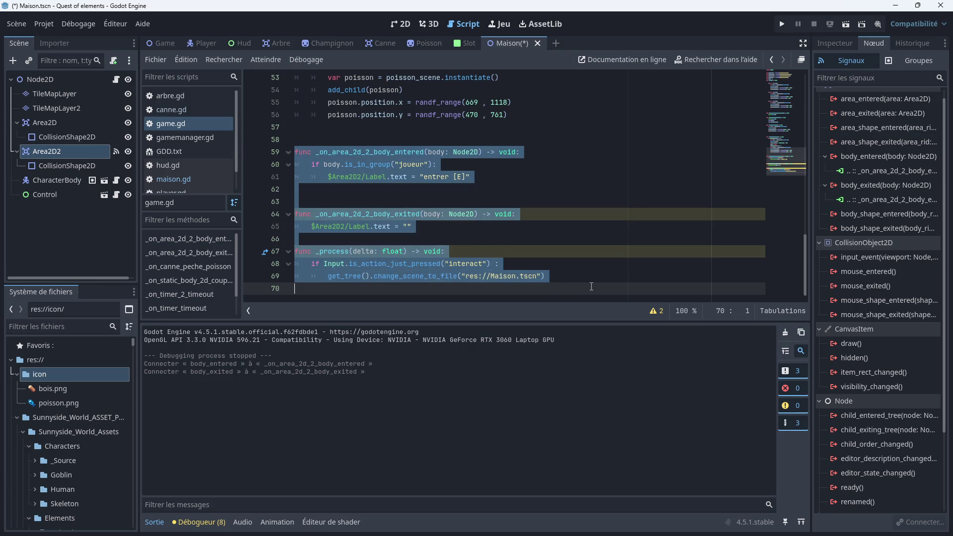
right_click(363, 218)
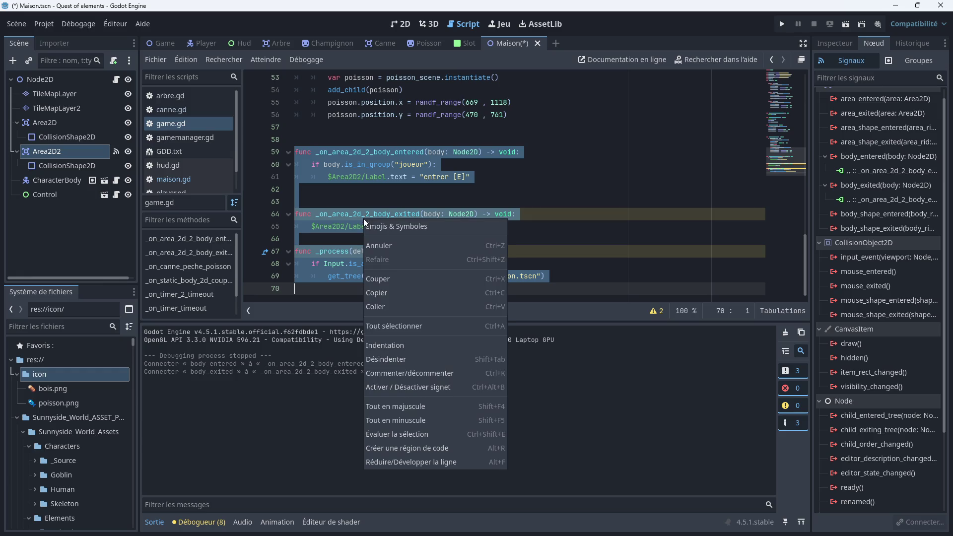
click(396, 292)
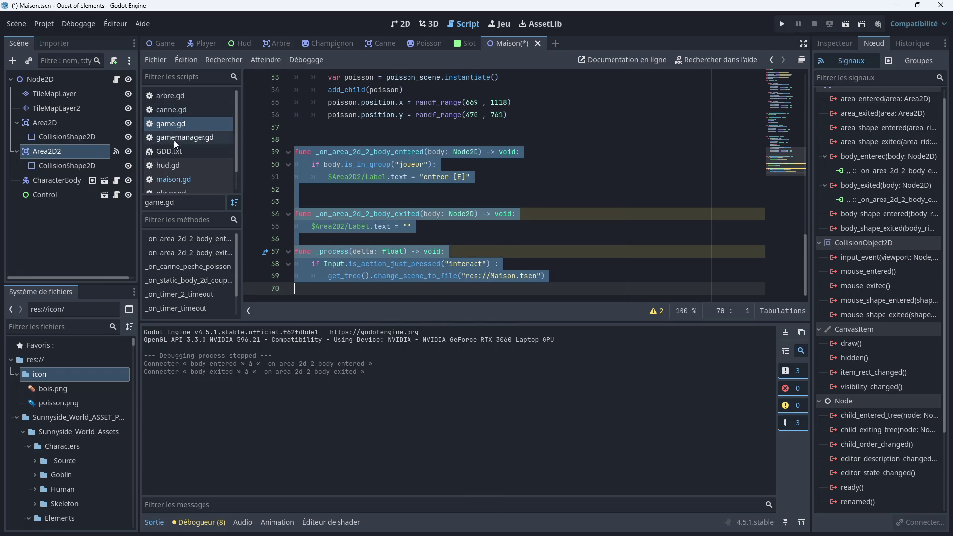
scroll(174, 182, down, 2)
click(200, 158)
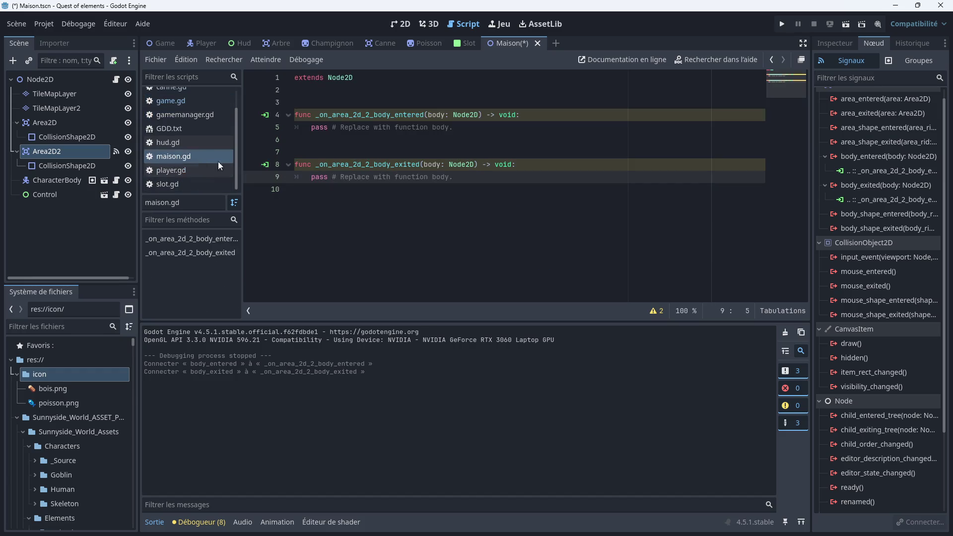
Paste the copied code, remove the enter handler's pass line, and change 'entrer' to 'sortir'
click(303, 193)
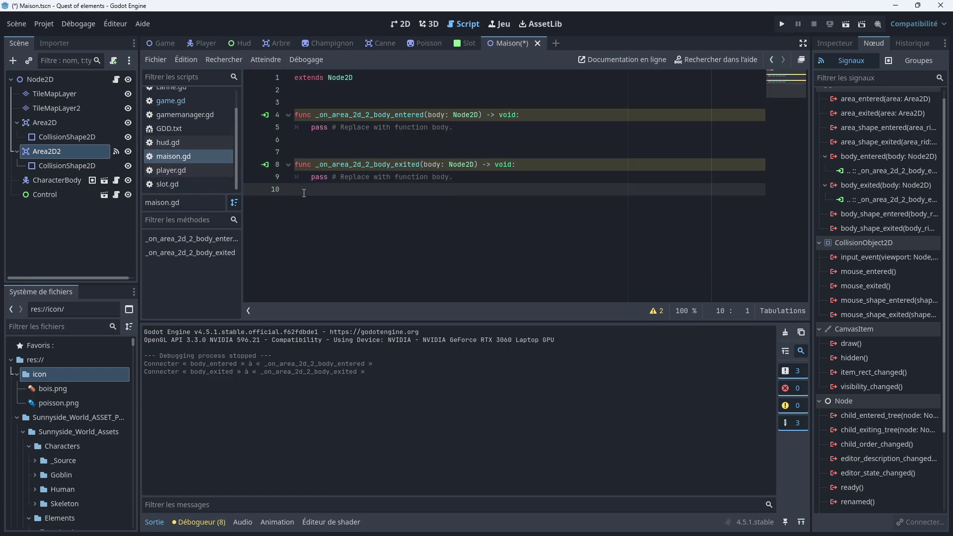
key(Return)
key(ctrl+v)
mouse_move(470, 177)
mouse_down()
mouse_move(301, 170)
mouse_move(308, 91)
mouse_move(335, 75)
mouse_move(312, 90)
mouse_up()
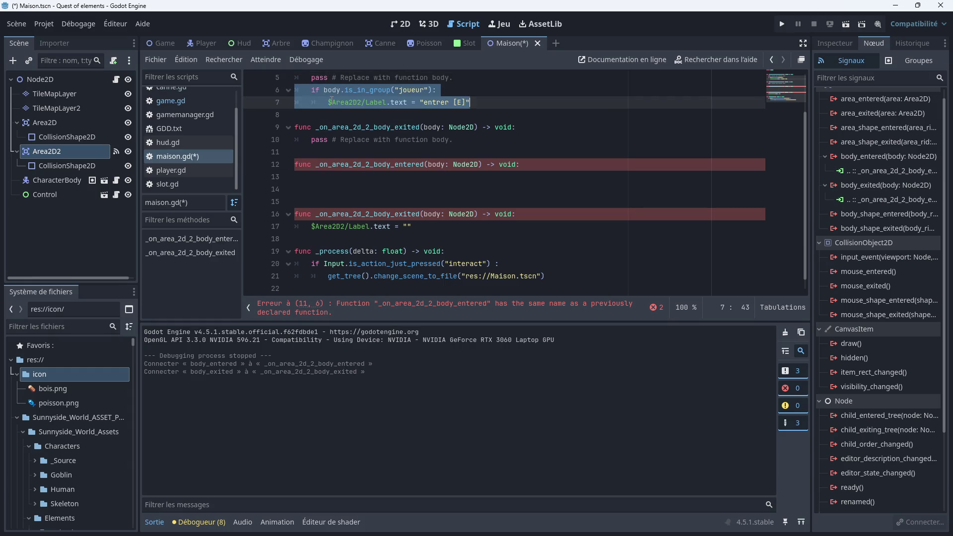
scroll(324, 130, up, 2)
click(302, 133)
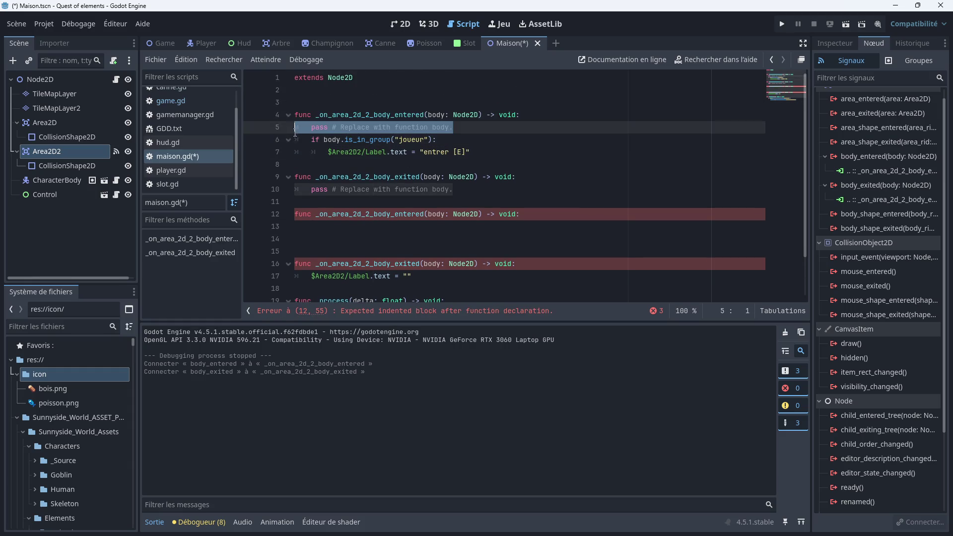
key(shift+End)
key(BackSpace)
key(BackSpace)
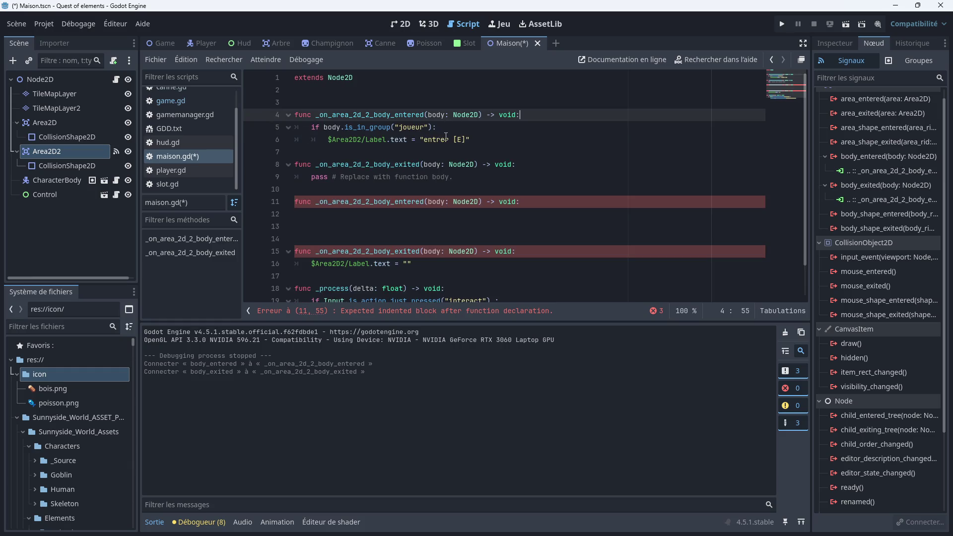
click(450, 140)
key(BackSpace)
key(BackSpace)
key(BackSpace)
key(BackSpace)
text(sortir)
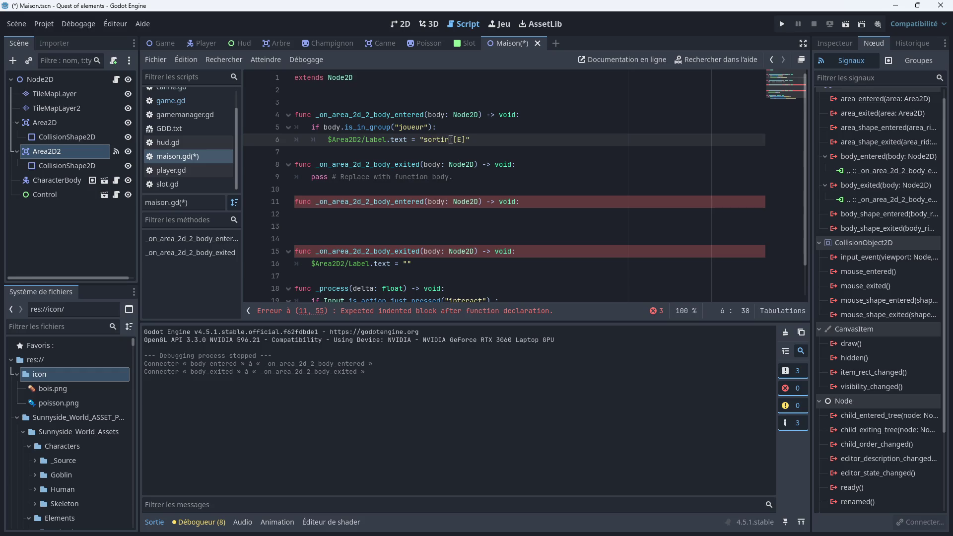
Delete the duplicate handlers, move the label-clearing line into the exit handler, and trim blank lines
click(366, 202)
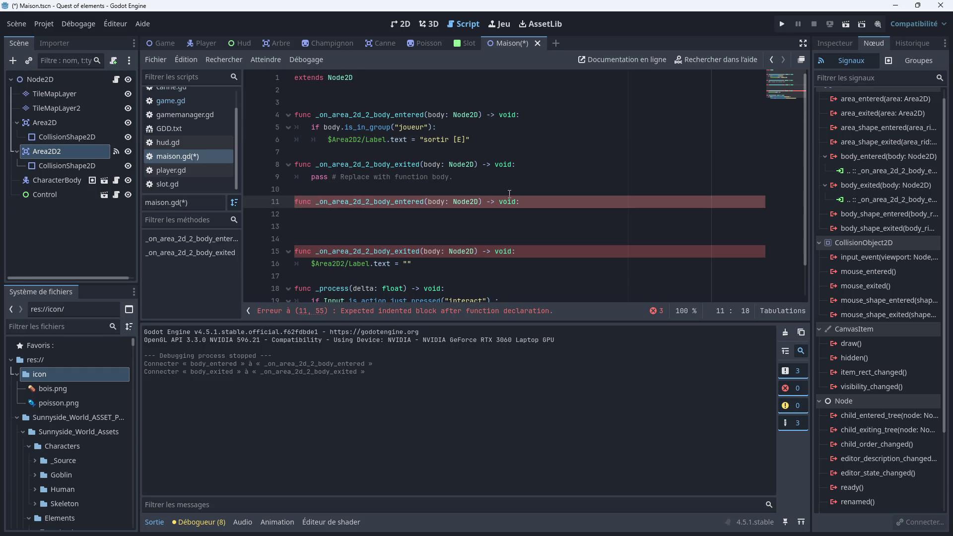
drag(519, 202, 299, 178)
key(BackSpace)
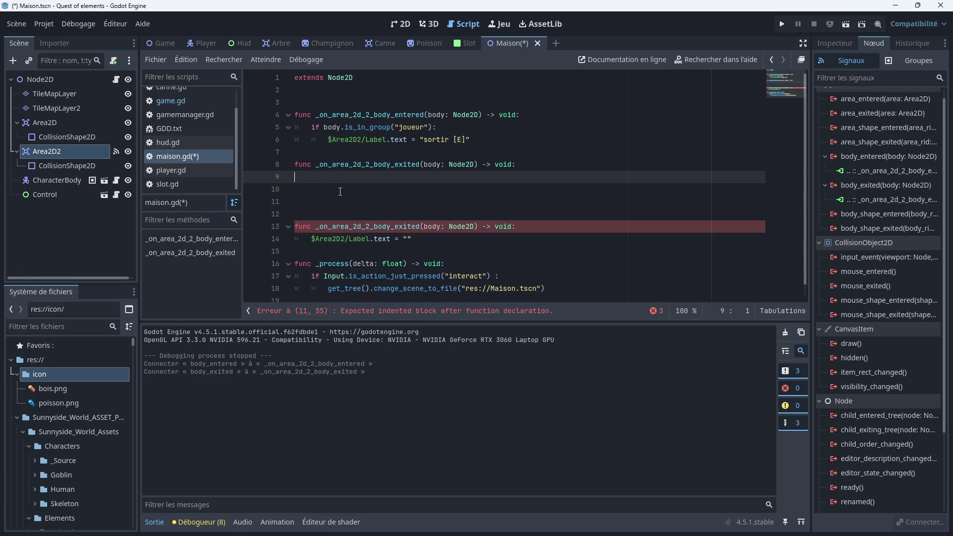
mouse_move(412, 239)
mouse_down()
mouse_move(299, 243)
mouse_move(302, 177)
mouse_up()
drag(516, 226, 294, 228)
key(BackSpace)
scroll(325, 225, down, 1)
key(Down)
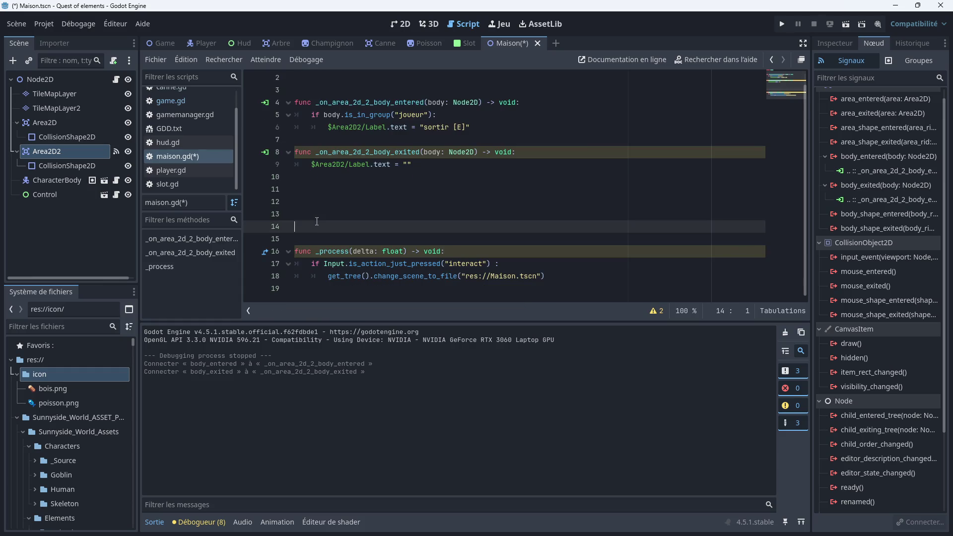
key(BackSpace)
key(BackSpace)
key(BackSpace)
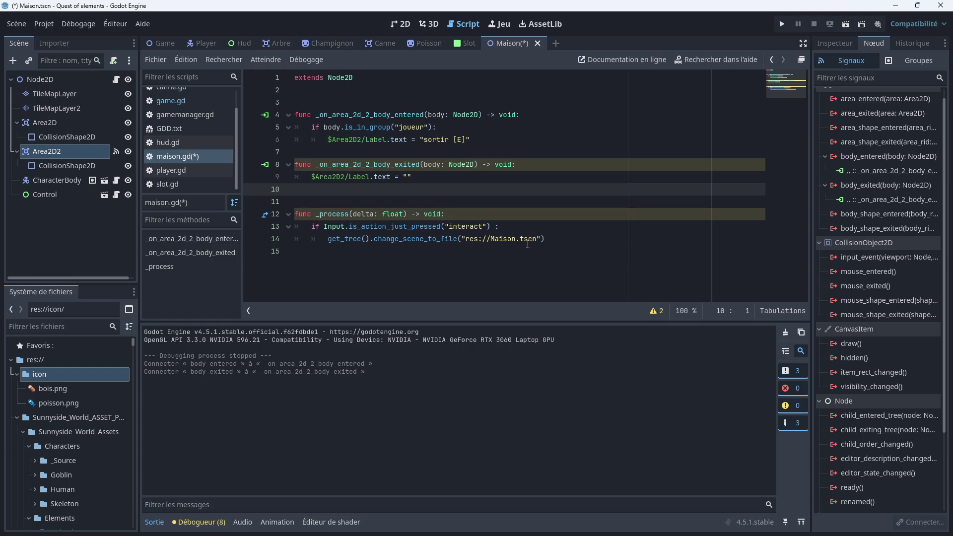
click(518, 239)
Change the scene path to "res://Game.tscn", save with Ctrl+S, and run the game
key(BackSpace)
key(BackSpace)
key(BackSpace)
key(BackSpace)
key(BackSpace)
text(Game)
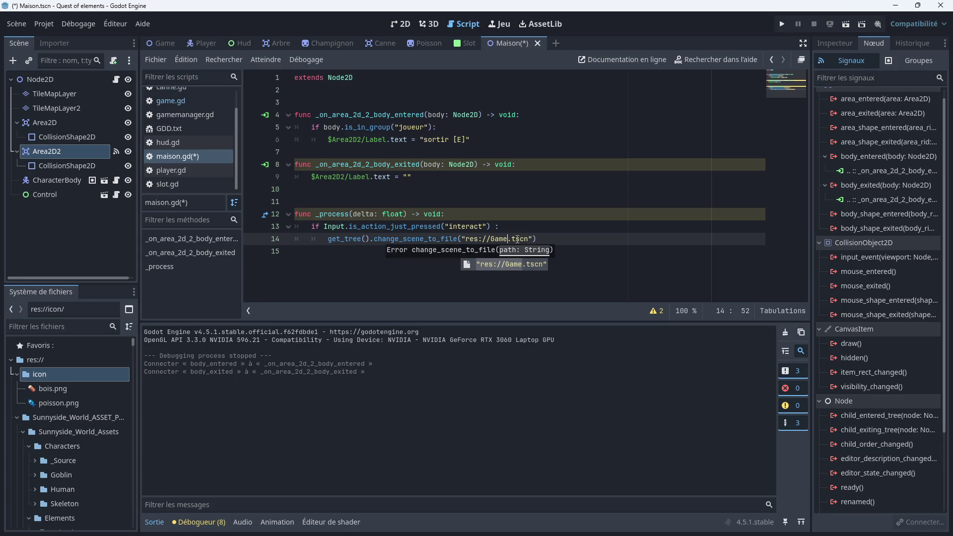
click(421, 285)
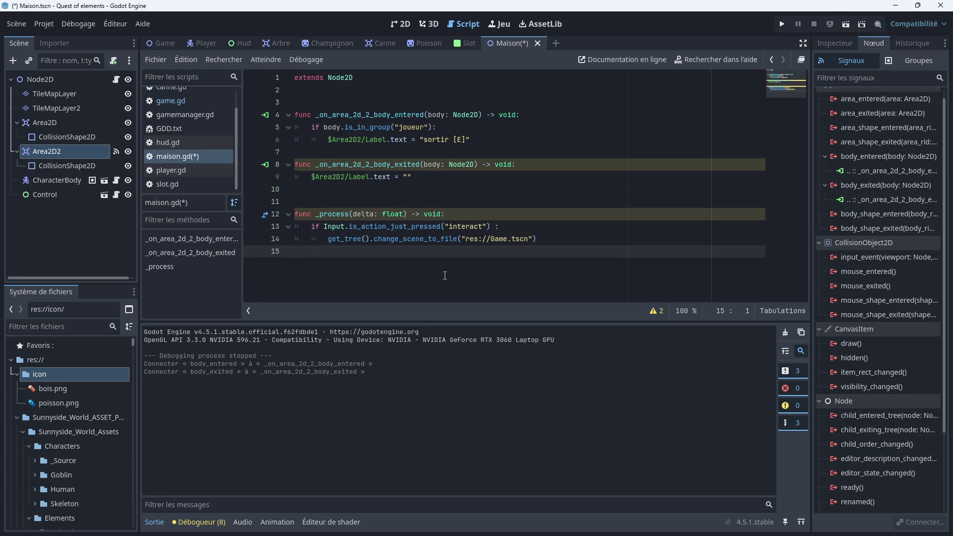
key(ctrl+s)
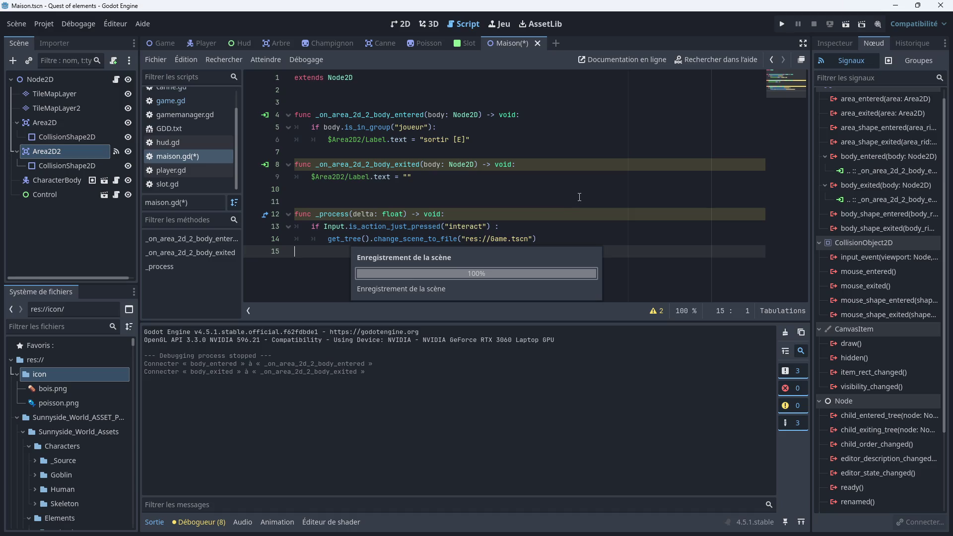
click(782, 23)
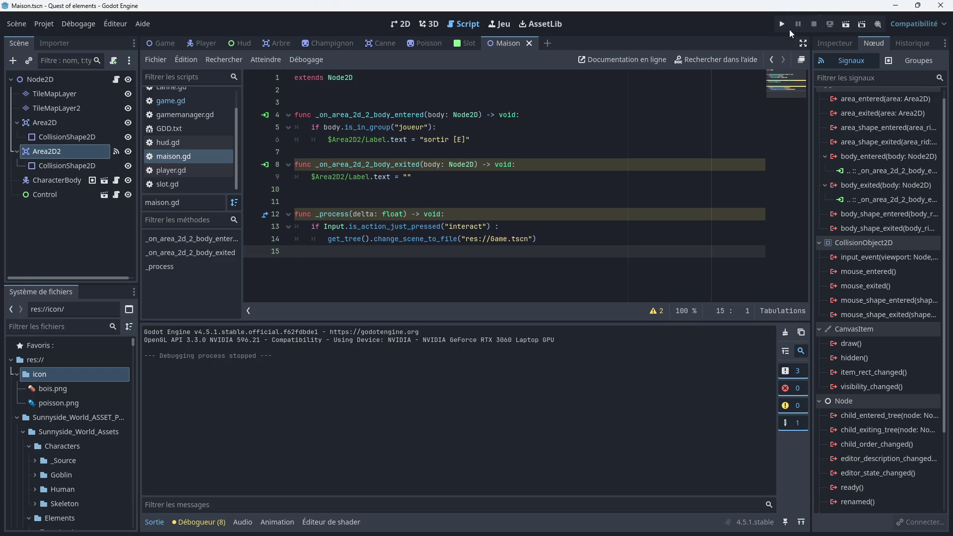
Restart the game, walk to the door and press E, triggering the null Label error at line 6
click(780, 25)
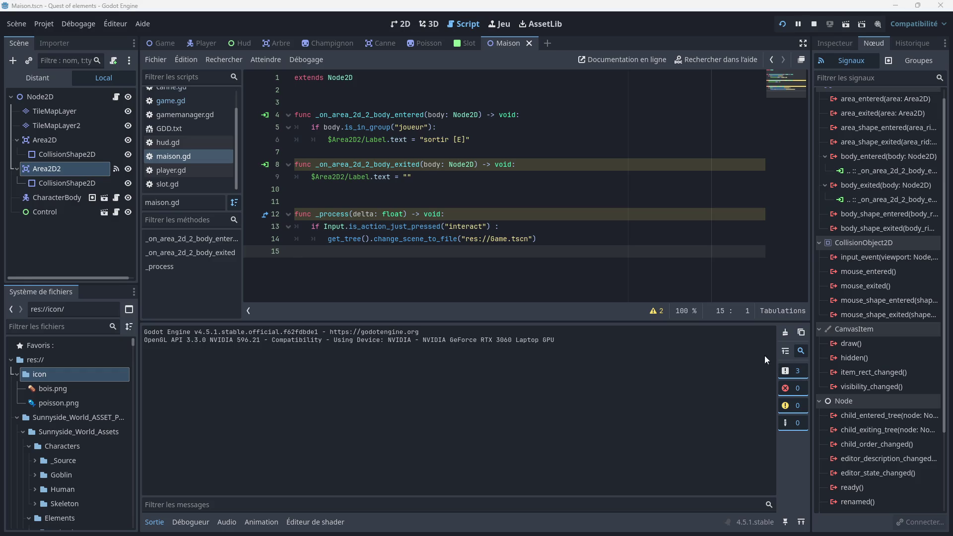
key(Up)
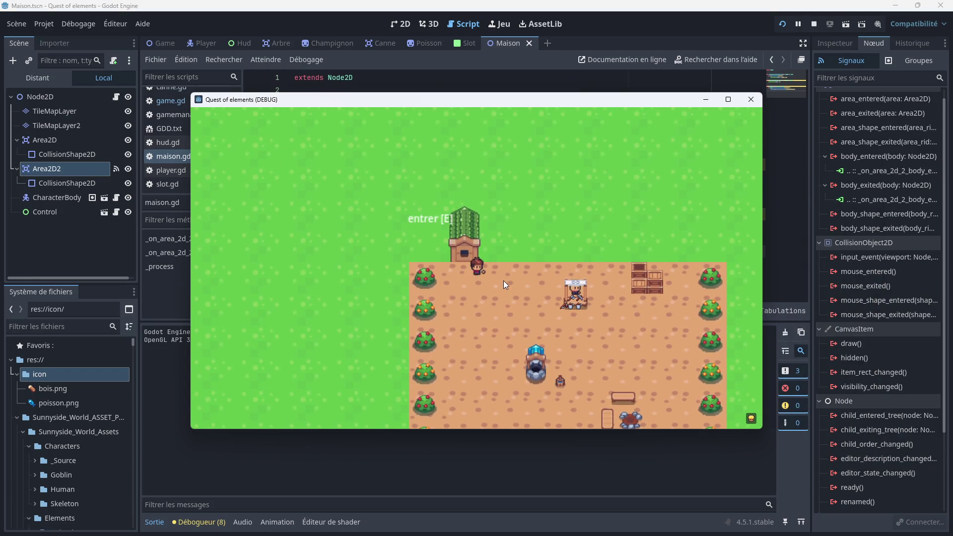
key(e)
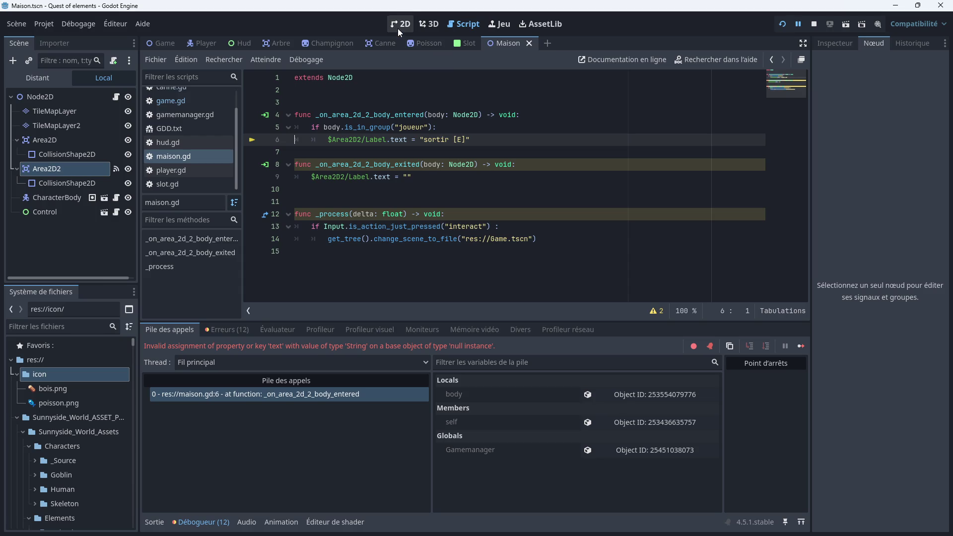
right_click(75, 168)
Add a new Label node as a child of Area2D2
click(118, 178)
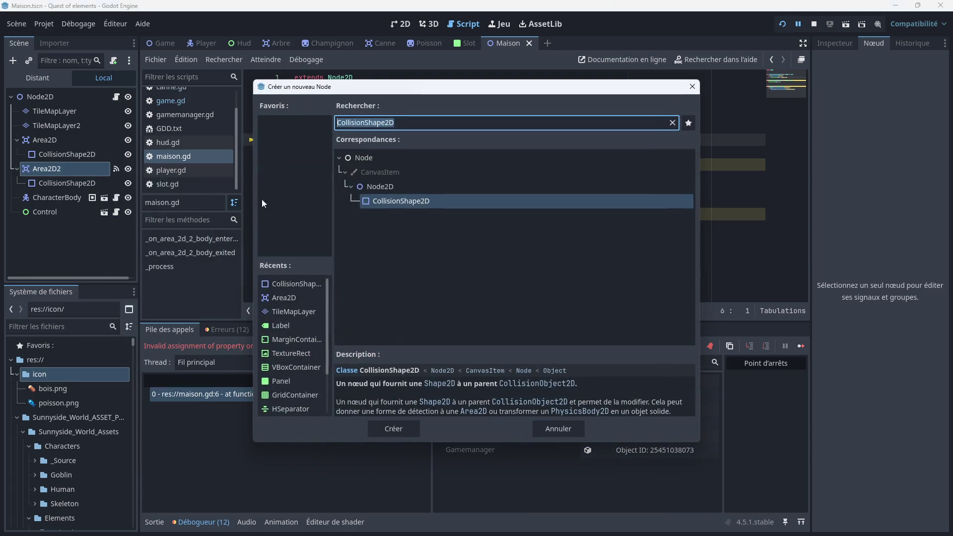
double_click(288, 324)
drag(66, 223, 60, 168)
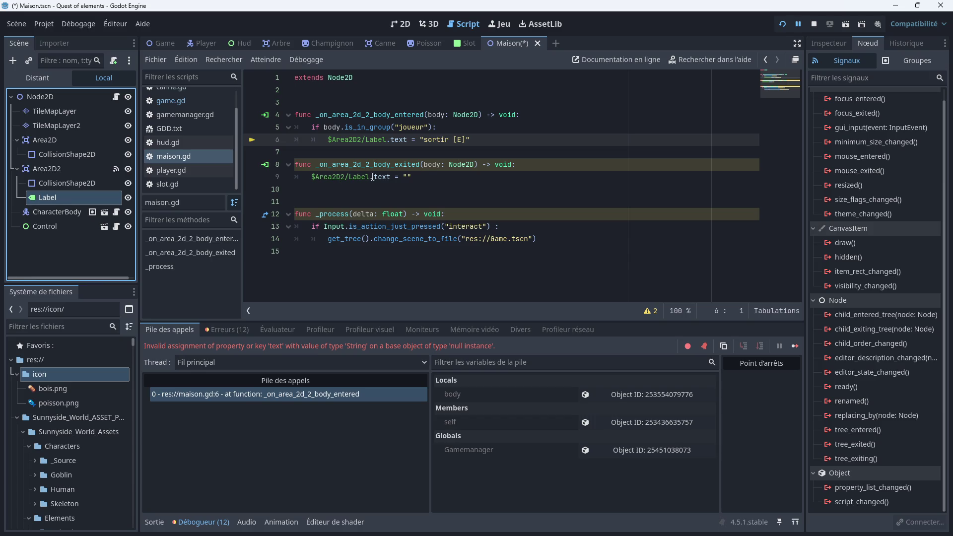
Replace line 6's $Area2D2/Label path with the new Label node dragged from the Scene dock
click(328, 139)
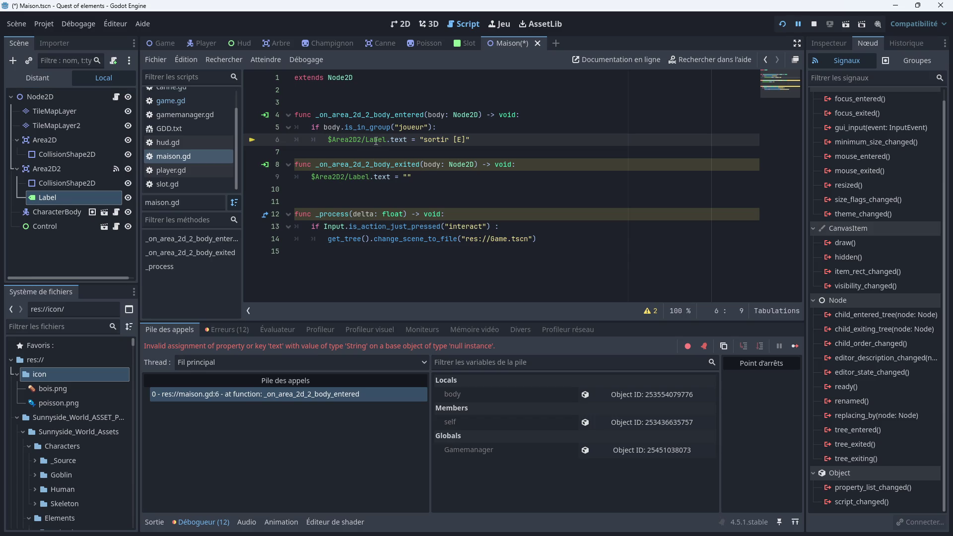
drag(386, 139, 327, 139)
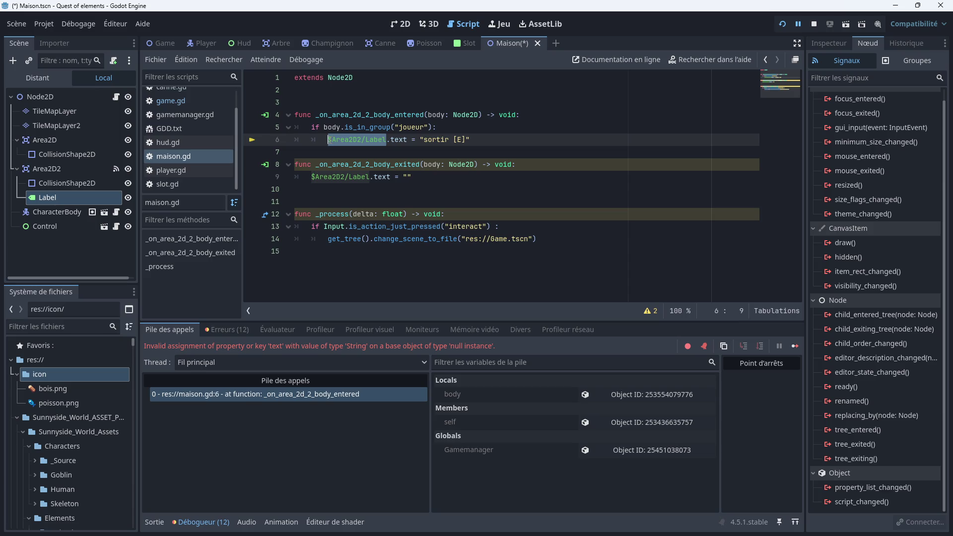
key(BackSpace)
drag(87, 197, 324, 141)
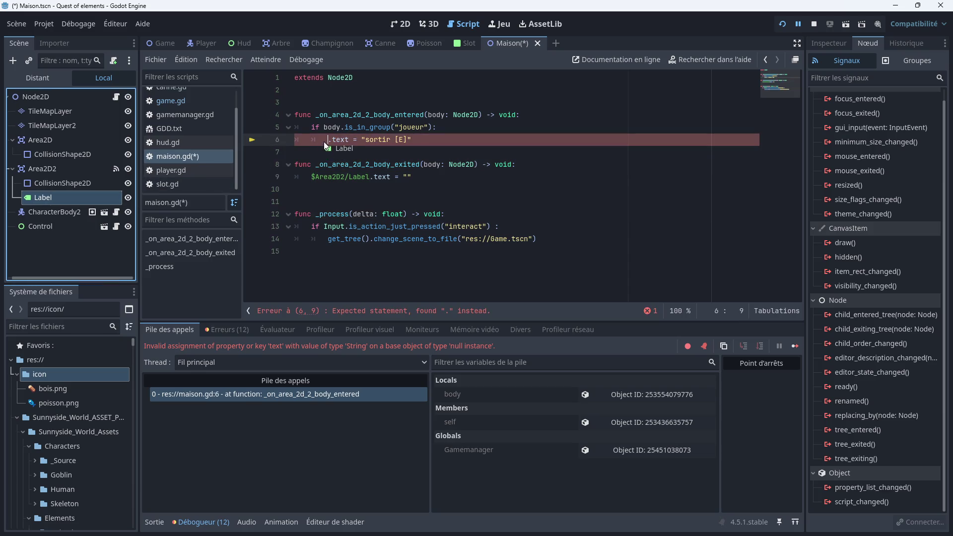
click(371, 178)
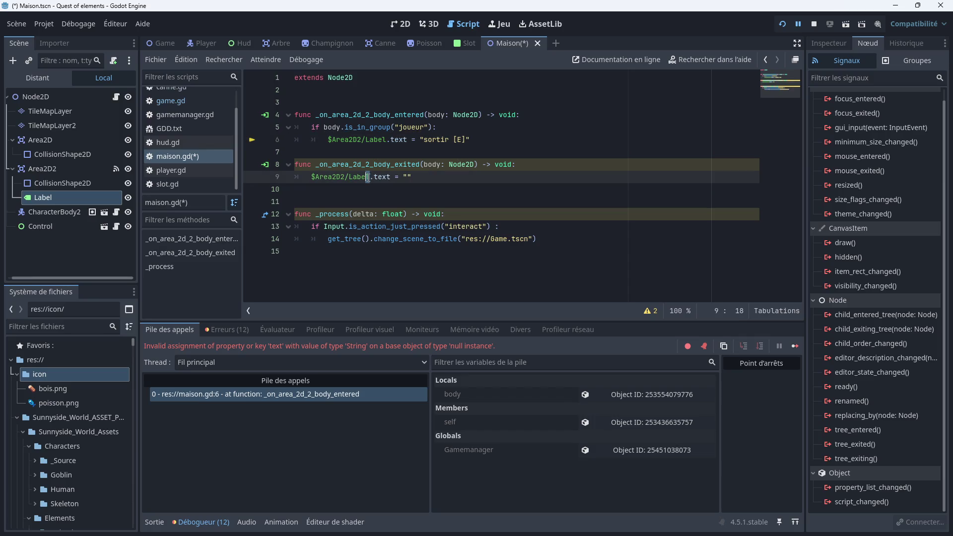
click(341, 191)
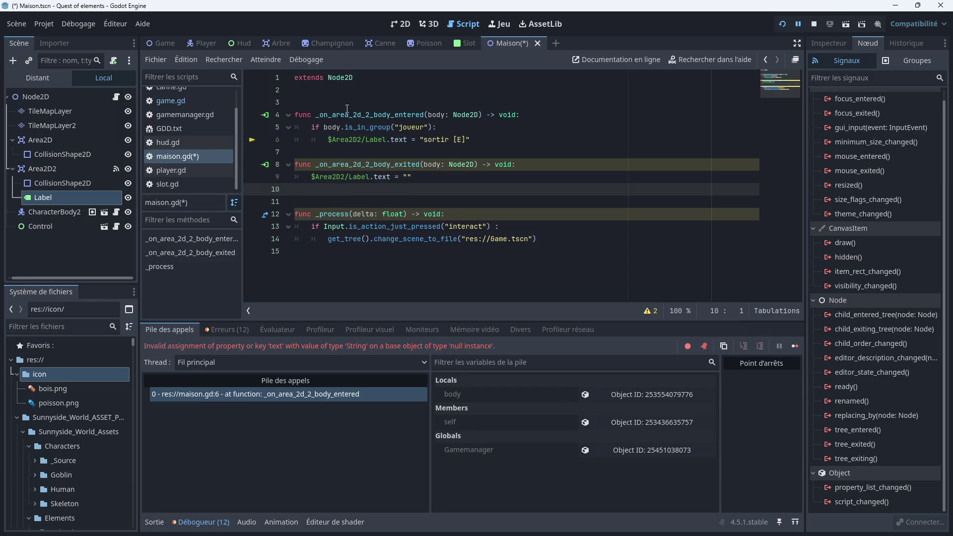
click(400, 24)
Move the player aside and drag the exit prompt Label up near the bed
scroll(546, 156, down, 2)
scroll(441, 199, up, 2)
scroll(543, 147, up, 3)
mouse_move(567, 254)
mouse_down()
mouse_move(555, 250)
mouse_move(599, 270)
mouse_move(587, 264)
mouse_up()
click(59, 197)
click(60, 197)
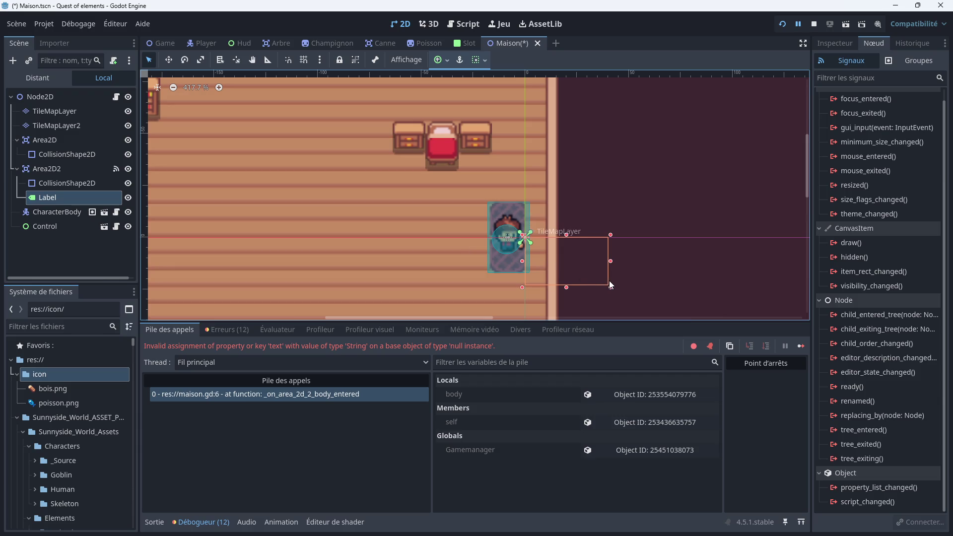
mouse_move(606, 284)
mouse_down()
mouse_move(620, 288)
mouse_move(378, 273)
mouse_up()
click(549, 262)
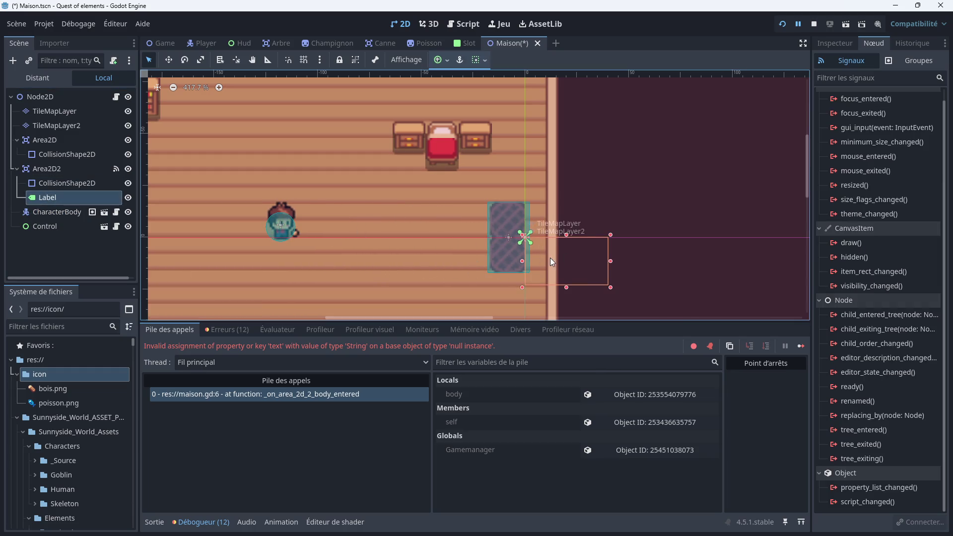
drag(590, 273, 496, 190)
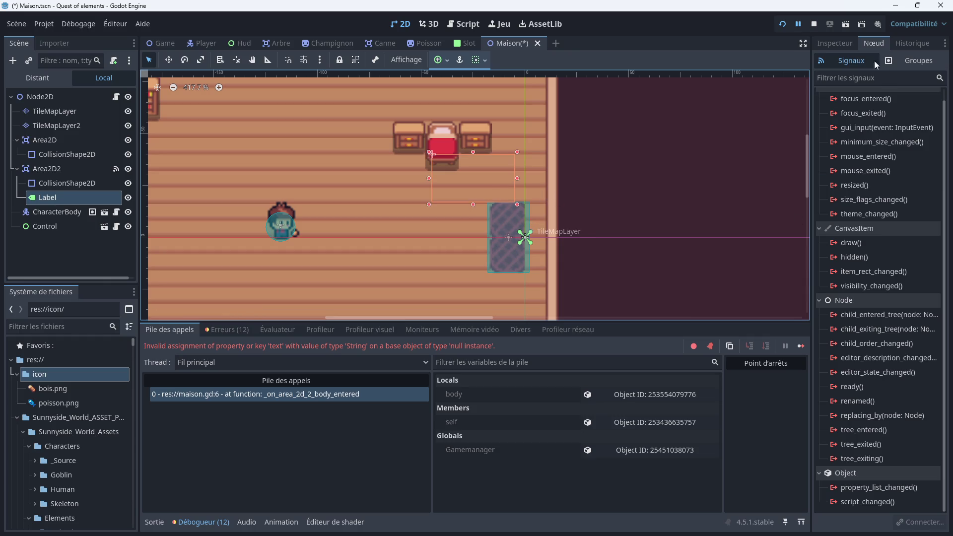
Check the Label's Theme Overrides font sizes, then put the player back on the exit mat
click(838, 43)
scroll(870, 375, down, 15)
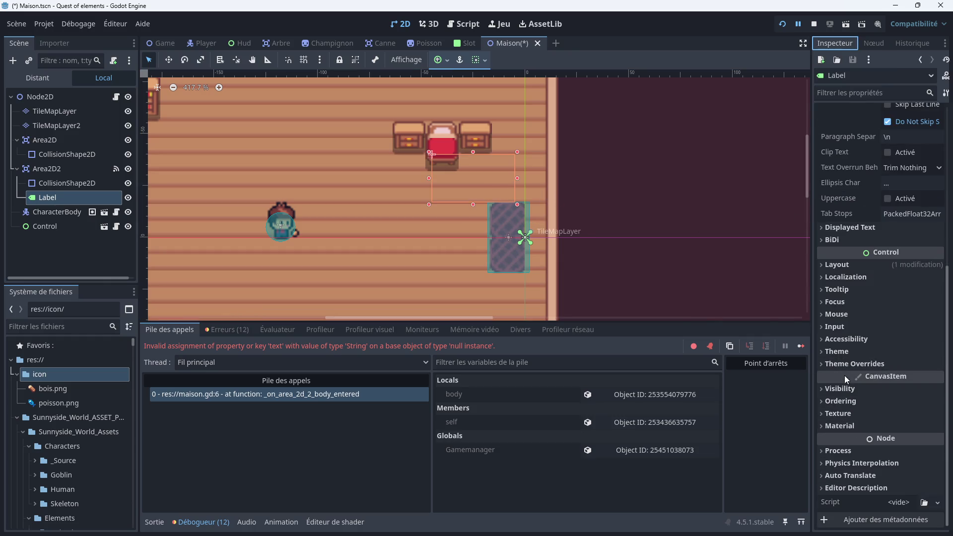
click(848, 367)
click(846, 418)
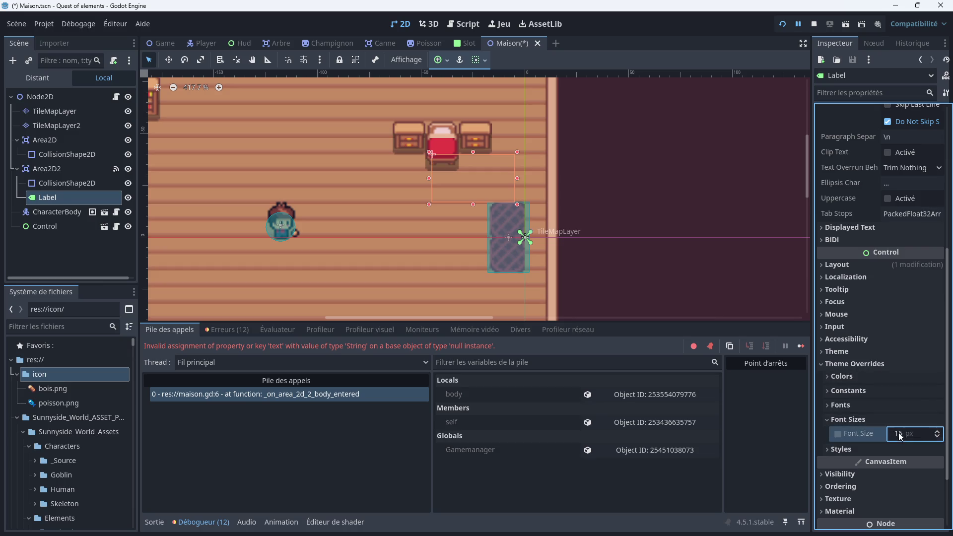
text(10)
click(533, 266)
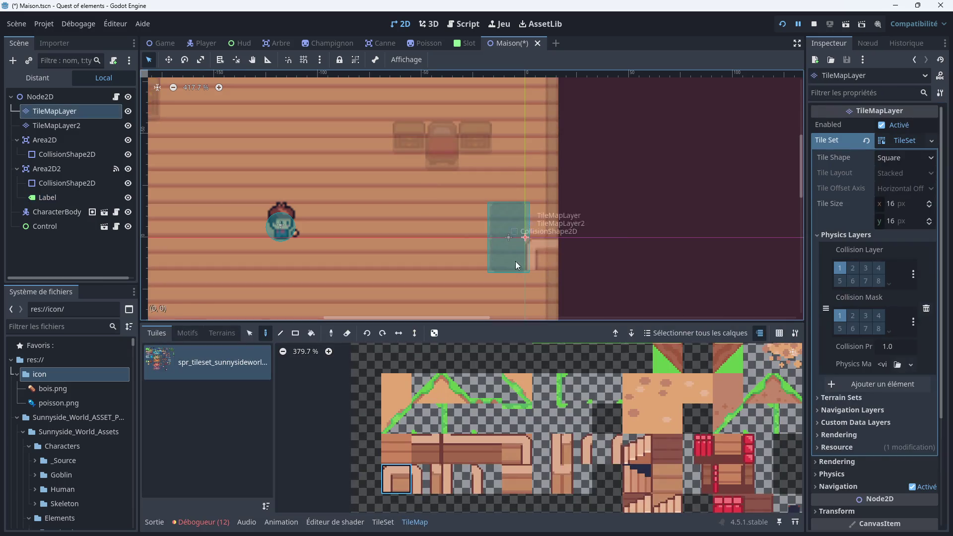
click(272, 218)
drag(280, 222, 505, 226)
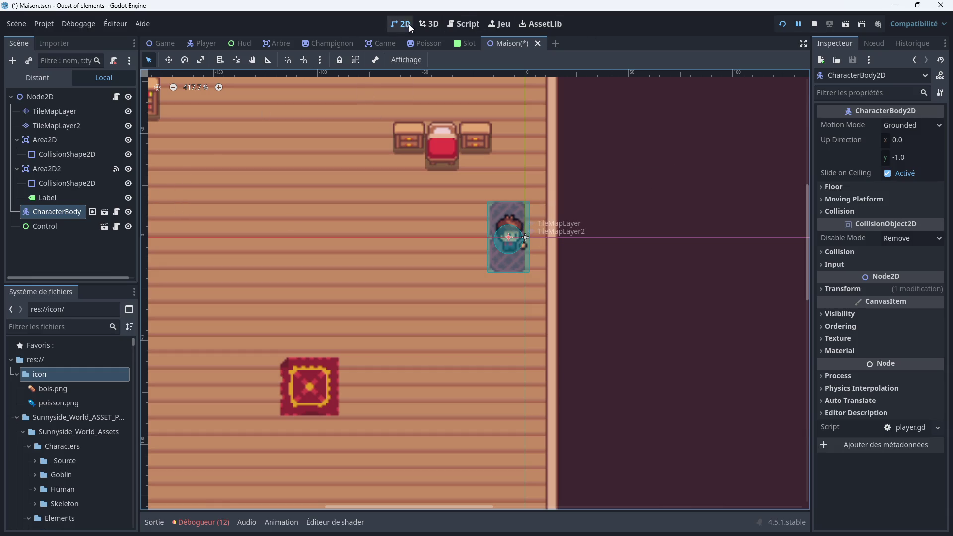
click(463, 25)
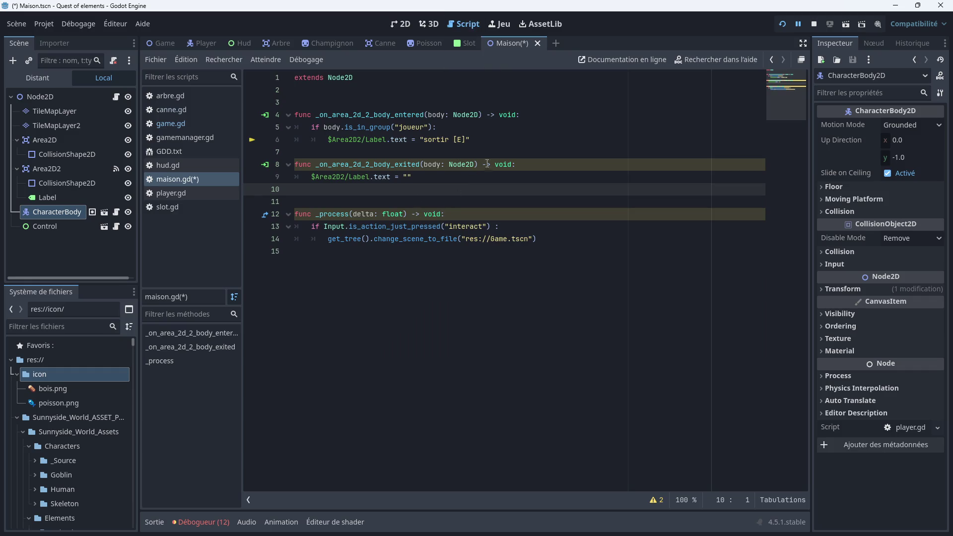
Save and run the game, enter the house with E, and exit with E on the mat
key(F8)
key(ctrl+s)
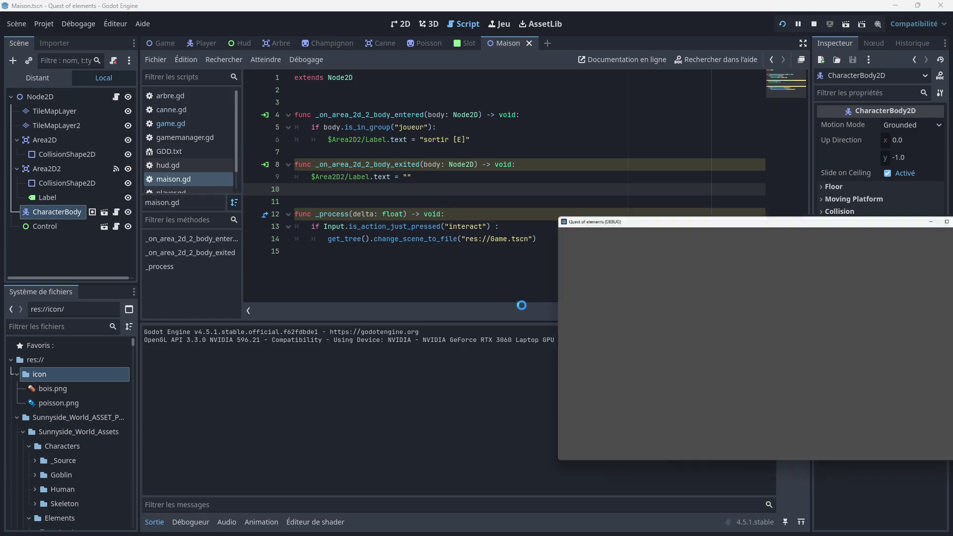
key(Up)
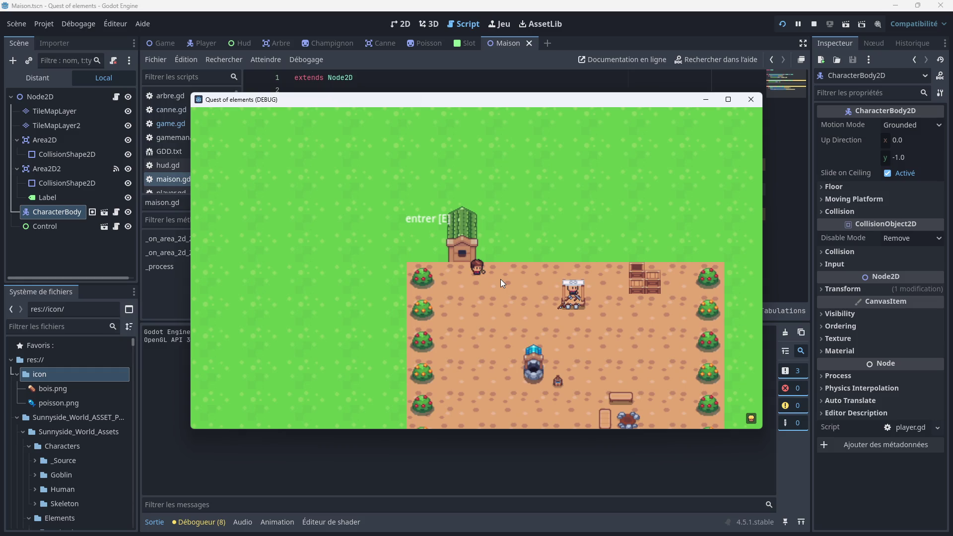
key(e)
key(Right)
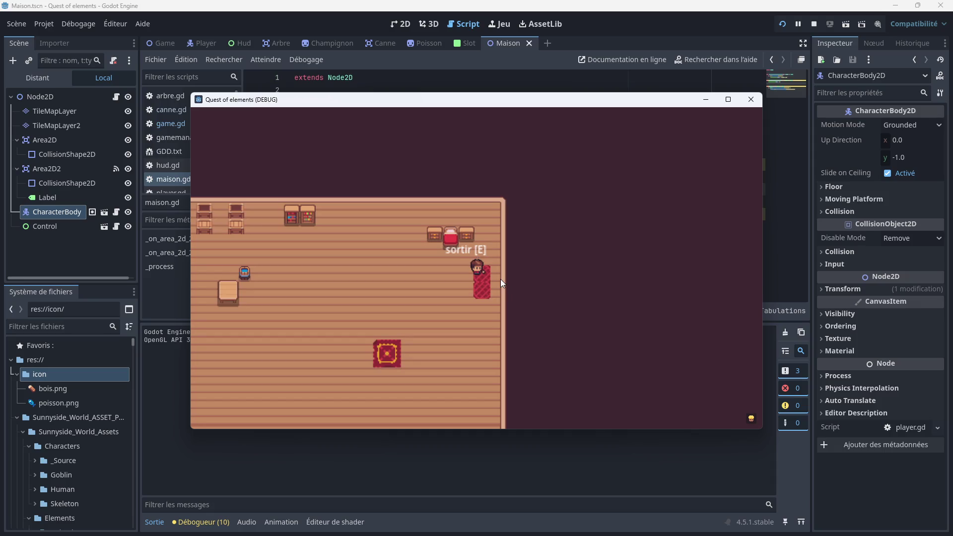
key(e)
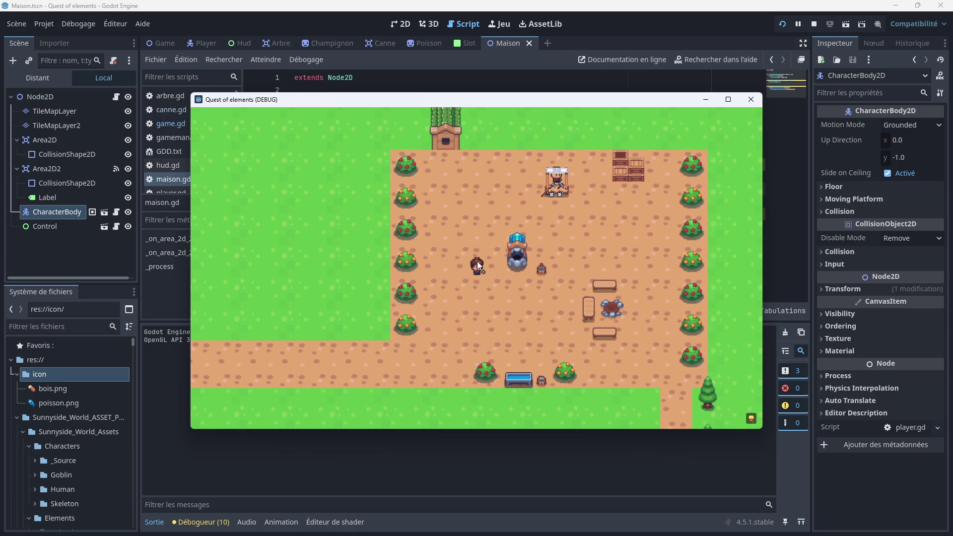
Walk around outside by the house door, then close the game window
key(Up)
key(Left)
key(Up)
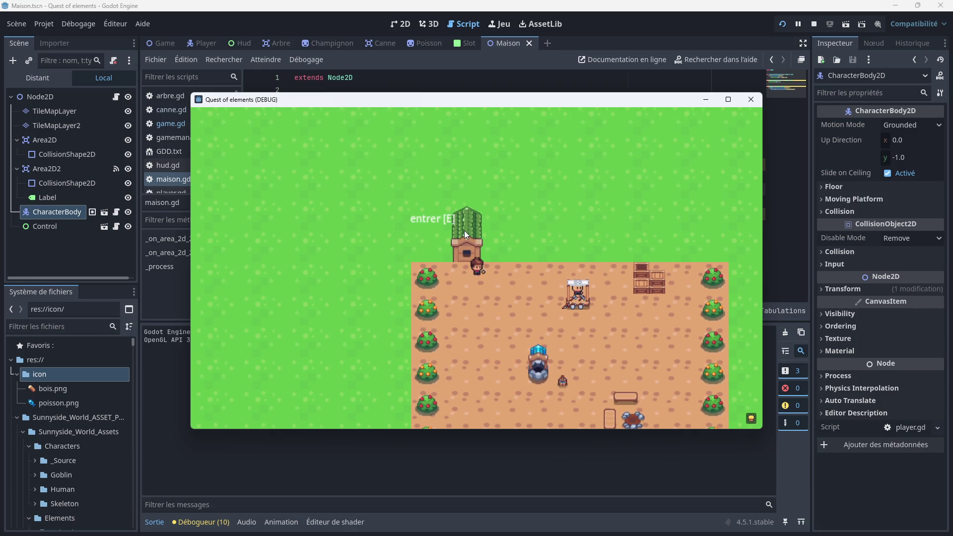
key(Down)
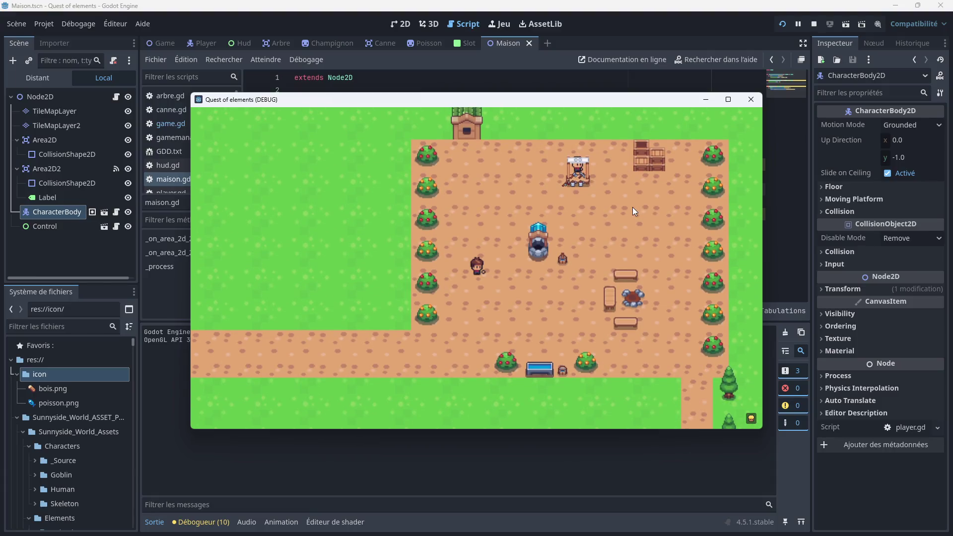
click(754, 100)
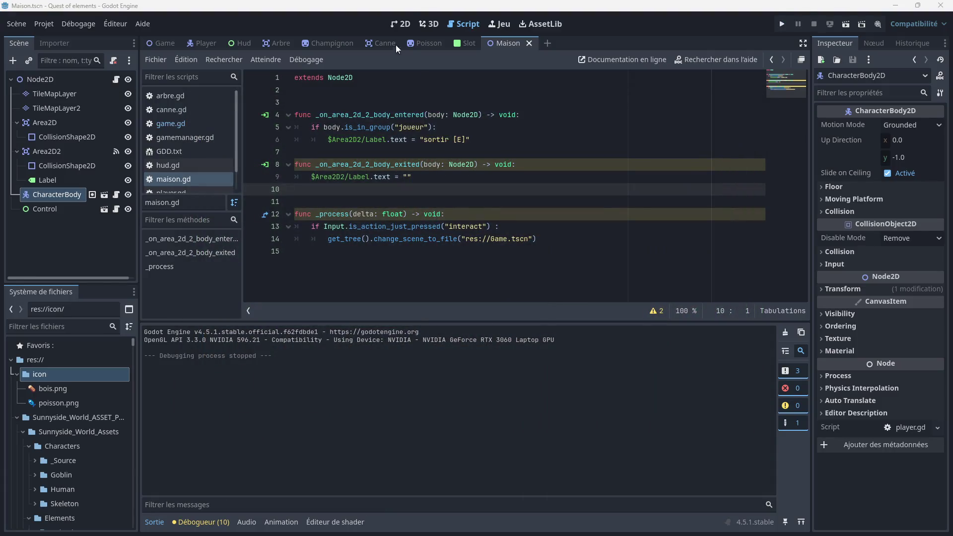
click(395, 25)
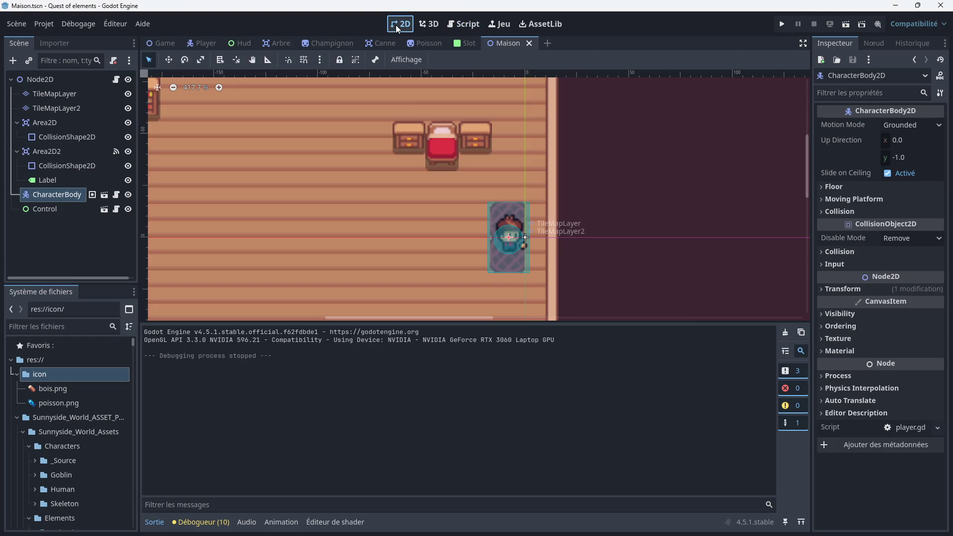
In the Game scene, move the player's start to (7, -124) just below the house door
click(173, 46)
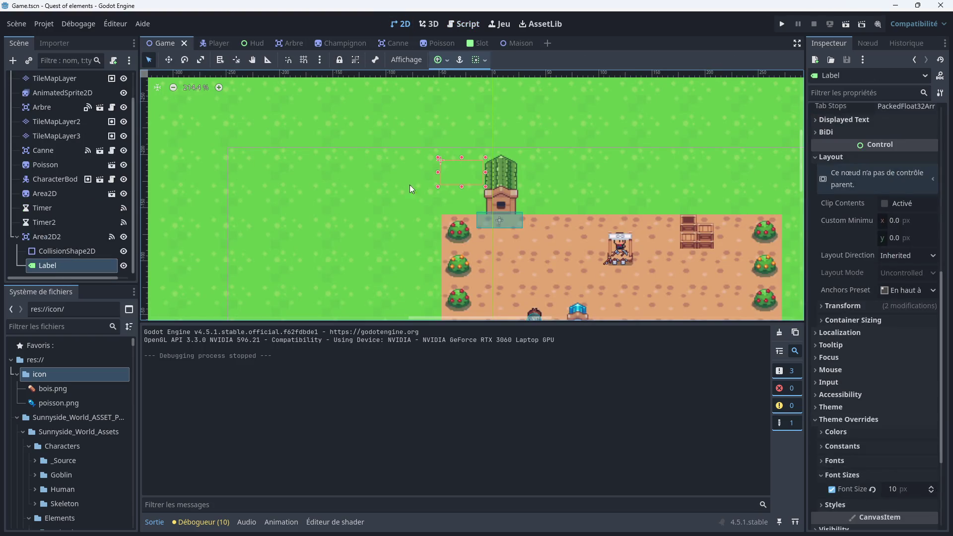
scroll(517, 243, up, 2)
drag(517, 242, 493, 144)
drag(523, 280, 467, 141)
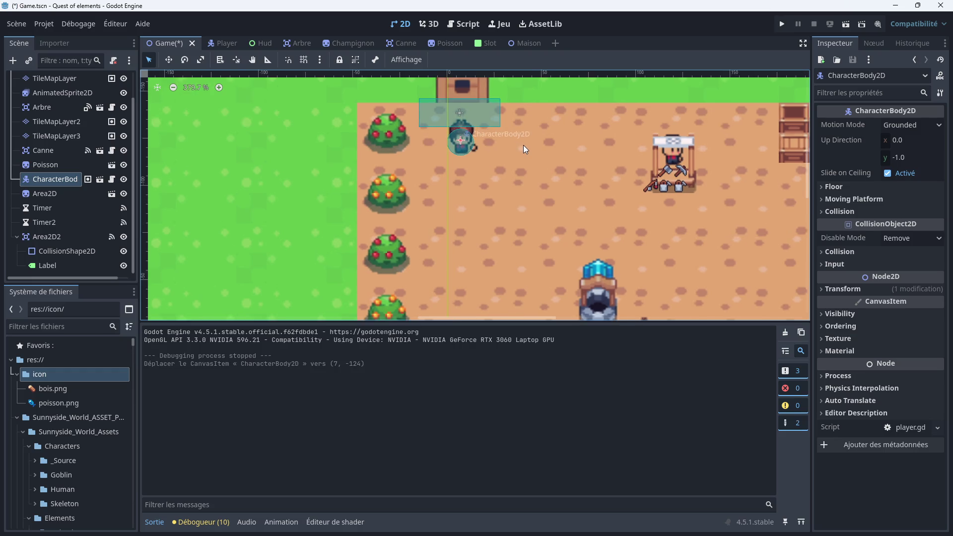
scroll(547, 195, up, 1)
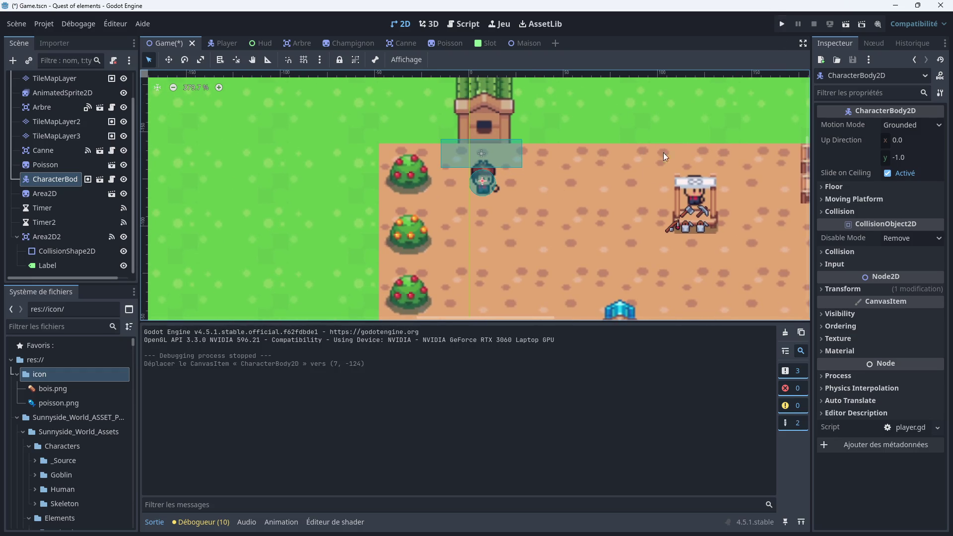
scroll(564, 204, down, 8)
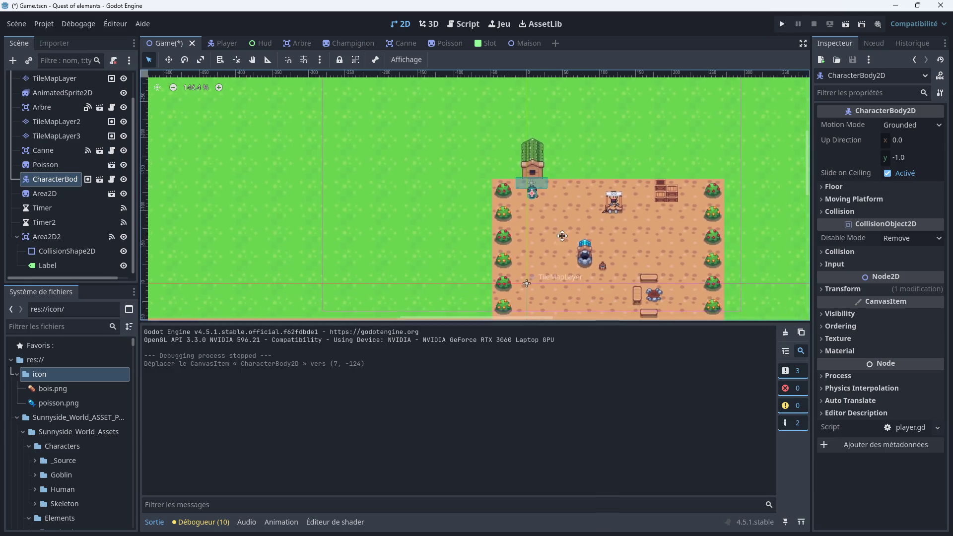
Return to the Maison scene and frame the whole room in view
click(526, 43)
scroll(338, 225, down, 1)
drag(309, 216, 498, 171)
scroll(338, 186, up, 2)
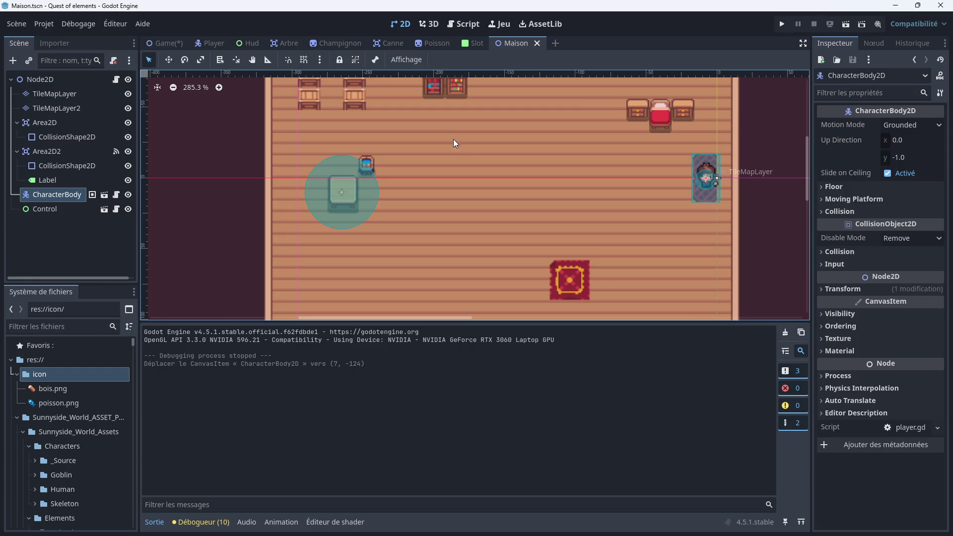
Select the Area2D node in the 2D scene view and display its signals
scroll(448, 136, down, 4)
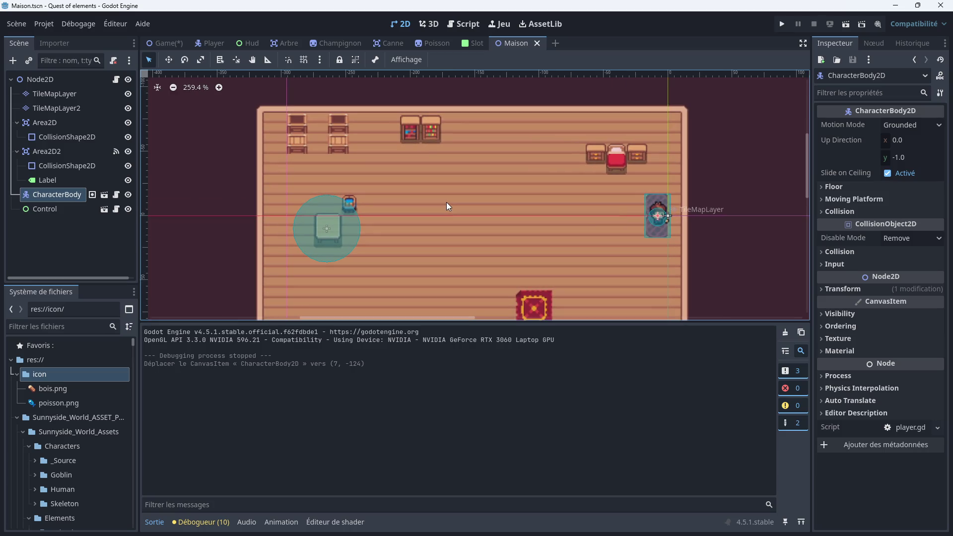
scroll(433, 159, up, 3)
scroll(446, 150, down, 5)
scroll(446, 149, up, 1)
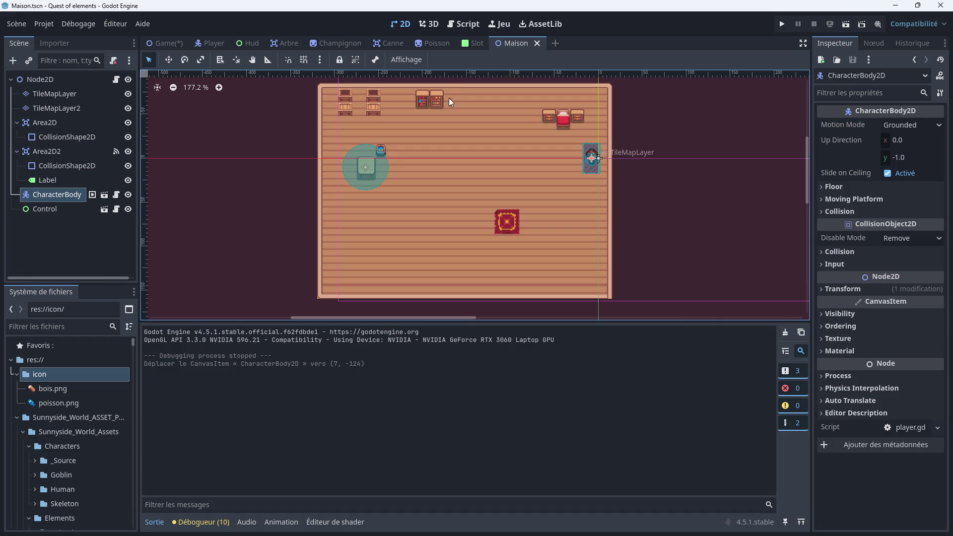
scroll(449, 92, up, 1)
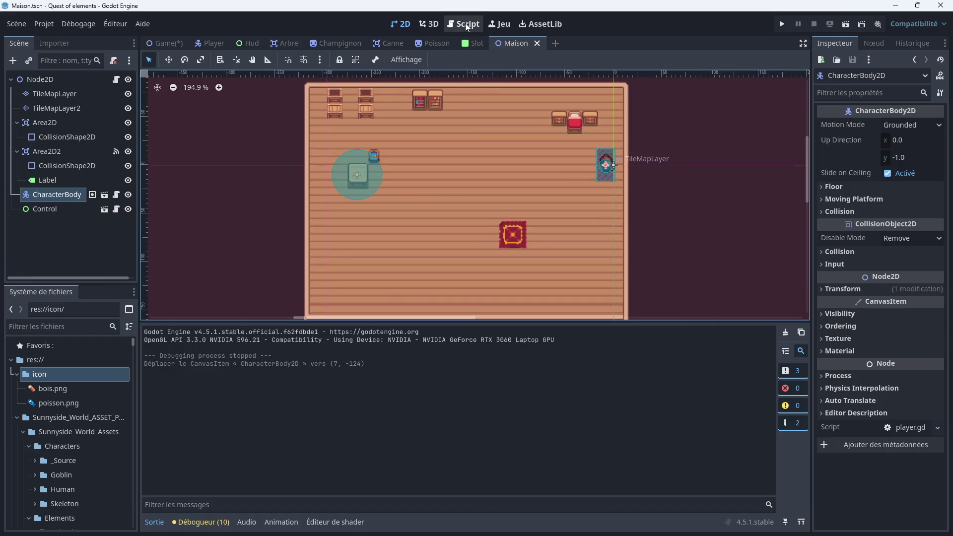
click(467, 25)
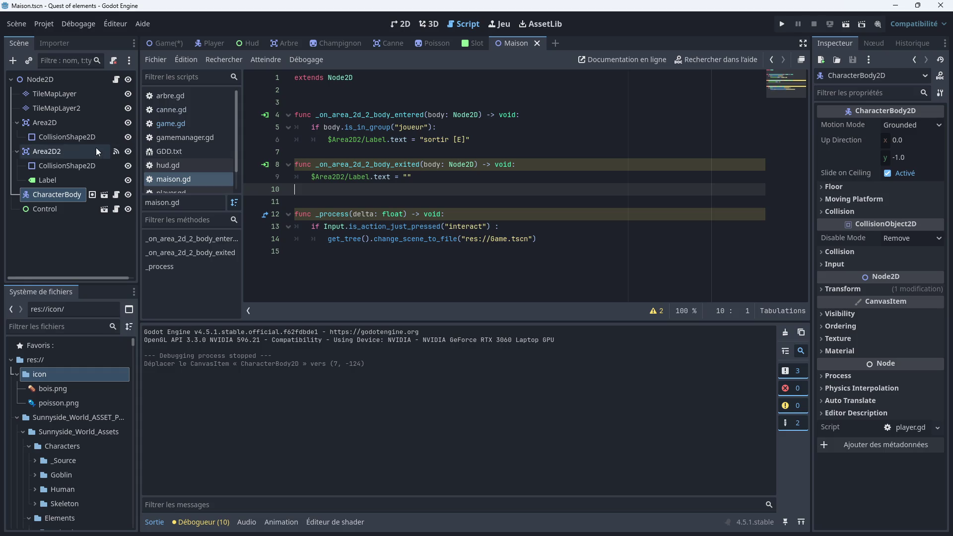
click(75, 123)
click(400, 23)
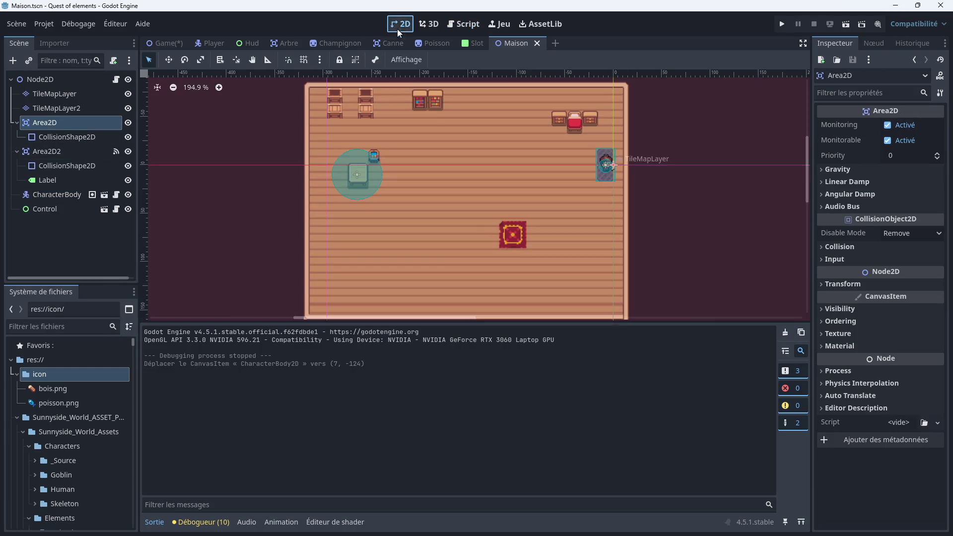
click(95, 134)
click(87, 121)
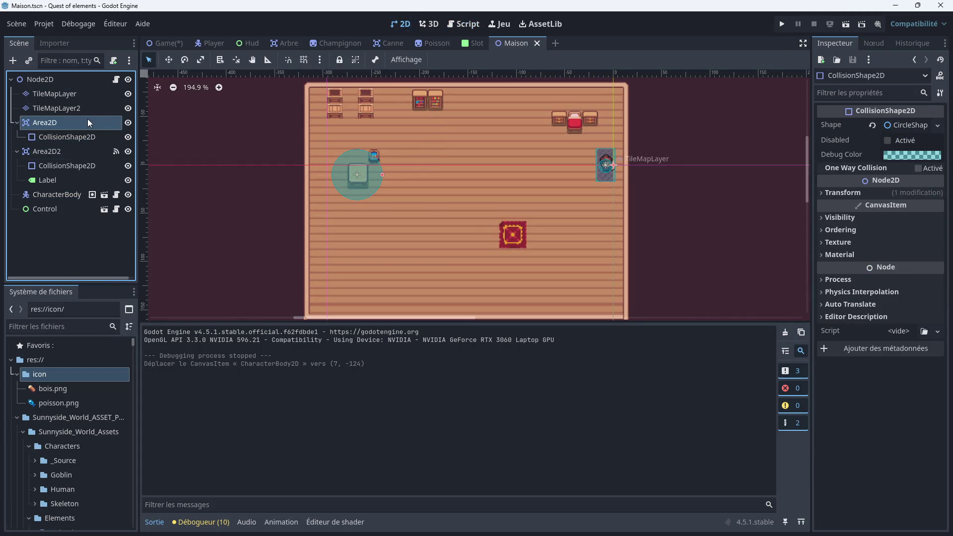
click(870, 44)
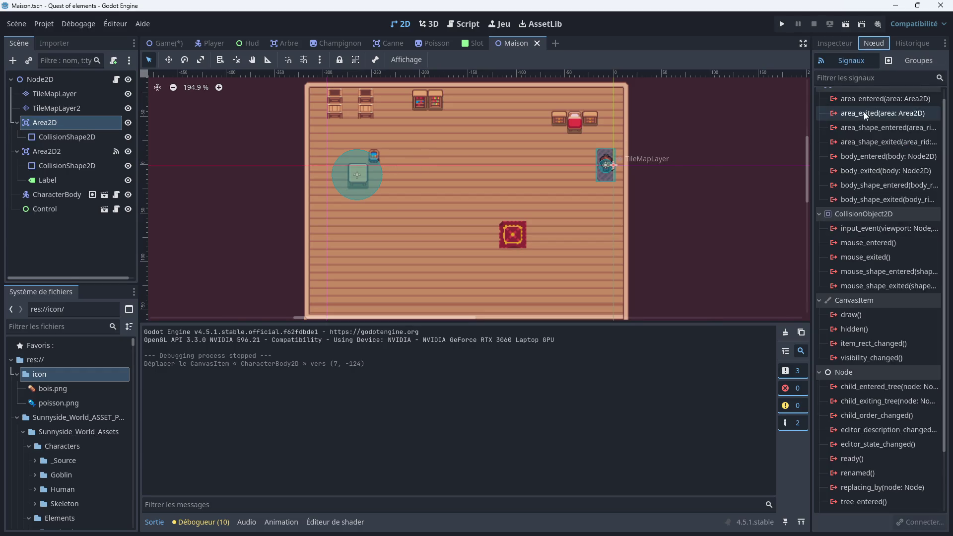
Connect Area2D's body_entered and body_exited signals to new handlers in maison.gd
mouse_move(869, 157)
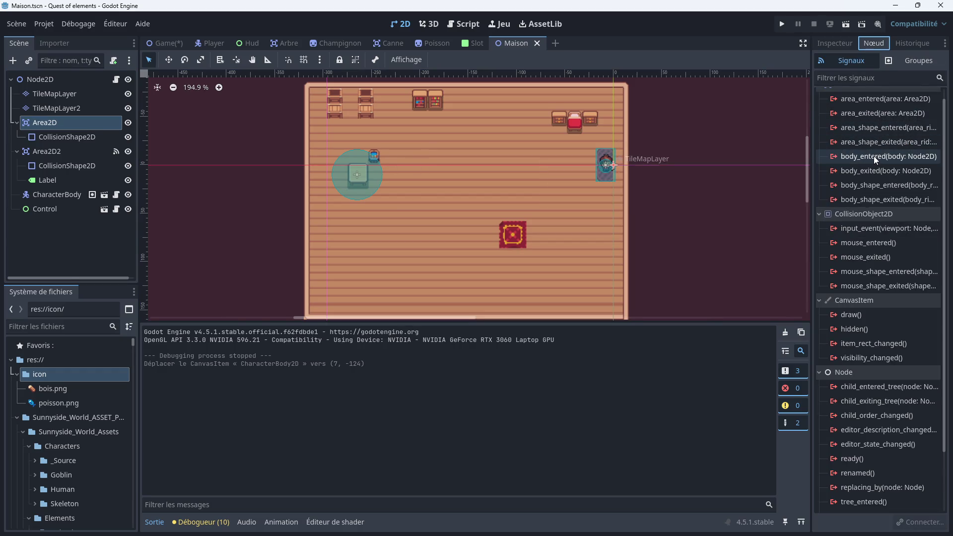
double_click(874, 156)
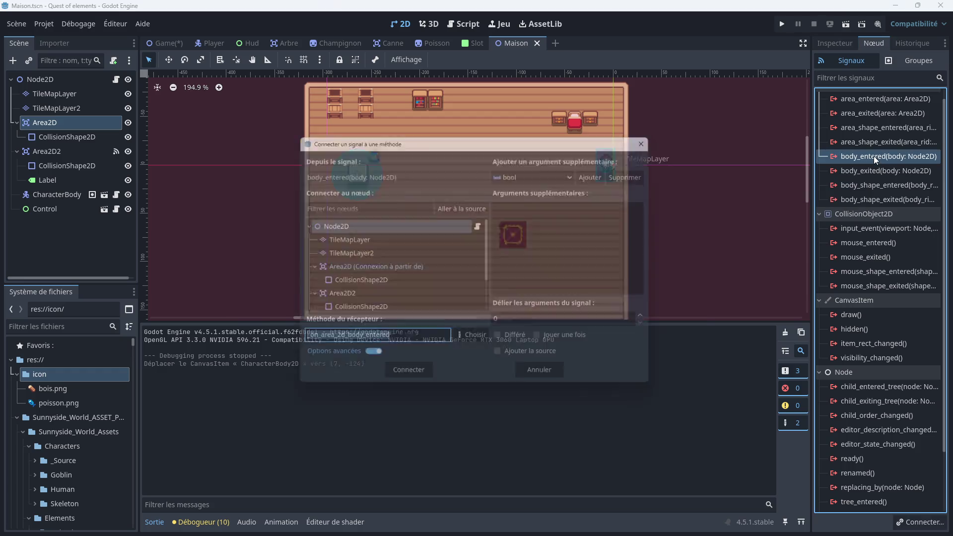
click(405, 379)
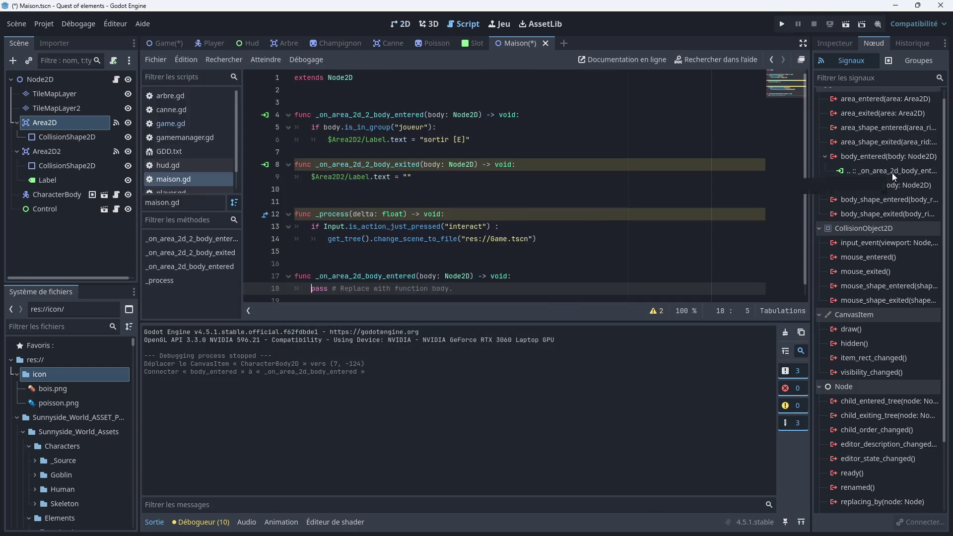
click(876, 186)
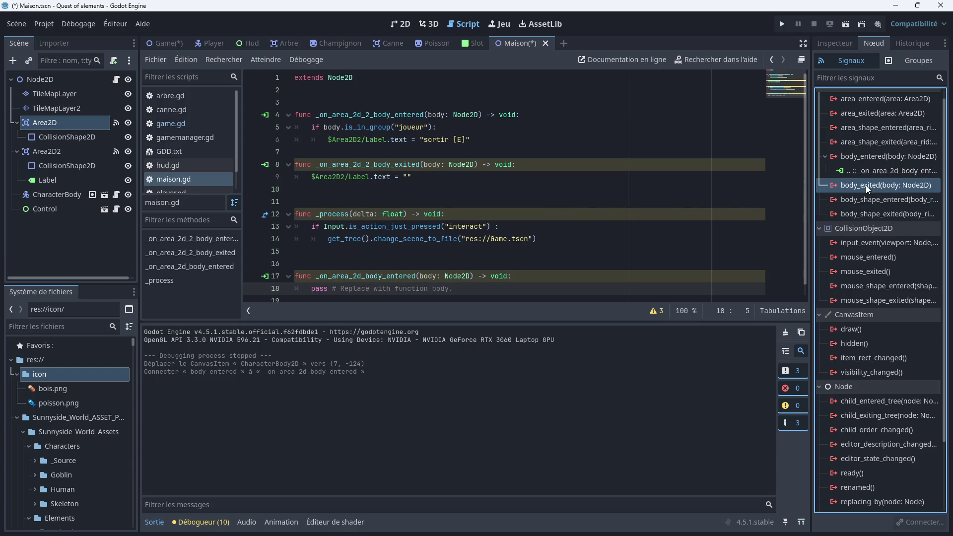
double_click(865, 185)
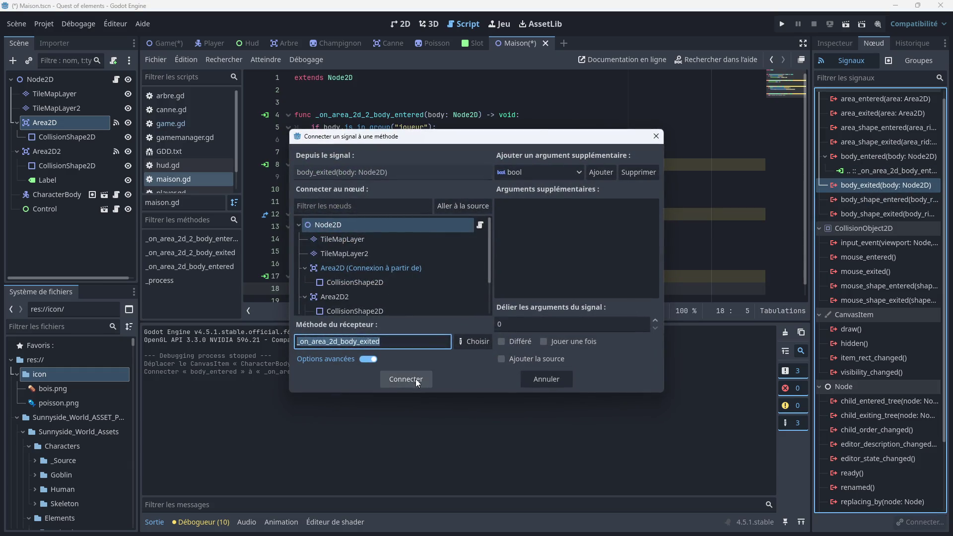
click(416, 379)
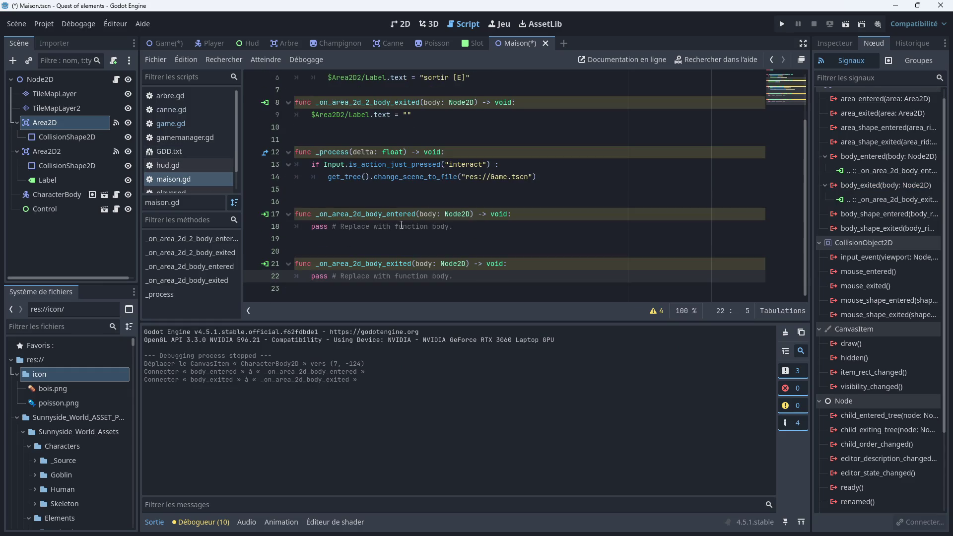
scroll(408, 208, up, 2)
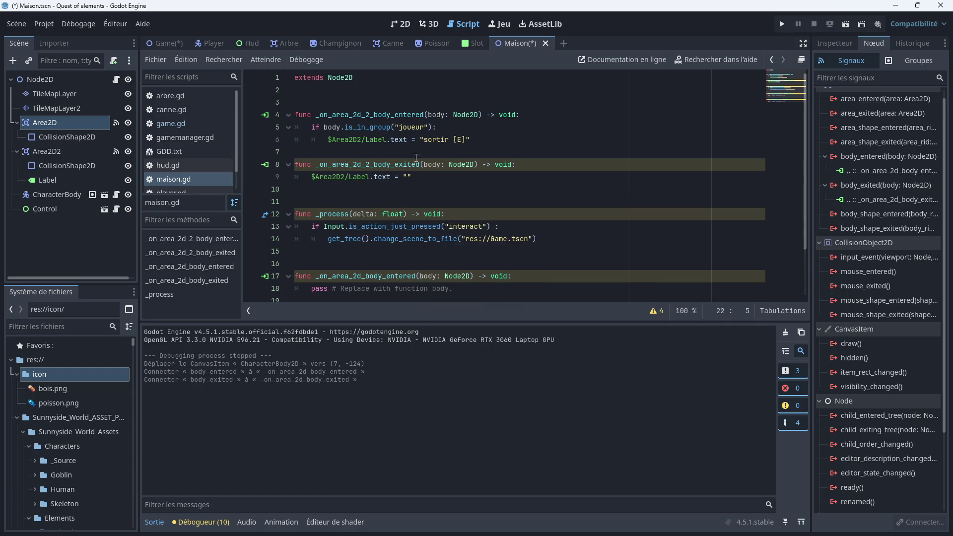
Declare var proche = false on line 2 and set proche = true in the enter handler
click(338, 91)
text(var proche )
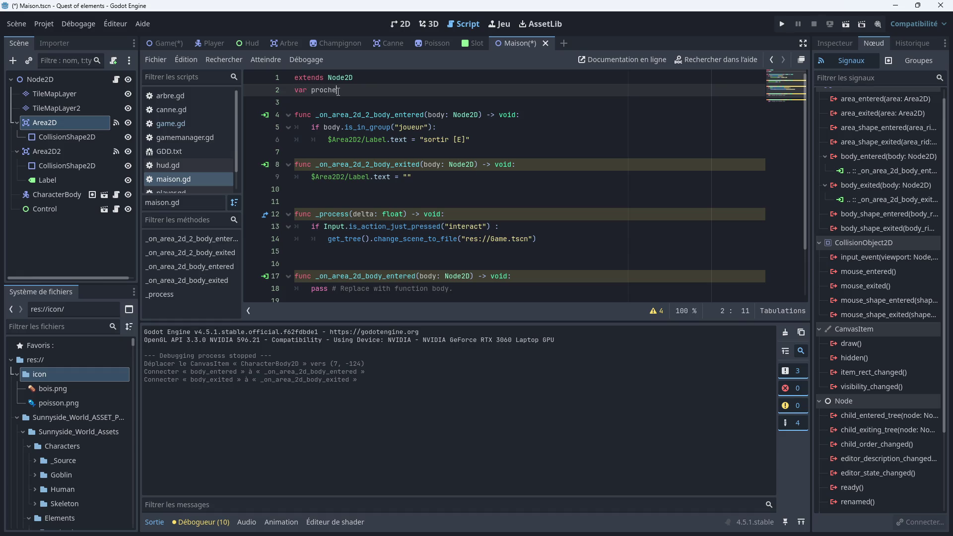
text(= false)
click(314, 151)
key(Tab)
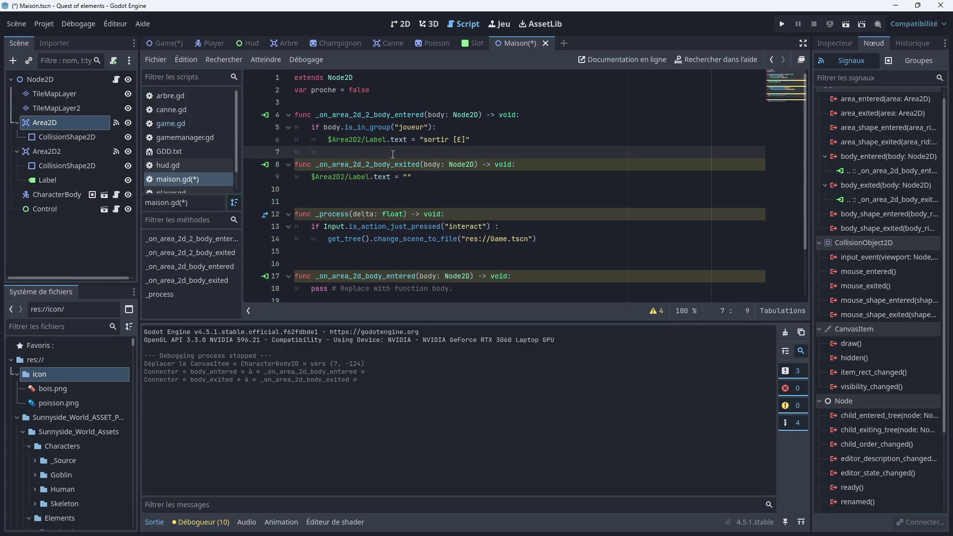
text(proche)
key(Escape)
text(= true)
key(Return)
key(BackSpace)
Begin an 'if proche = true' condition on a new line inside _process
click(460, 226)
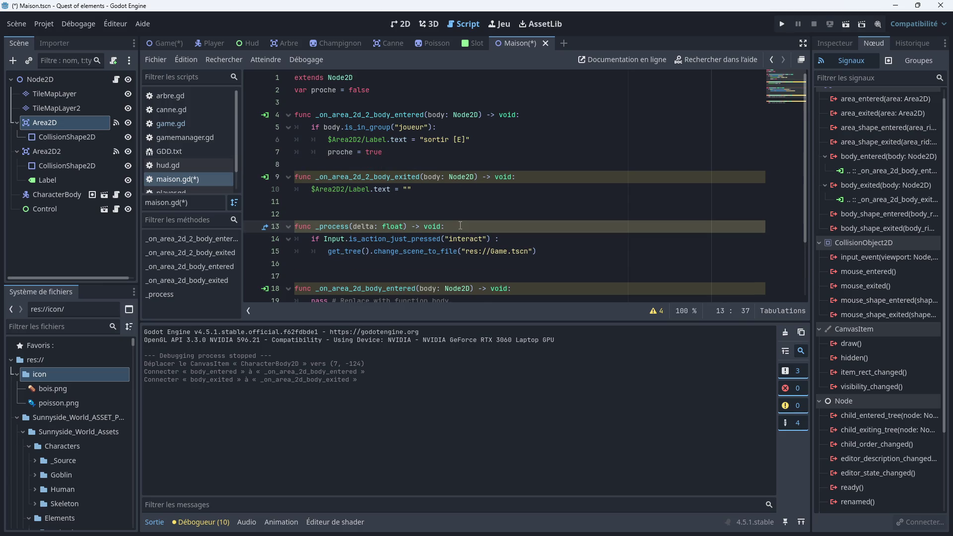
key(Return)
text(if p)
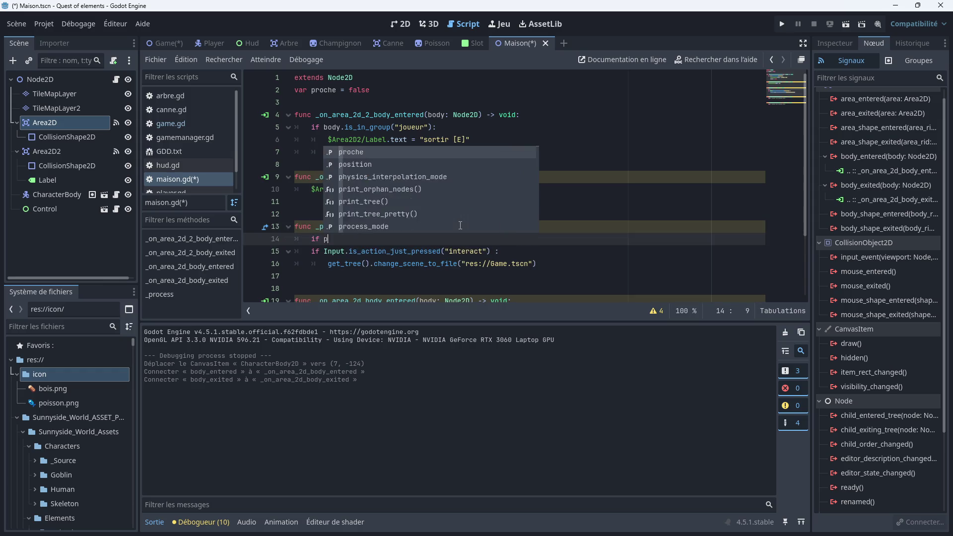
text(roche = true)
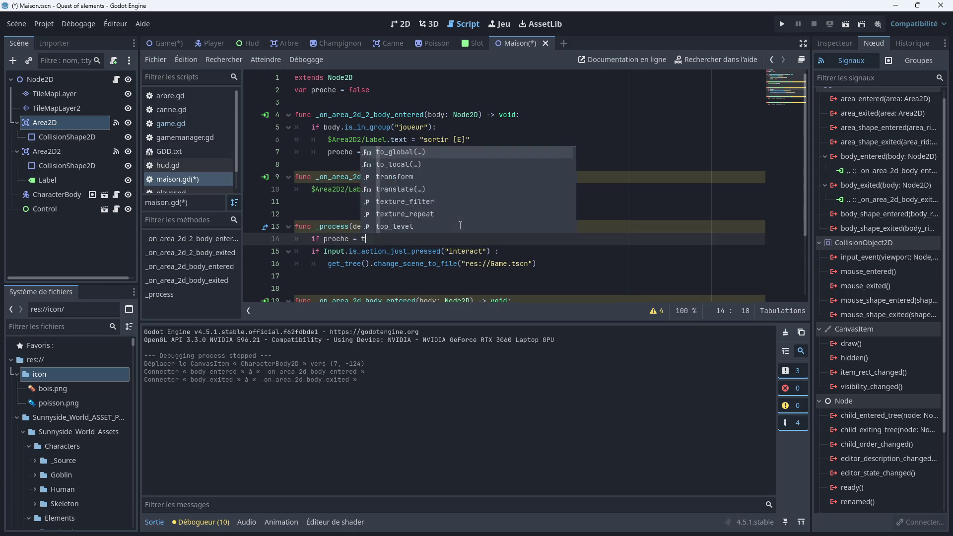
End the 'if proche = true' line with a colon and adjust the interact check's indentation
click(303, 252)
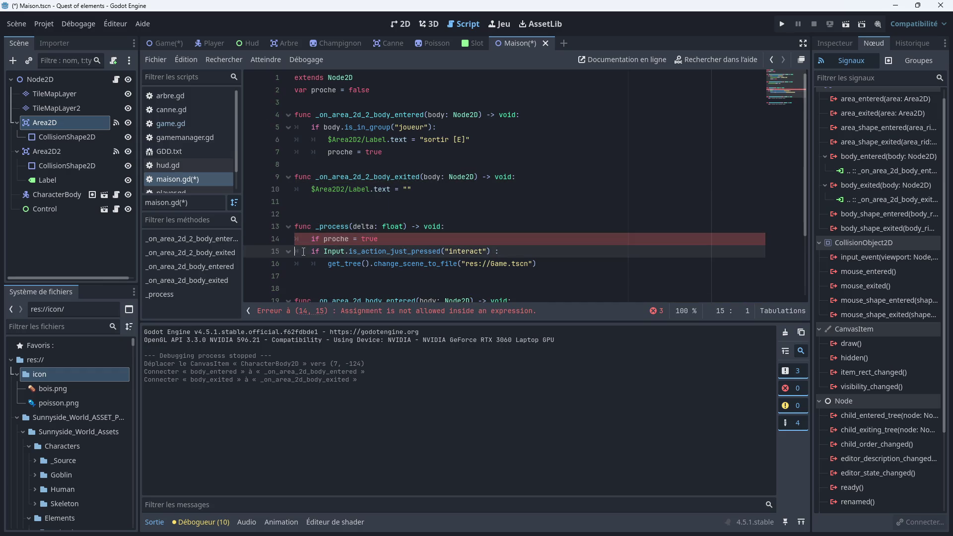
key(Tab)
click(303, 263)
key(Tab)
click(381, 239)
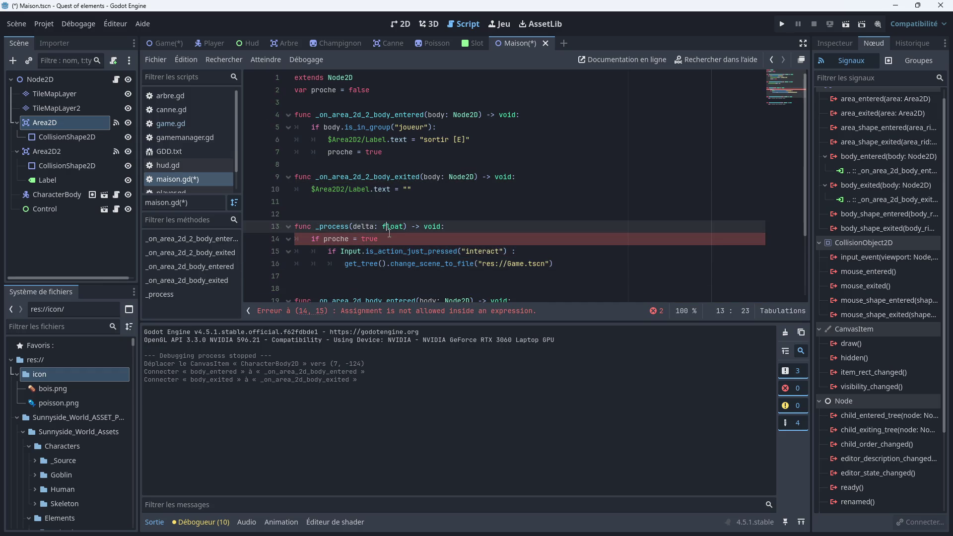
text( :)
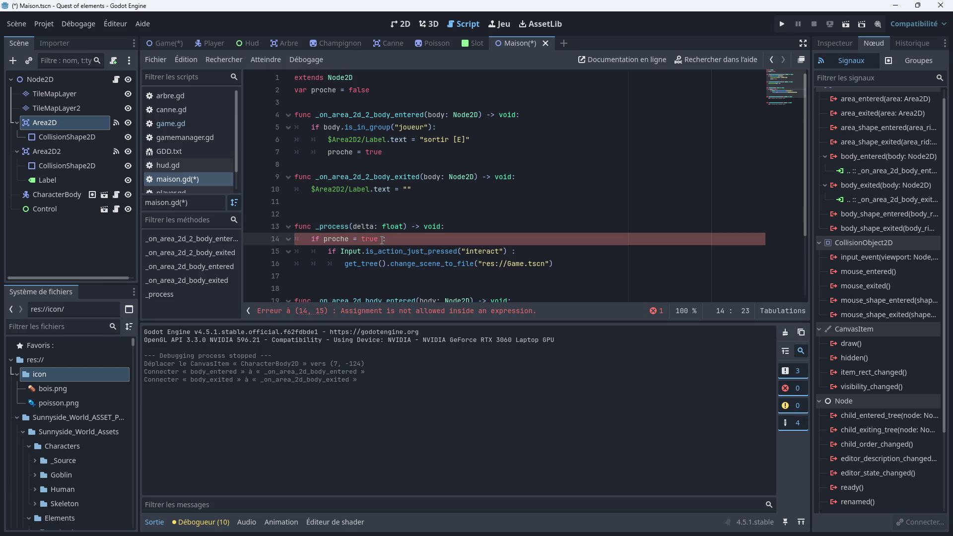
click(446, 228)
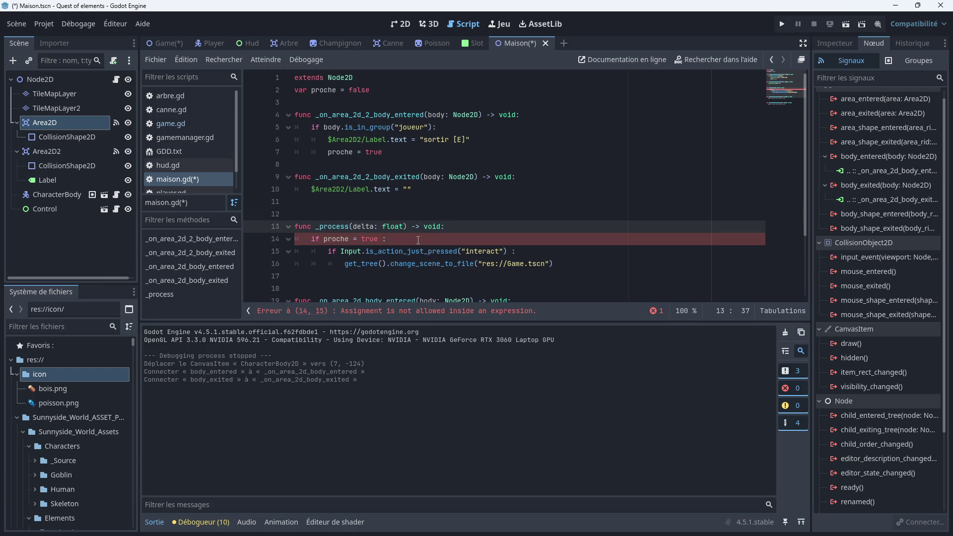
click(327, 252)
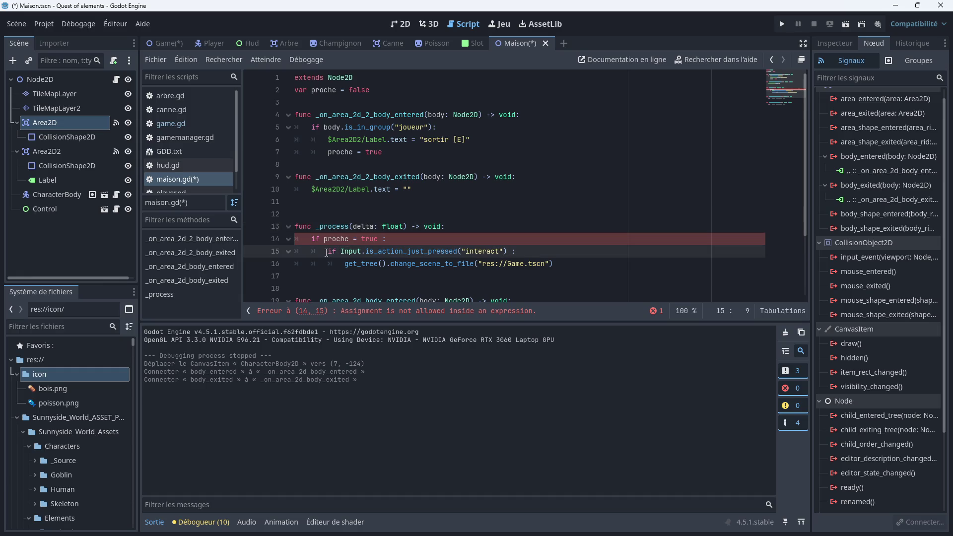
key(BackSpace)
click(328, 264)
key(BackSpace)
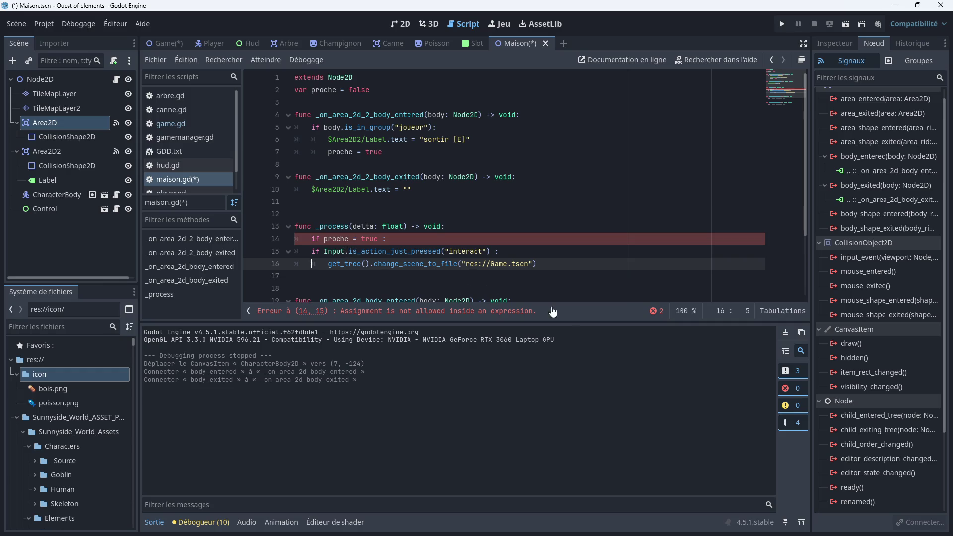
Open the script's error list to inspect the flagged condition
click(655, 313)
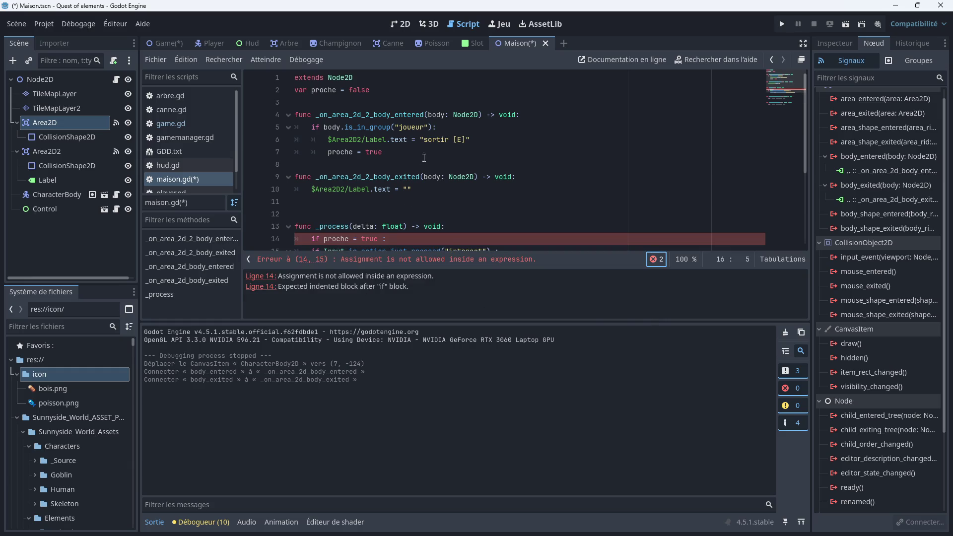
scroll(385, 212, down, 4)
scroll(373, 156, up, 1)
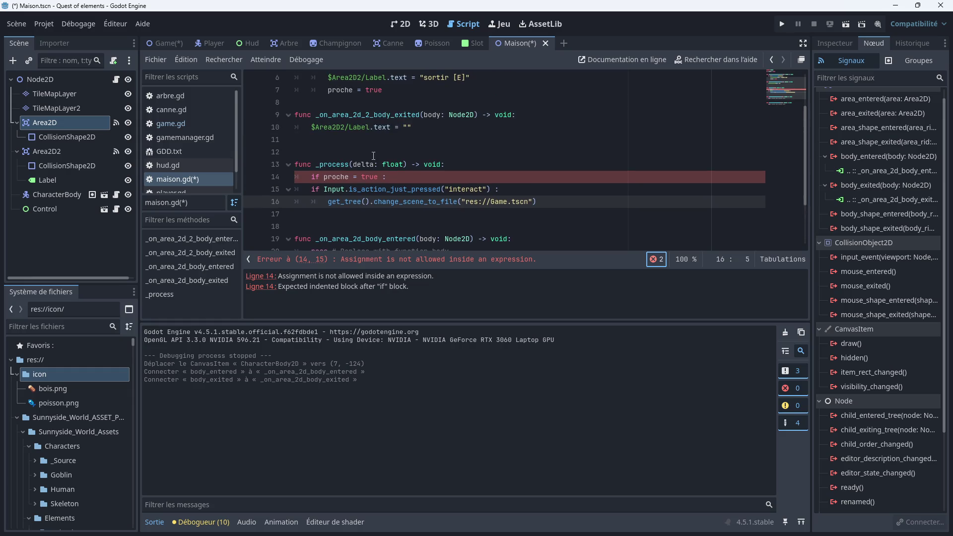
mouse_move(354, 199)
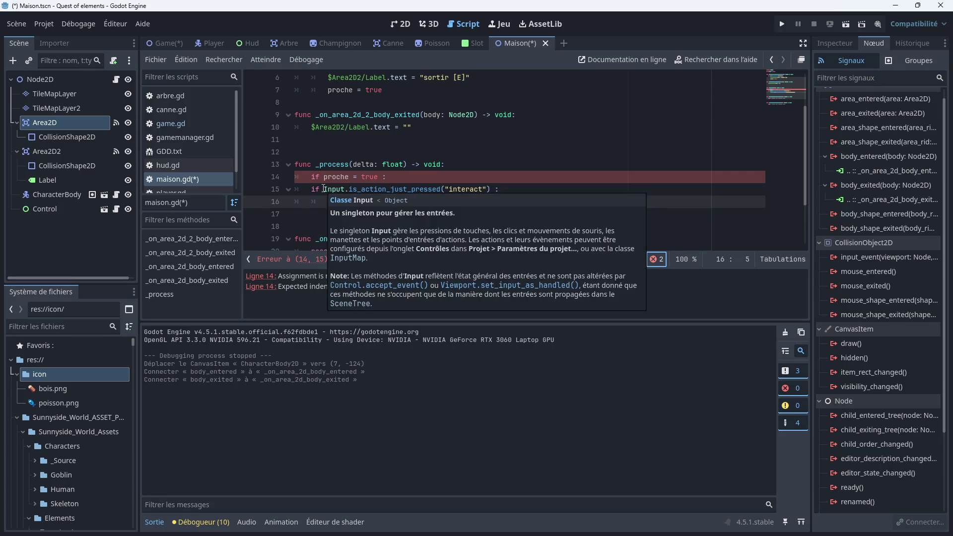
Join the interact check onto line 14 with 'and', removing the colon and extra space
click(311, 189)
key(Delete)
key(Delete)
key(Delete)
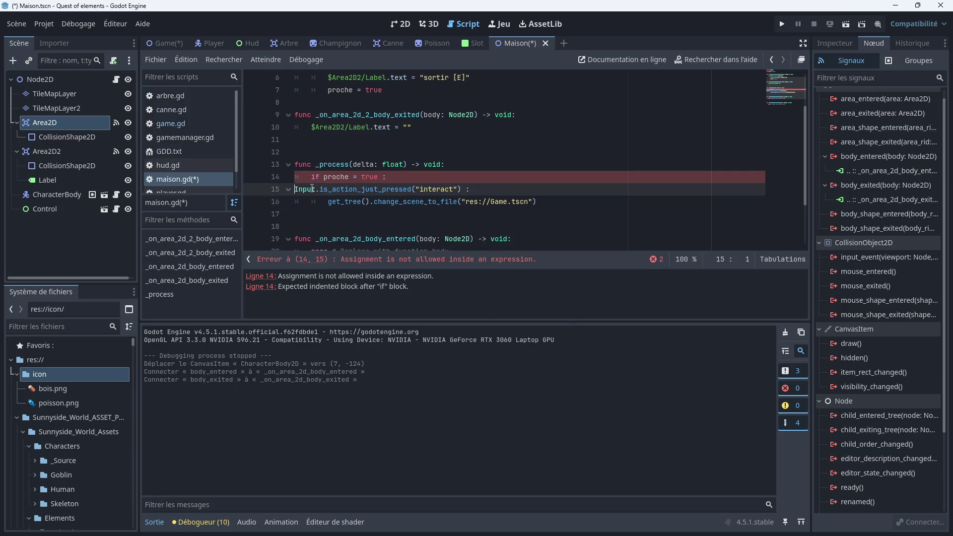
key(BackSpace)
key(BackSpace)
key(Delete)
text(and)
click(384, 176)
key(Delete)
click(581, 176)
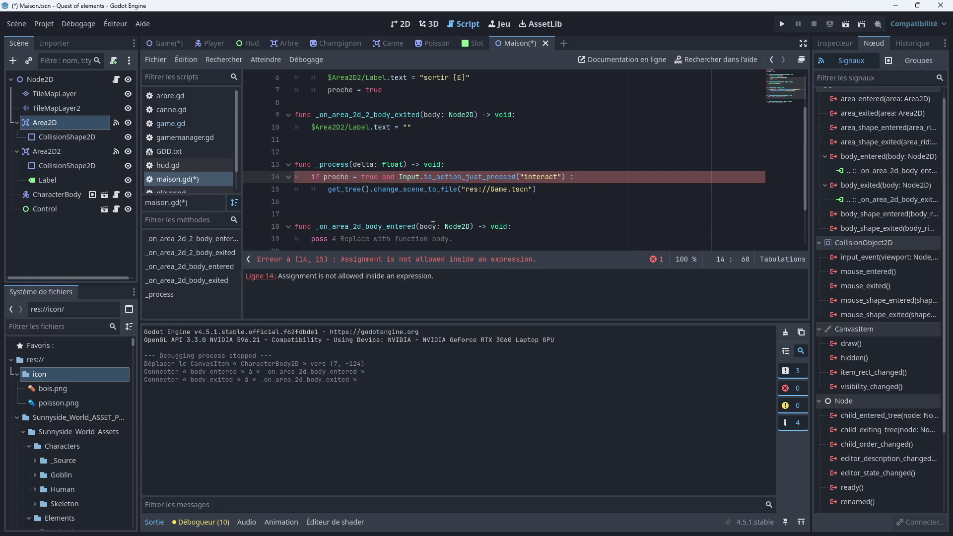
Remove 'and' and move the Input check onto its own indented line
scroll(433, 226, up, 2)
scroll(417, 191, down, 2)
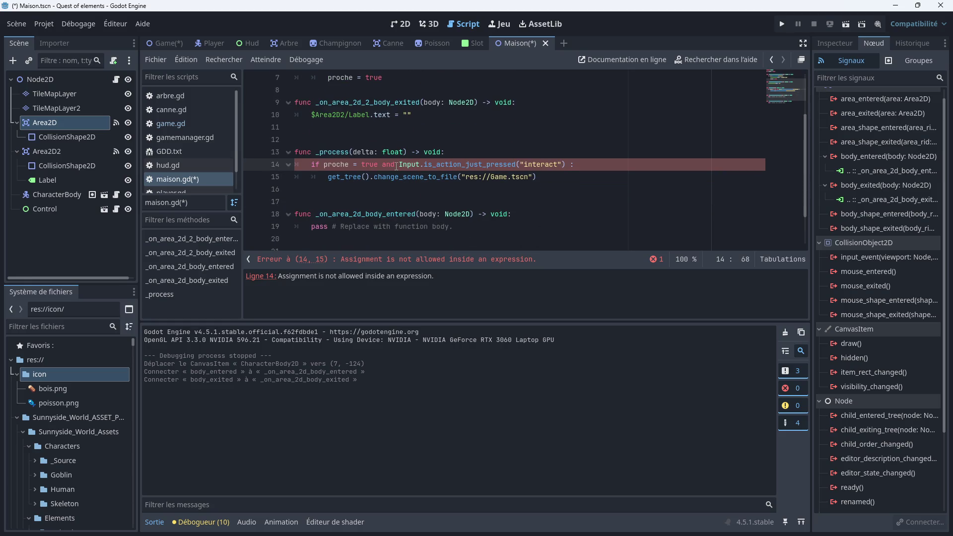
mouse_move(397, 167)
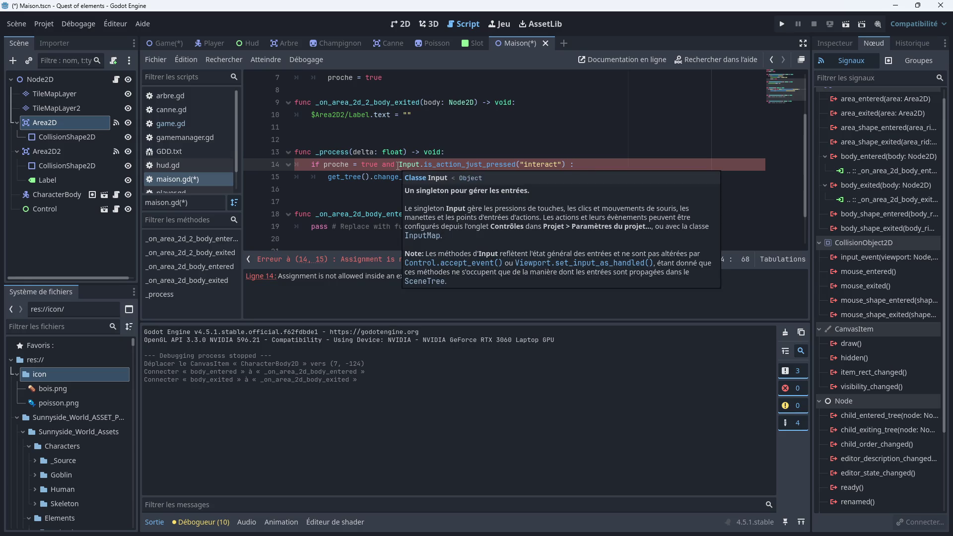
click(398, 165)
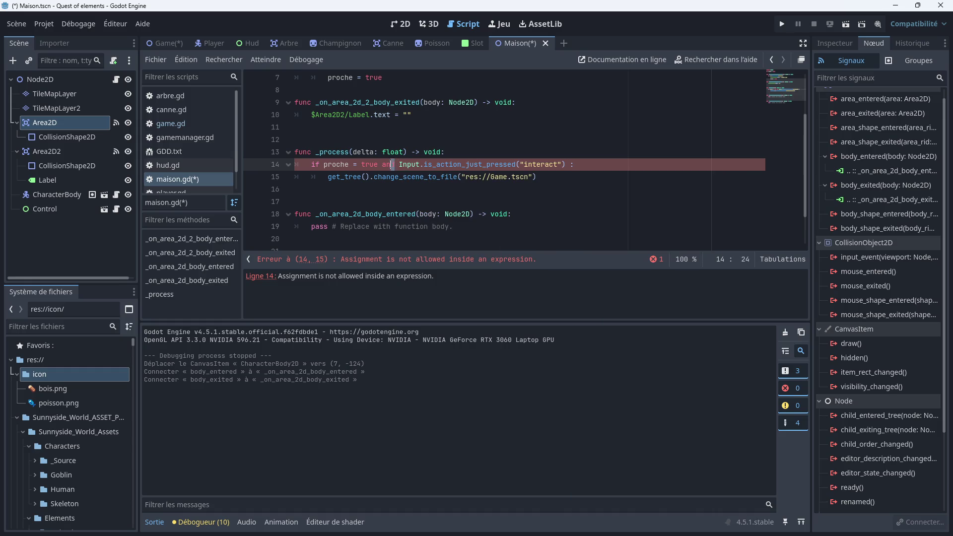
key(BackSpace)
key(BackSpace)
key(BackSpace)
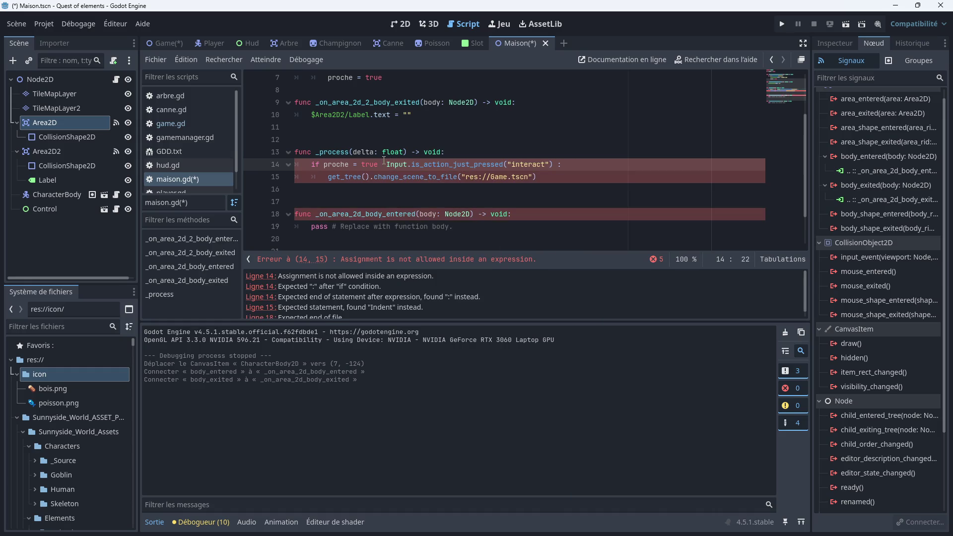
key(Return)
key(Tab)
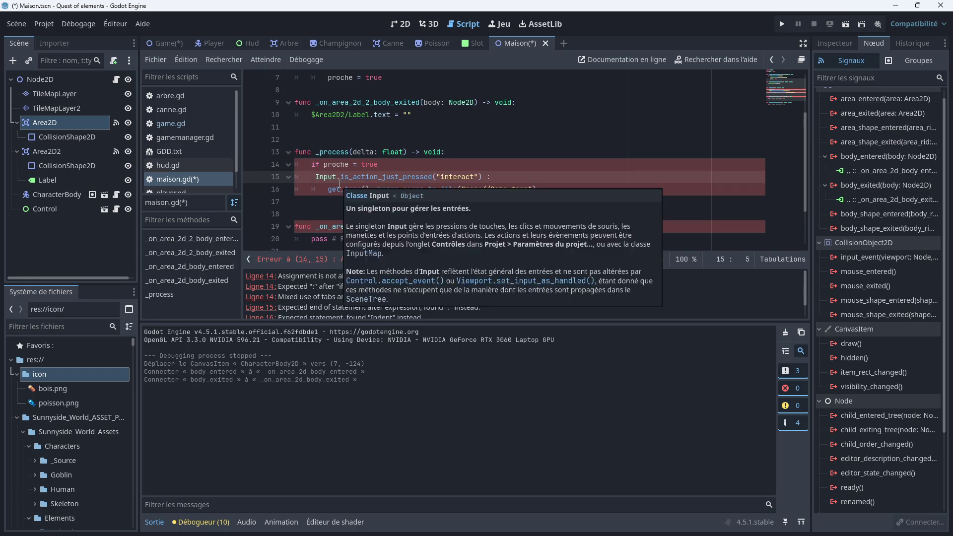
Change the condition to 'proche == true' and save the script
click(354, 165)
text(=)
click(385, 165)
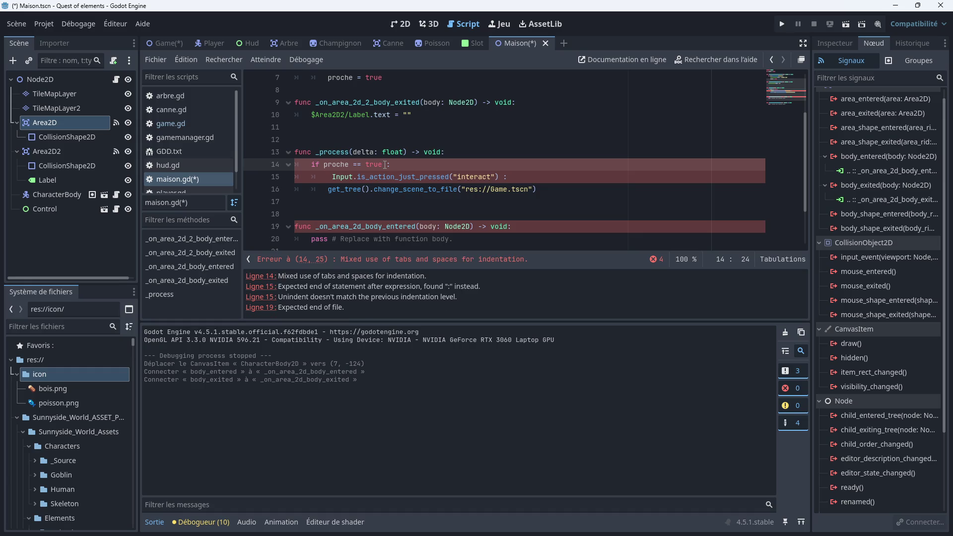
scroll(397, 174, up, 1)
scroll(377, 184, down, 1)
key(ctrl+s)
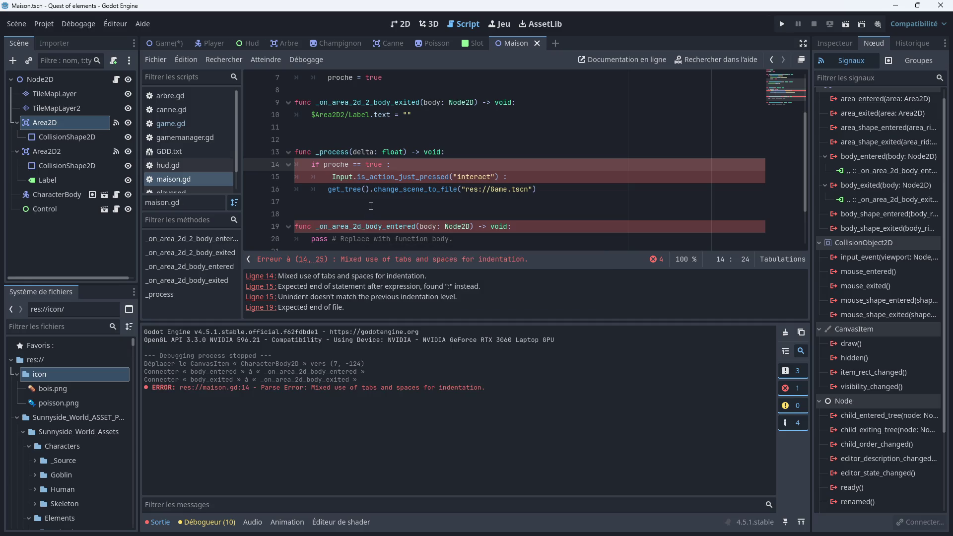
Fix the mixed indentation on line 15's Input check, making it an if
scroll(363, 193, up, 2)
scroll(364, 194, down, 2)
click(328, 177)
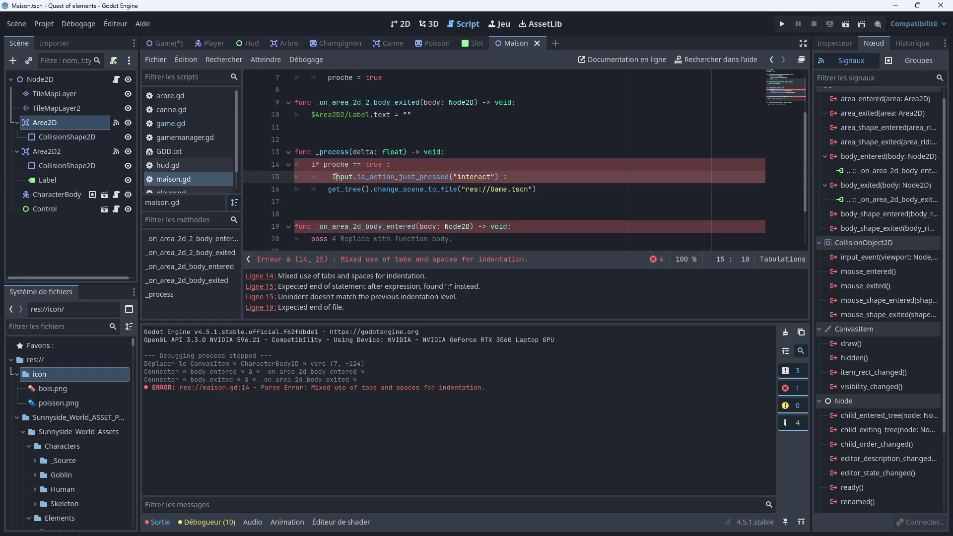
key(BackSpace)
key(Tab)
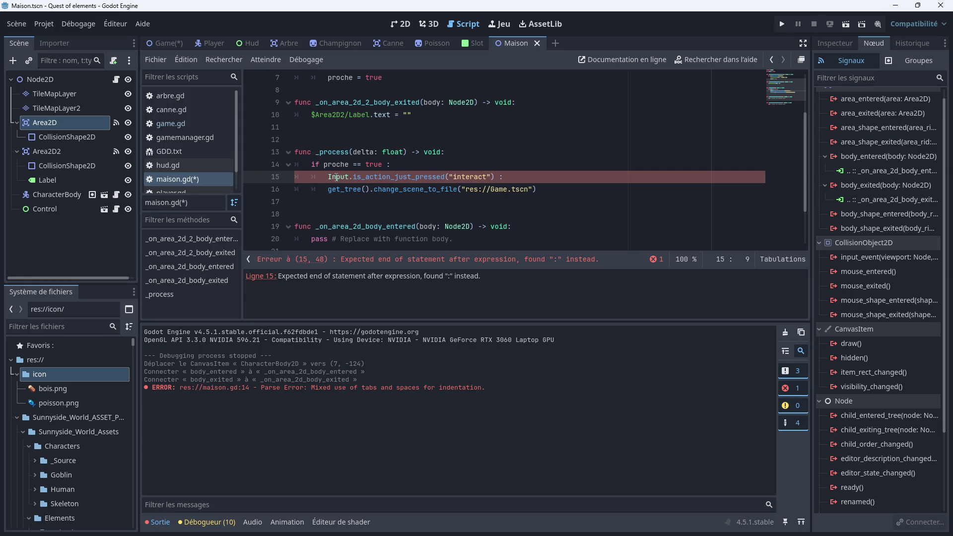
scroll(336, 177, up, 1)
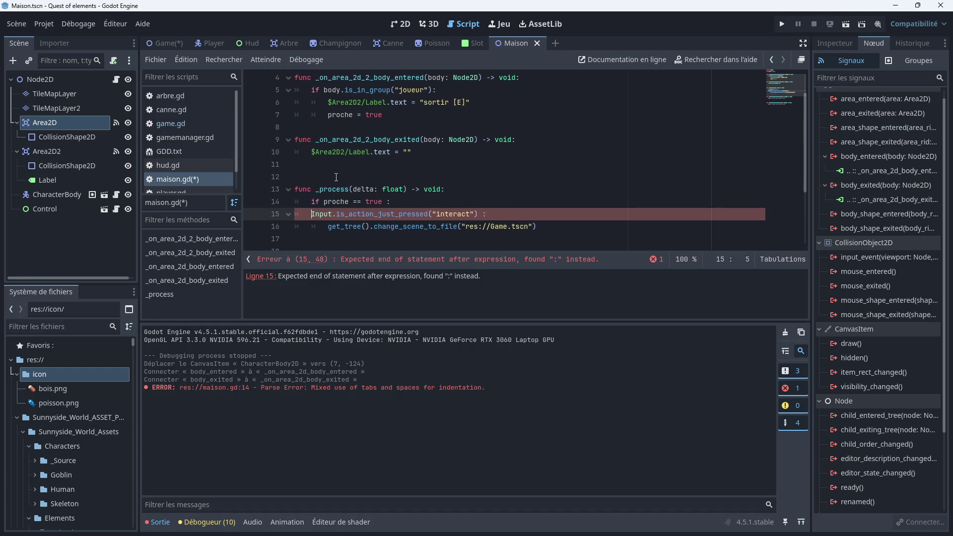
key(BackSpace)
text(if)
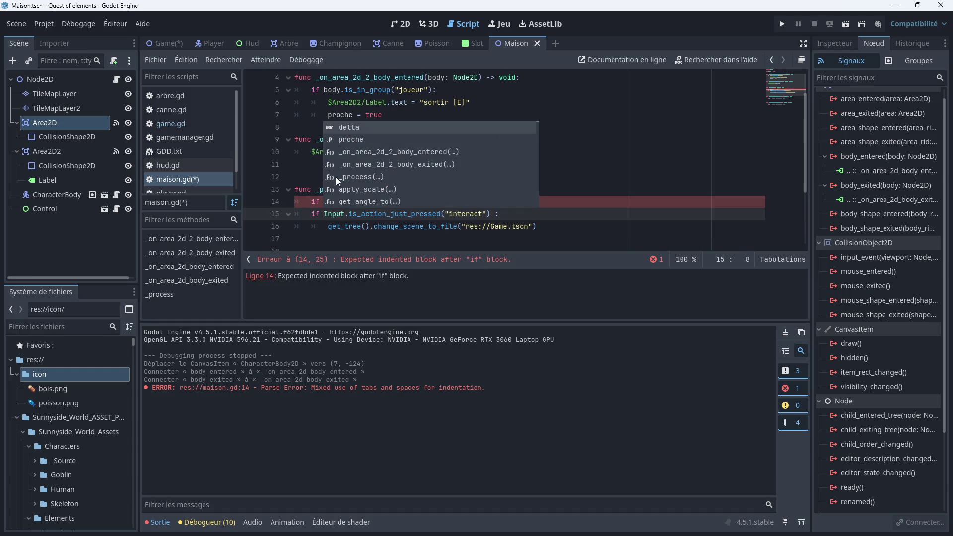
Indent the inner if block one level under the proche check and save
click(498, 243)
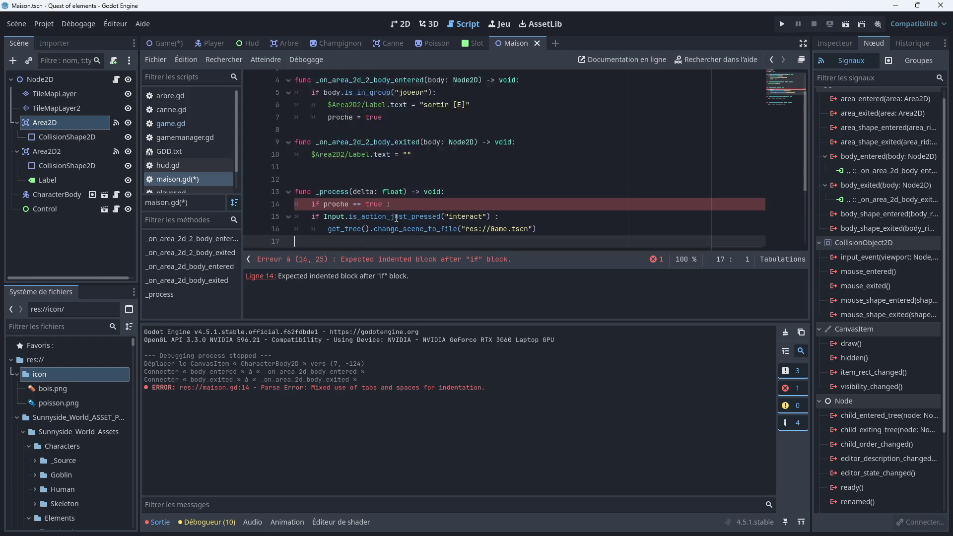
scroll(341, 194, down, 1)
click(308, 178)
key(Tab)
click(306, 190)
key(Tab)
click(360, 205)
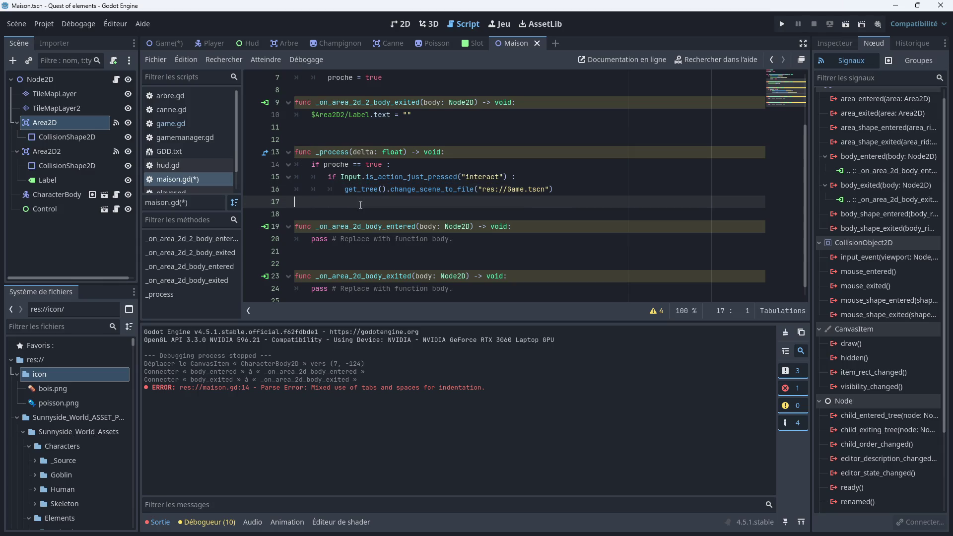
key(ctrl+s)
Run the project, enter the house and exit through the door with E, then close it
key(F5)
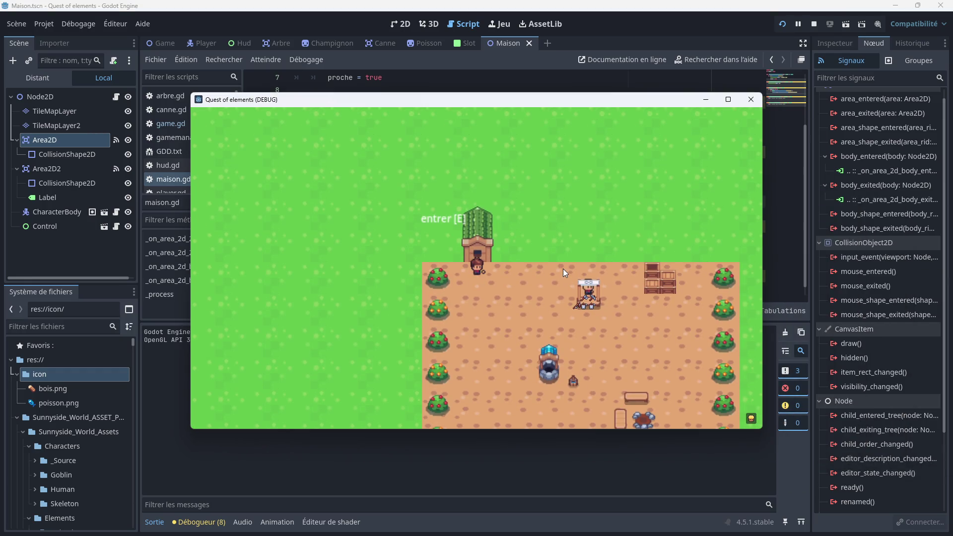
key(e)
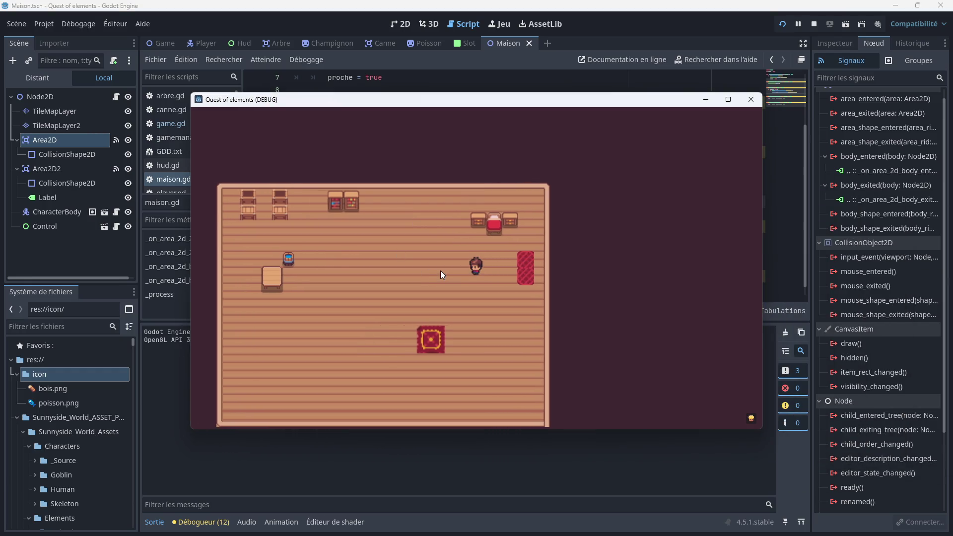
key(Right)
key(e)
key(e)
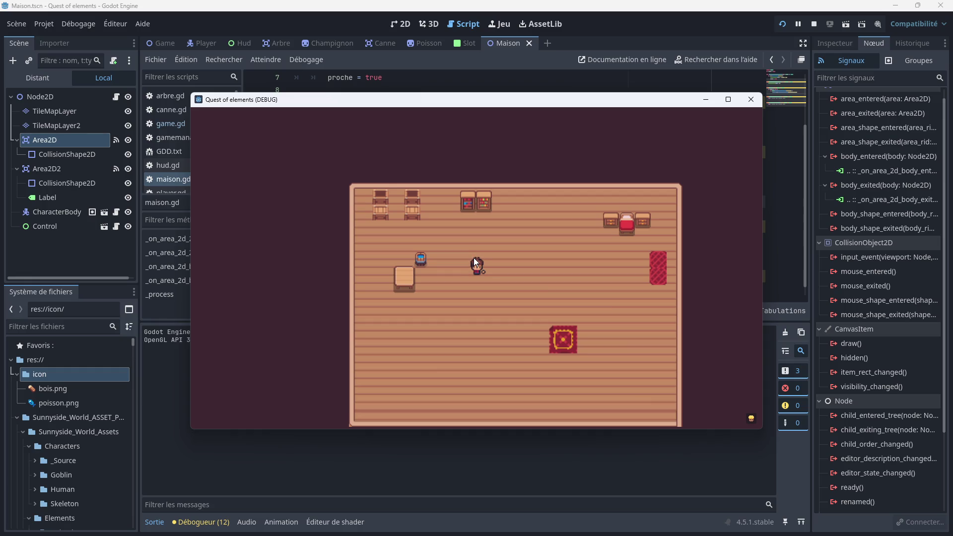
key(e)
click(745, 100)
Add a _ready function containing 'proche == false' below the proche declaration
scroll(420, 197, down, 1)
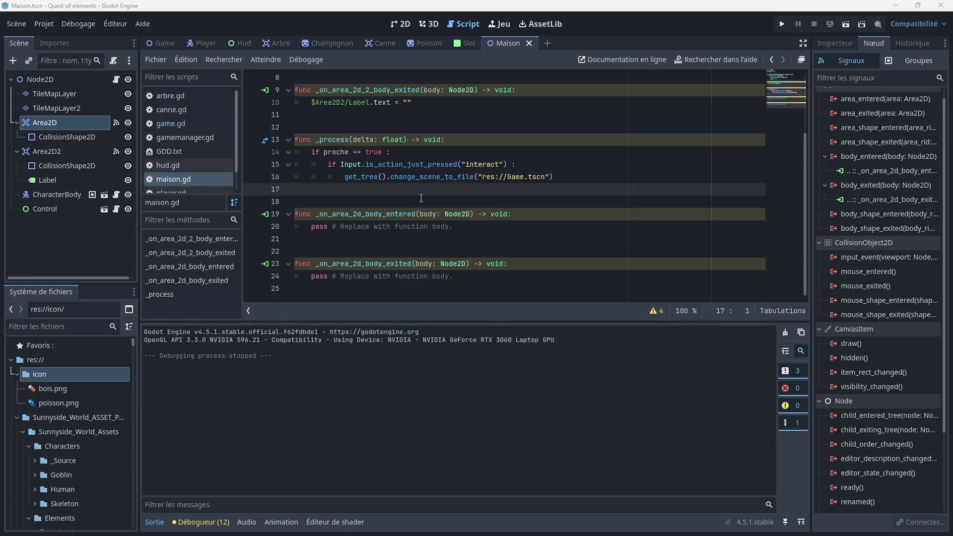
scroll(420, 197, up, 3)
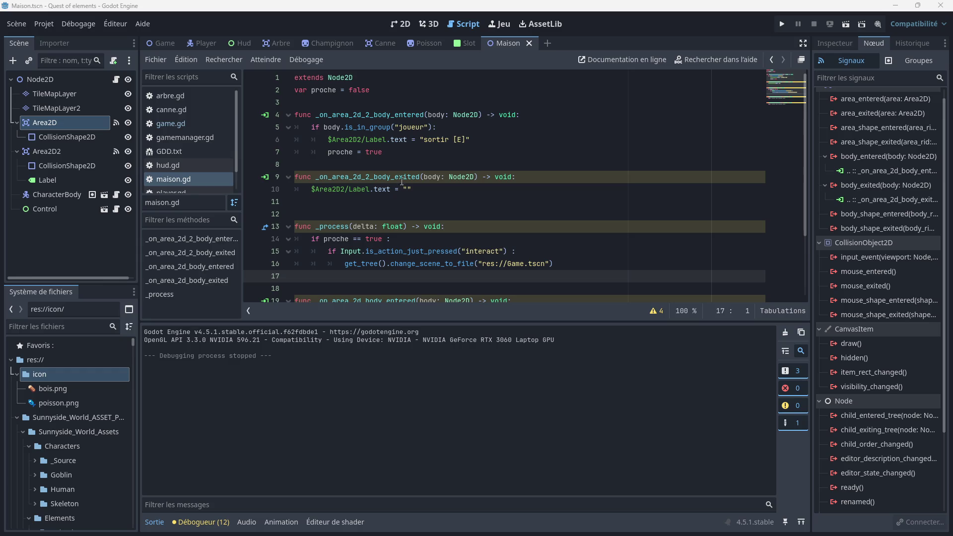
mouse_move(385, 132)
drag(371, 90, 341, 90)
key(BackSpace)
text(e)
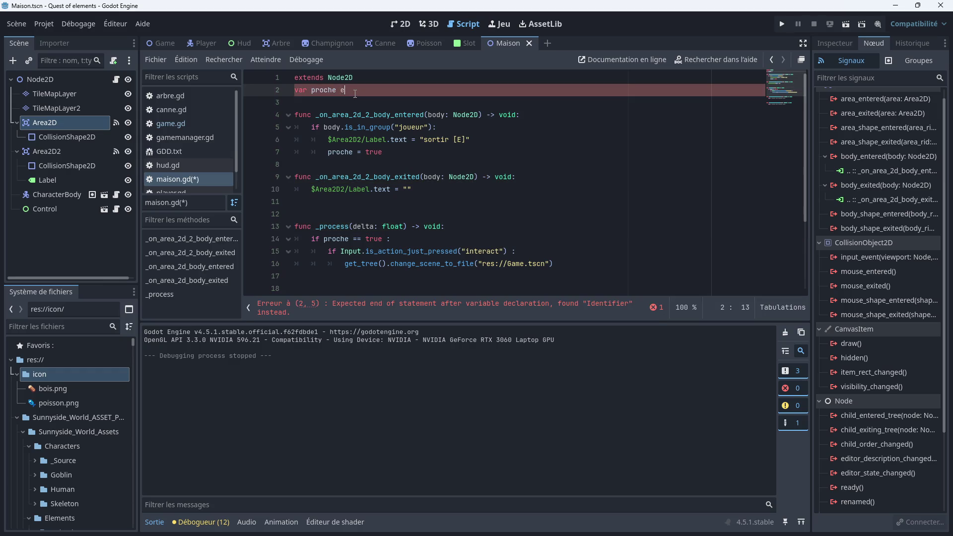
key(BackSpace)
key(Return)
key(Return)
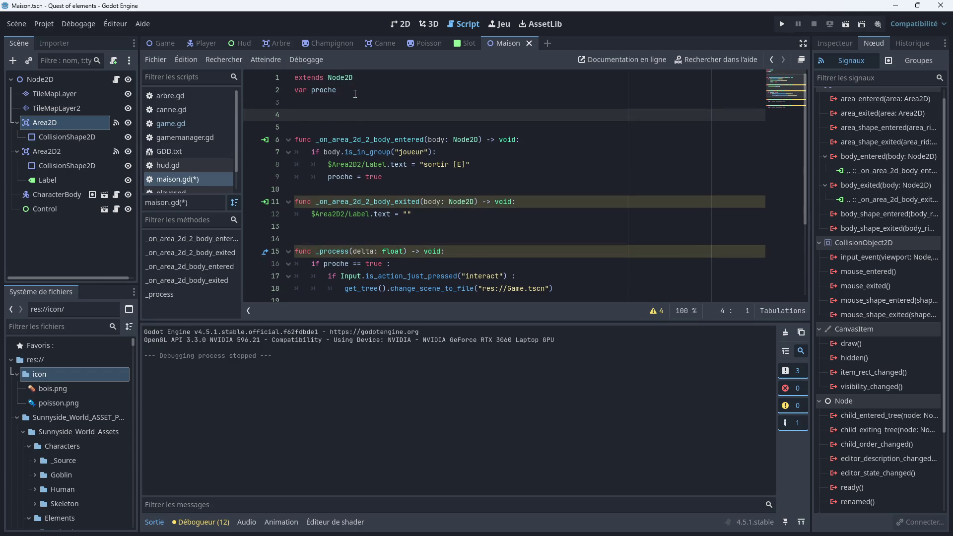
text(func )
text(_ready)
key(Return)
key(Return)
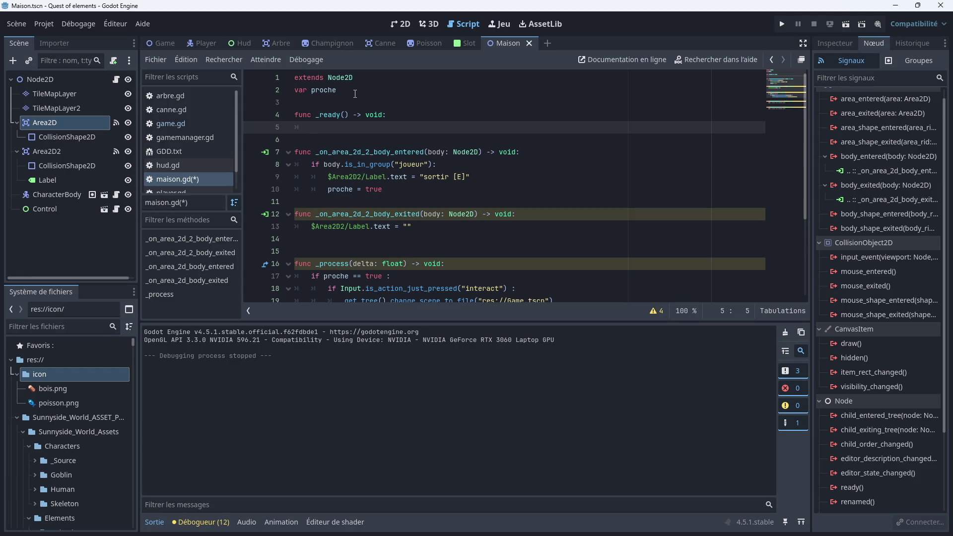
text(proche)
key(Escape)
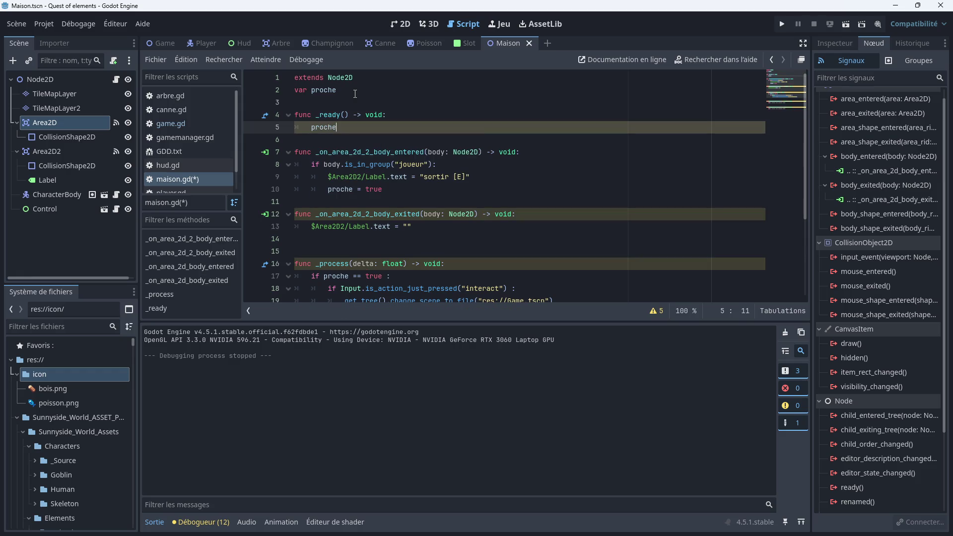
text( == )
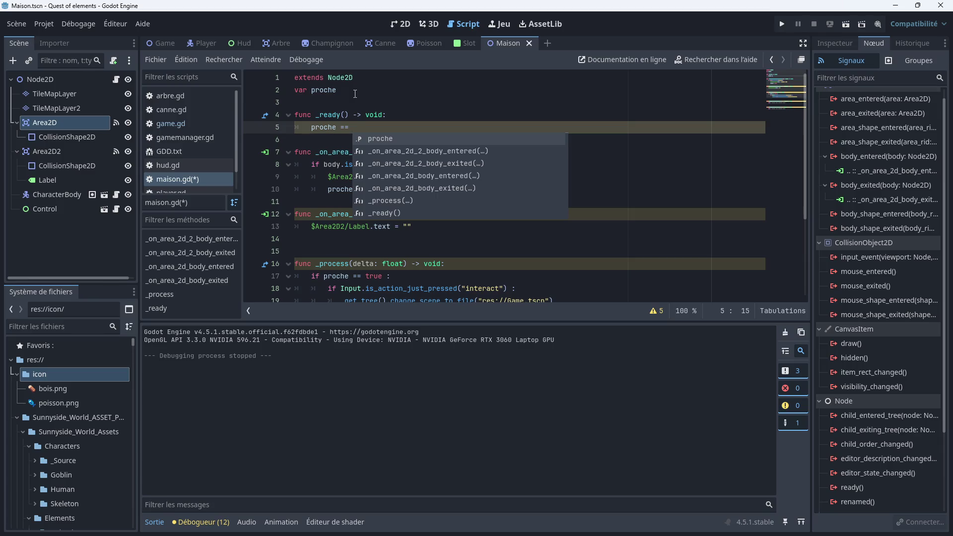
text(false)
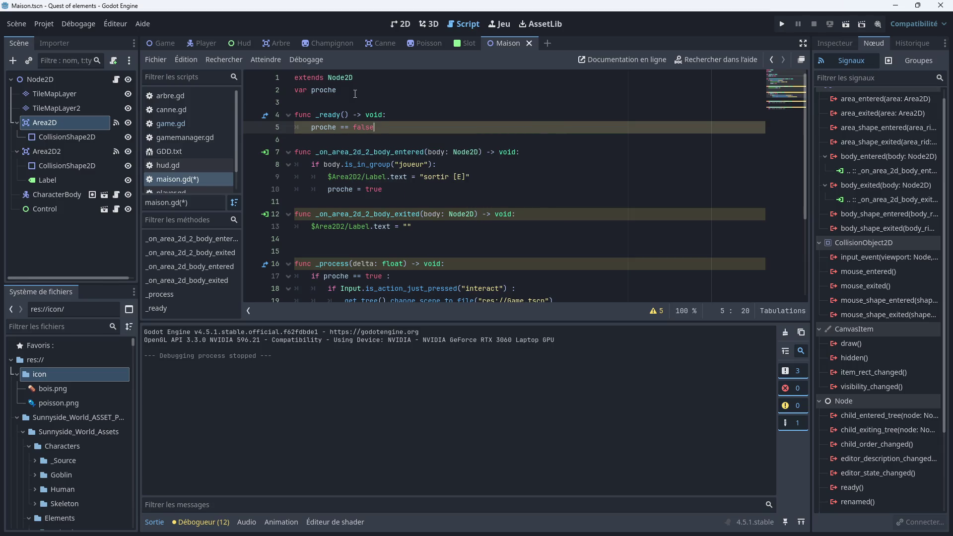
Restore the '= false' initial value on the proche declaration
click(401, 138)
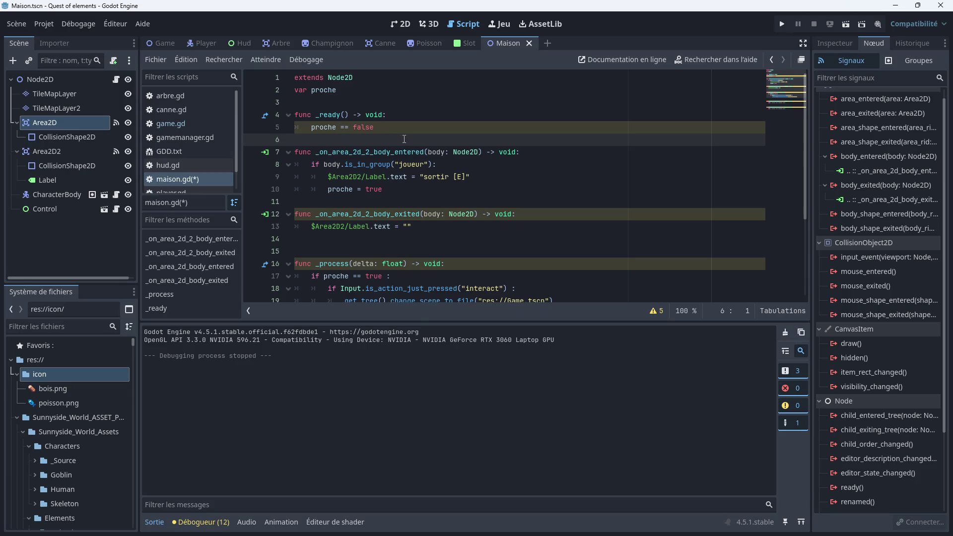
click(349, 88)
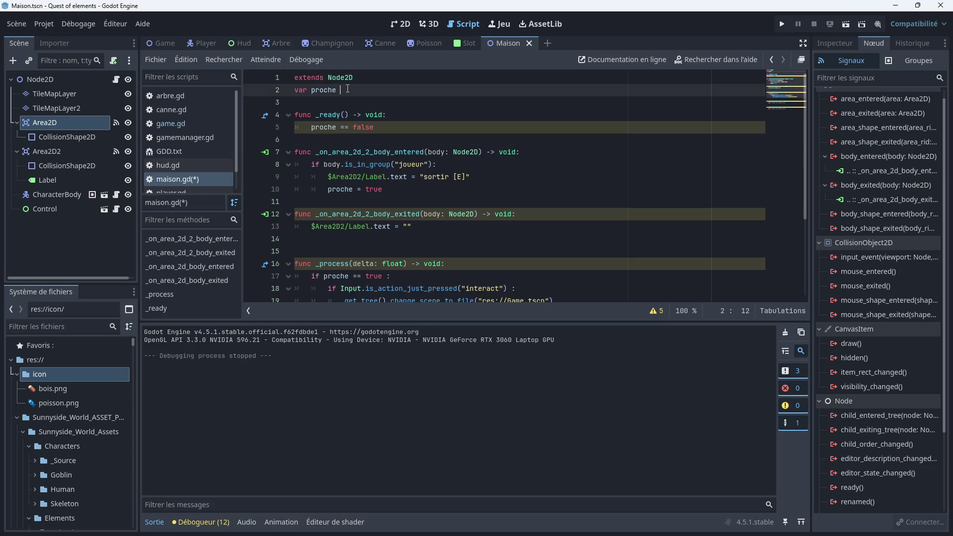
text(= false)
click(436, 128)
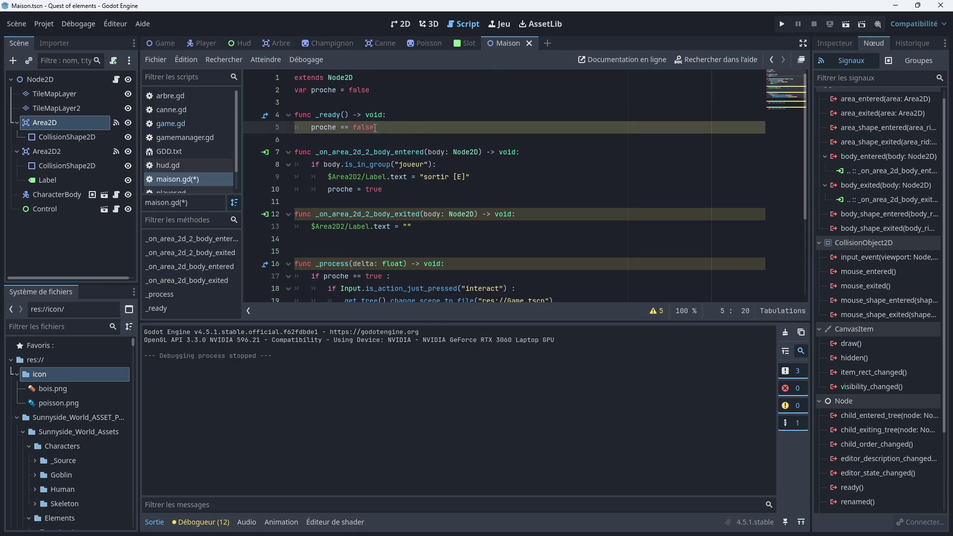
Replace the _ready statement with print(proche) and save the scene
drag(383, 128, 311, 128)
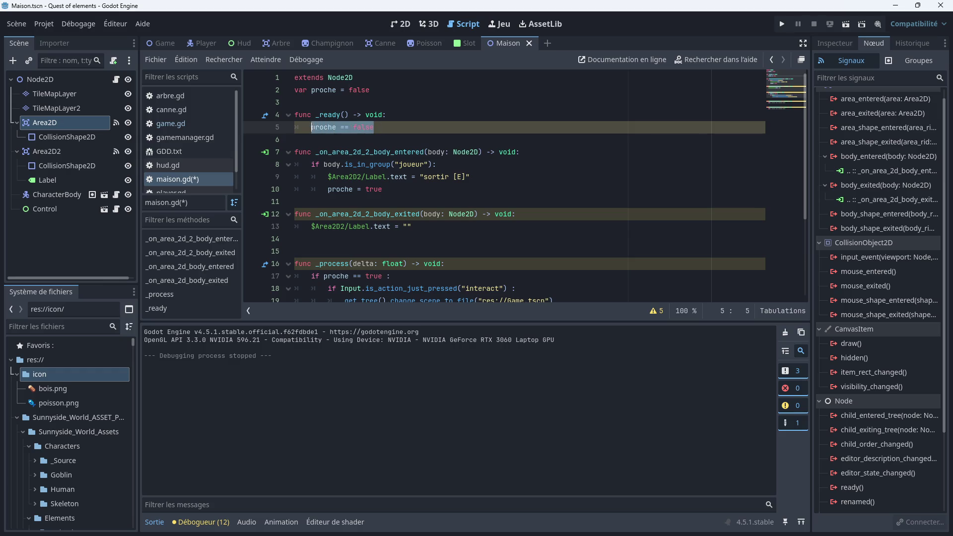
text(print)
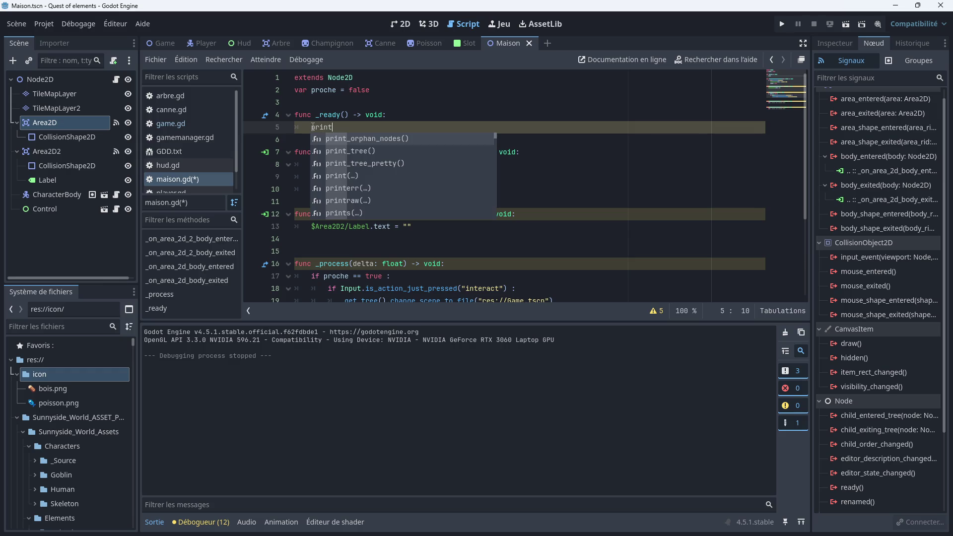
key(Escape)
text(()
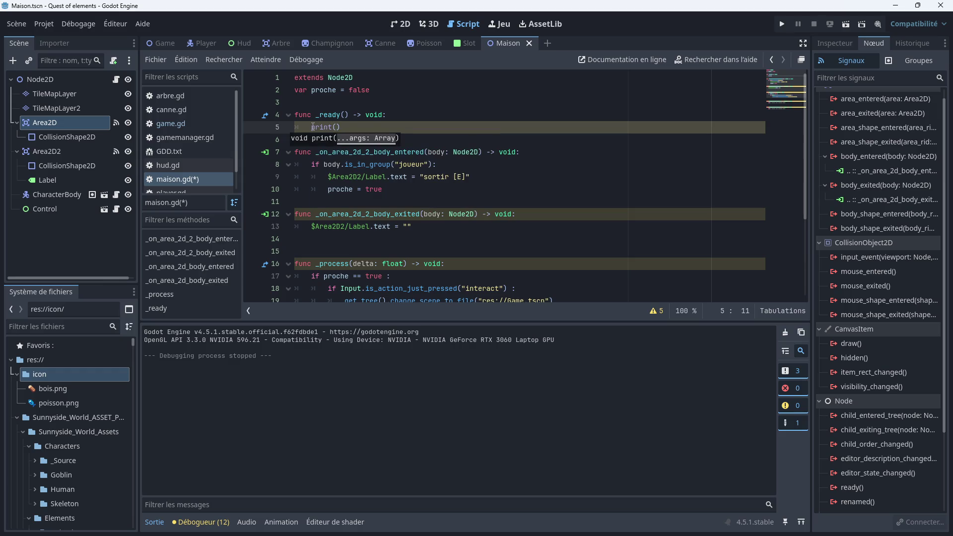
text(proche)
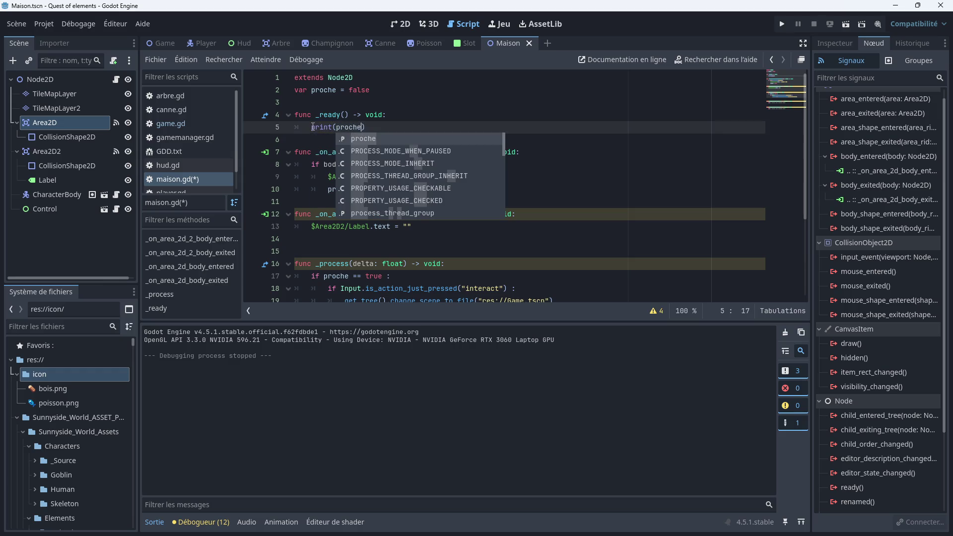
click(412, 128)
key(ctrl+s)
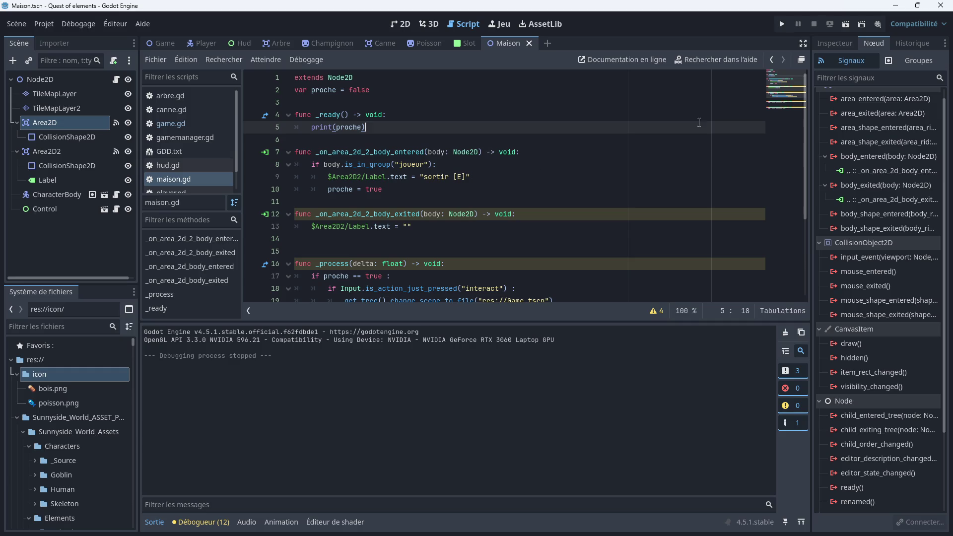
click(780, 23)
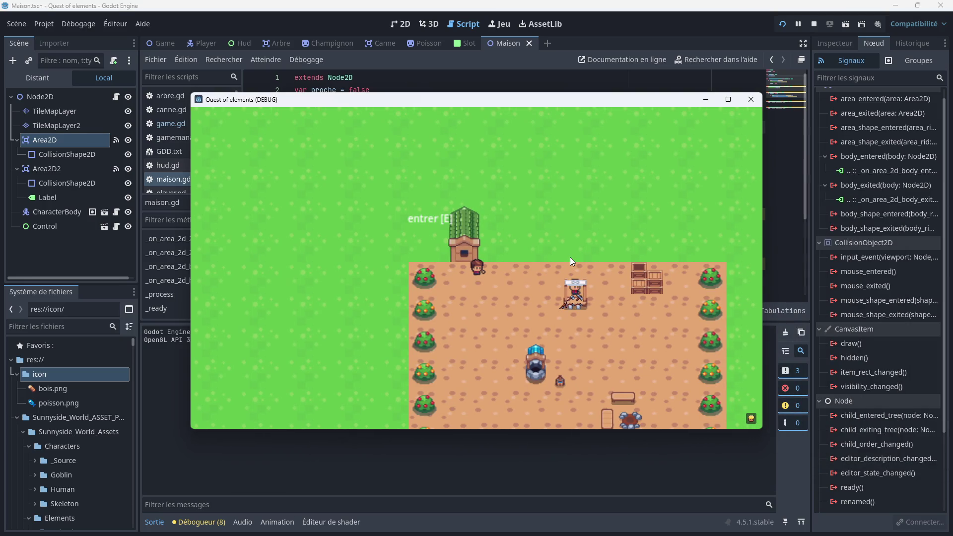
Enter the house, walk around to the exit rug's 'sortir [E]' prompt, then stop the game
key(e)
key(Left)
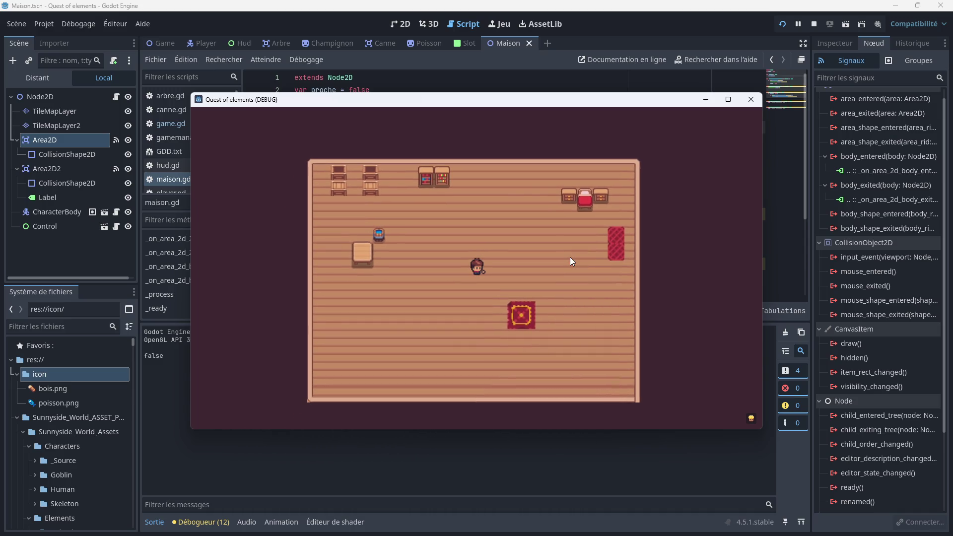
key(Up)
key(Right)
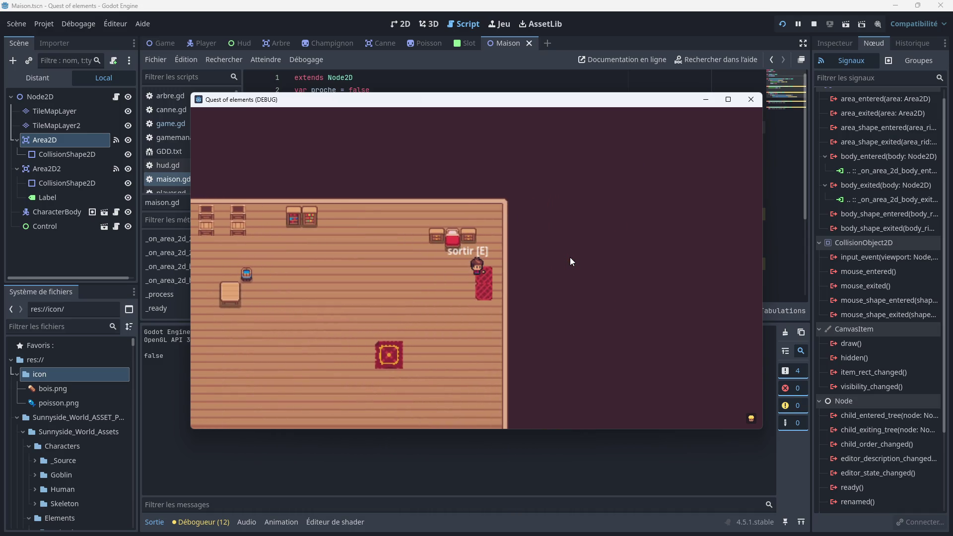
key(Left)
key(Right)
key(Down)
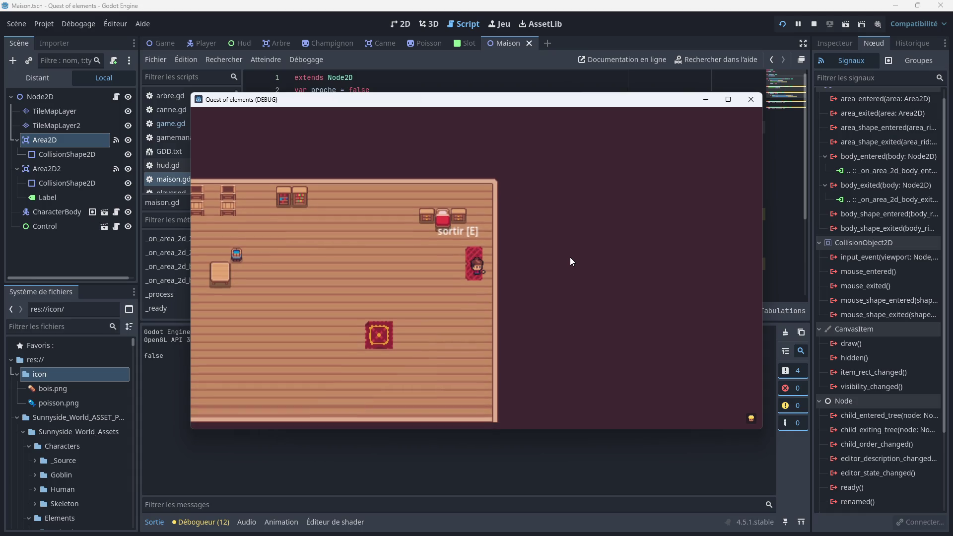
key(Left)
key(Right)
key(Left)
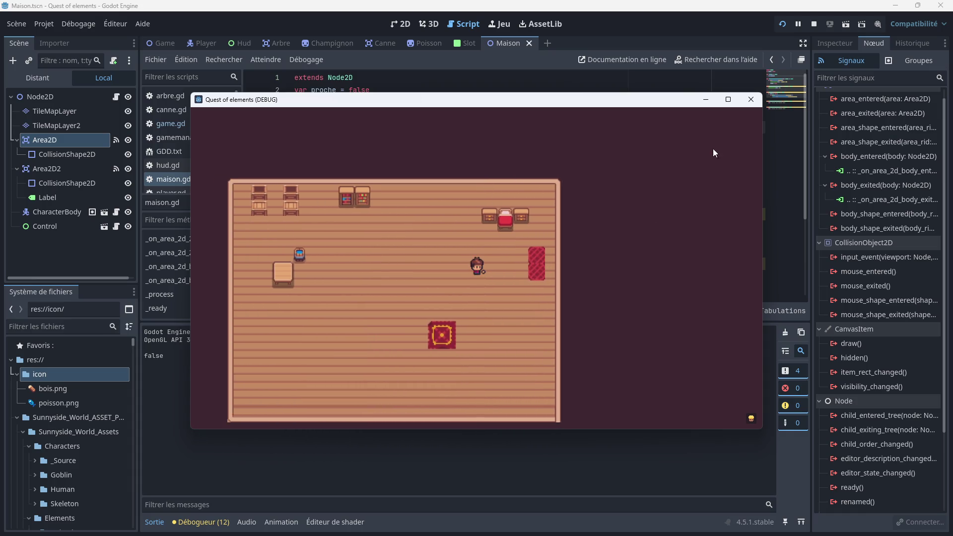
click(749, 99)
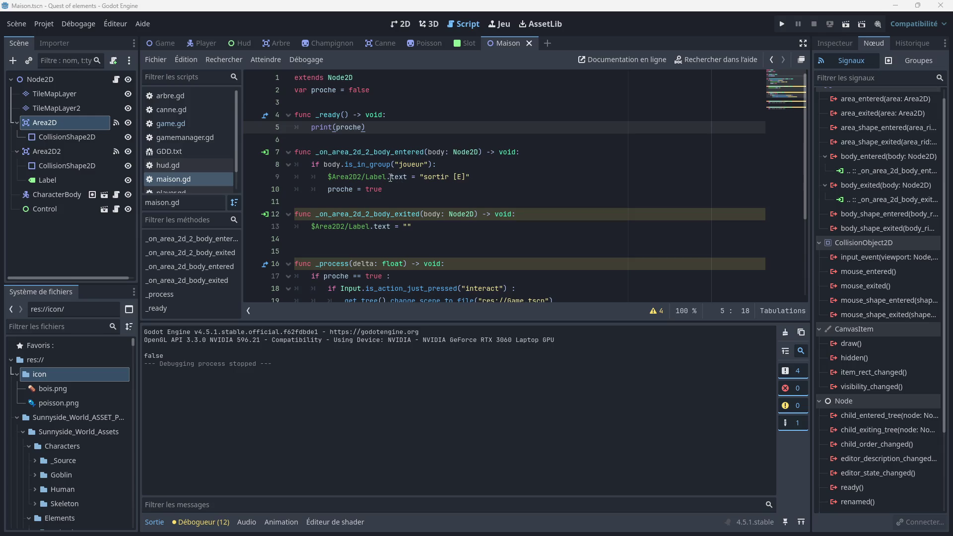
View the Area2D's Groups tab, then return to its Inspector properties
mouse_move(388, 173)
click(911, 63)
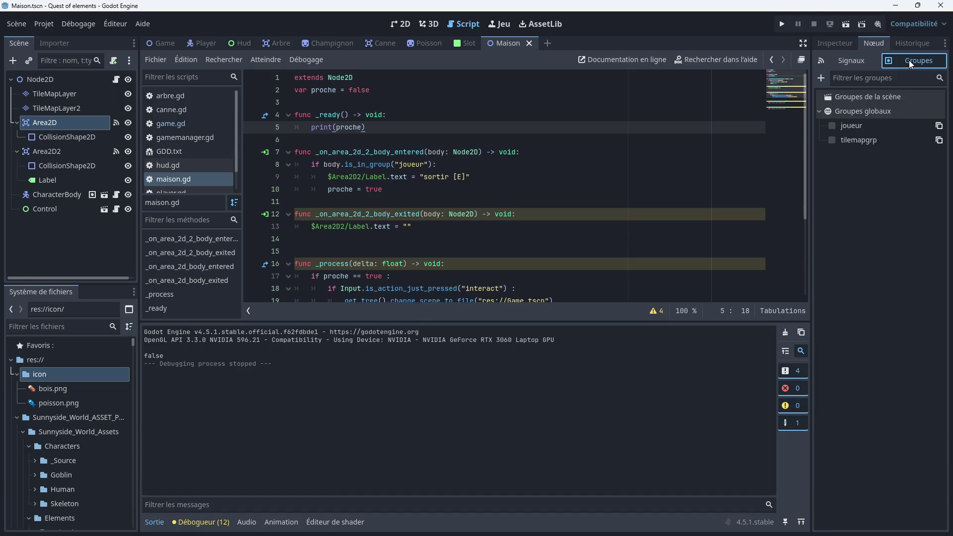
click(839, 45)
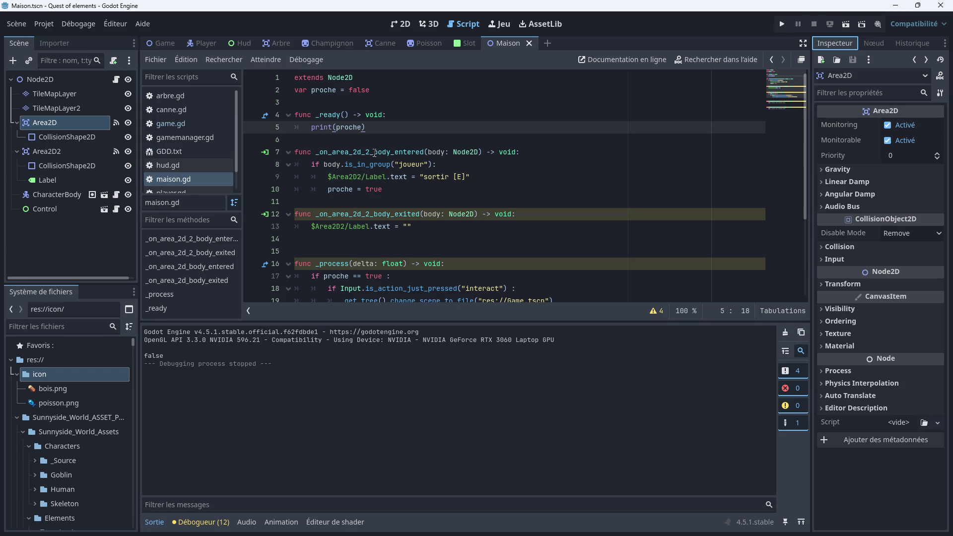
Prefix proche on line 10 with 'joueur.' so it reads joueur.proche = true
click(327, 190)
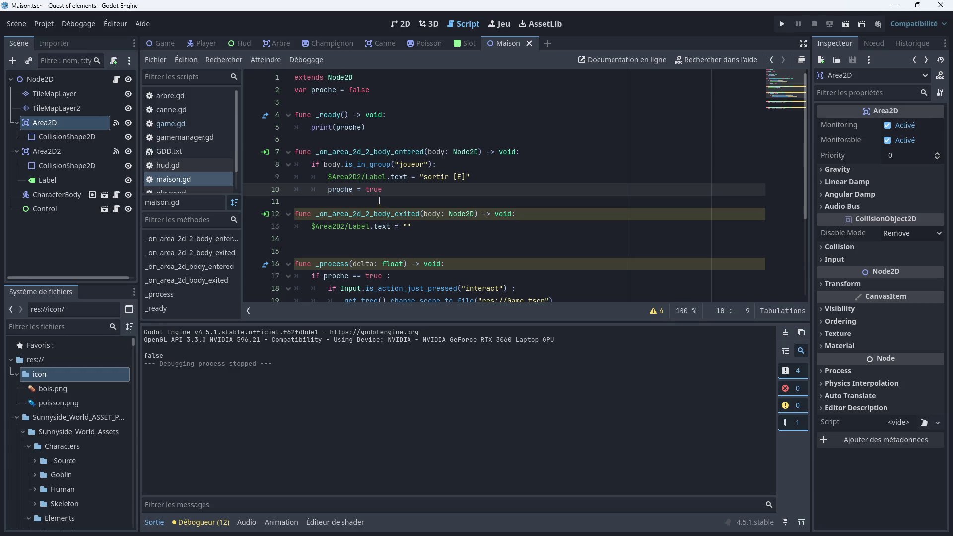
text(joeur)
key(BackSpace)
key(BackSpace)
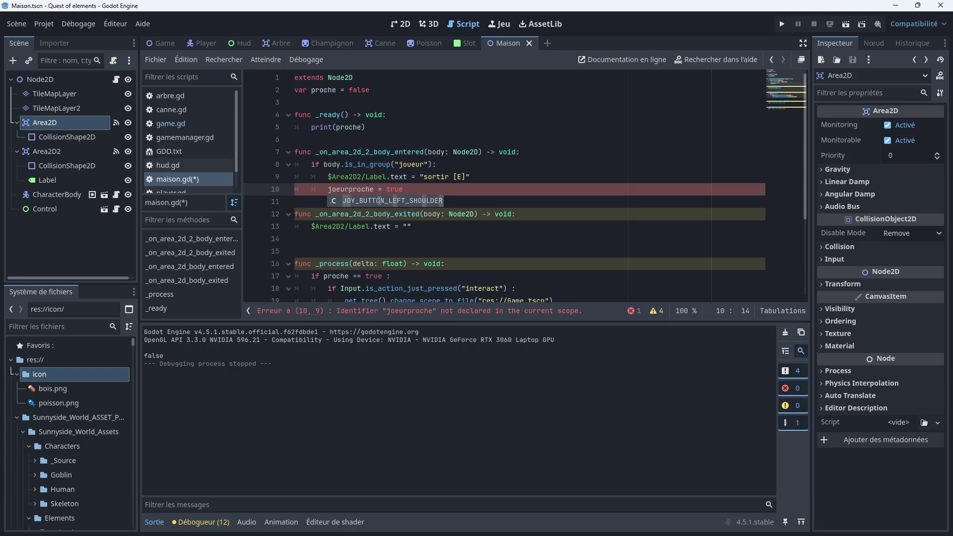
key(BackSpace)
text(ueur)
text(.)
click(494, 204)
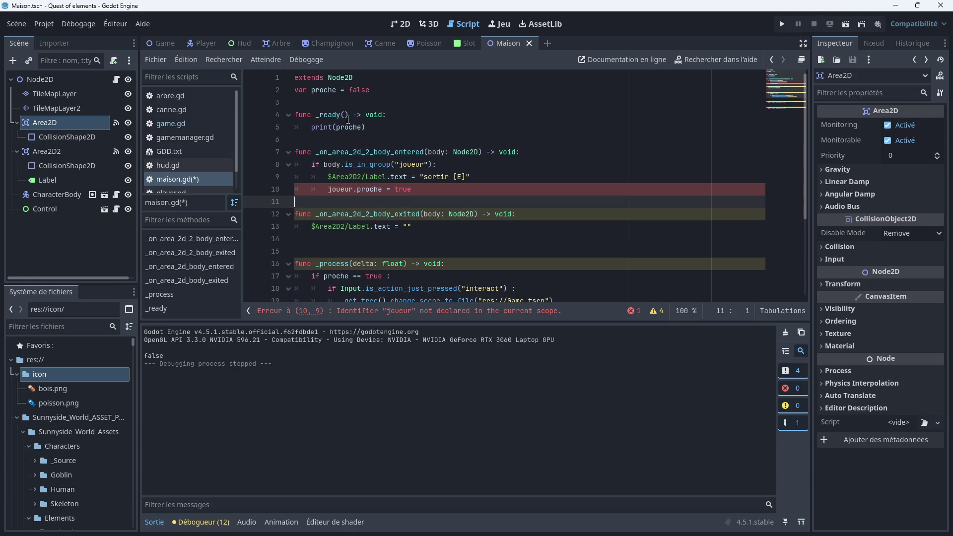
click(183, 110)
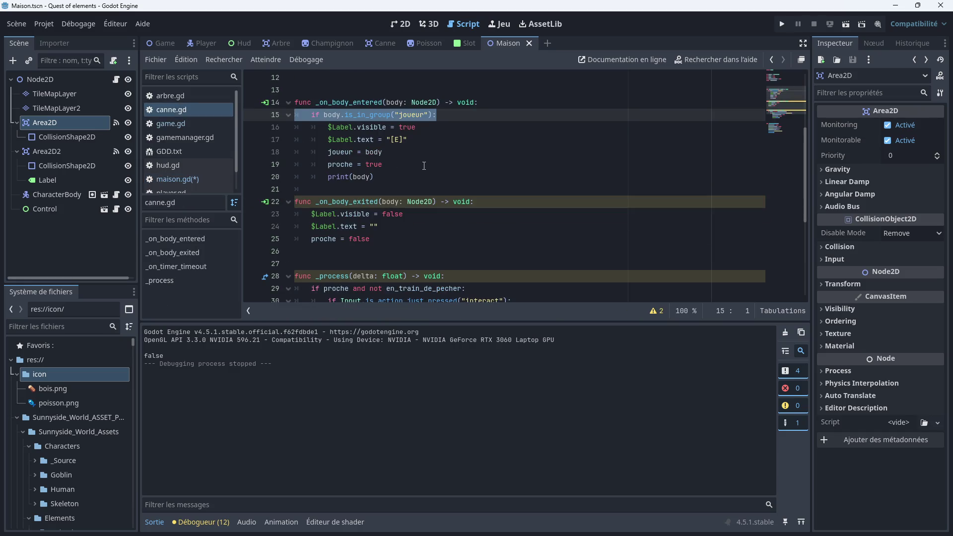
scroll(424, 166, up, 4)
click(413, 131)
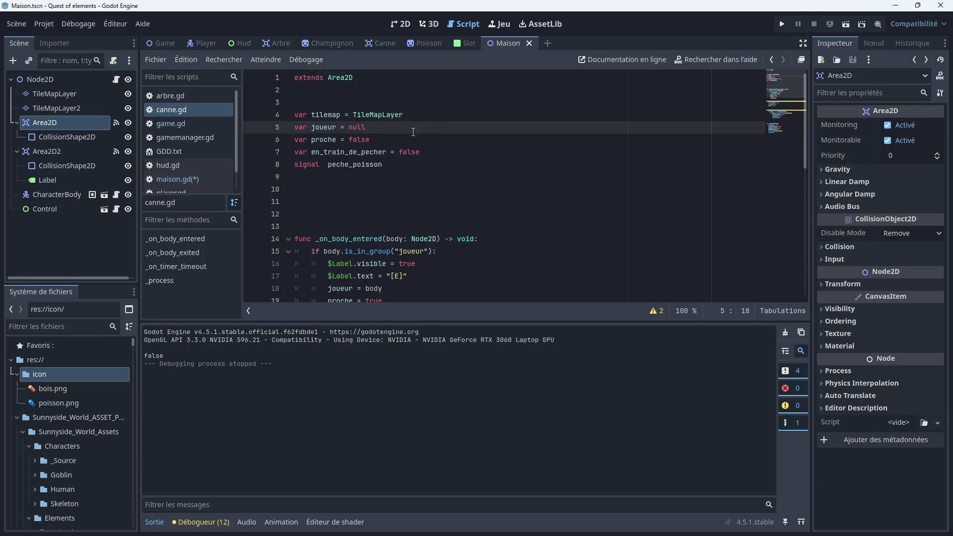
scroll(375, 128, down, 1)
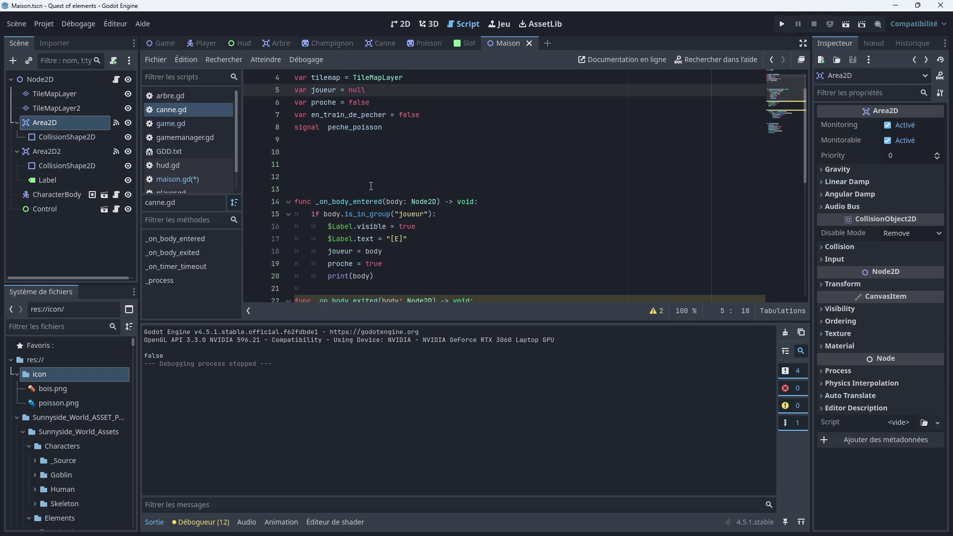
scroll(362, 196, up, 1)
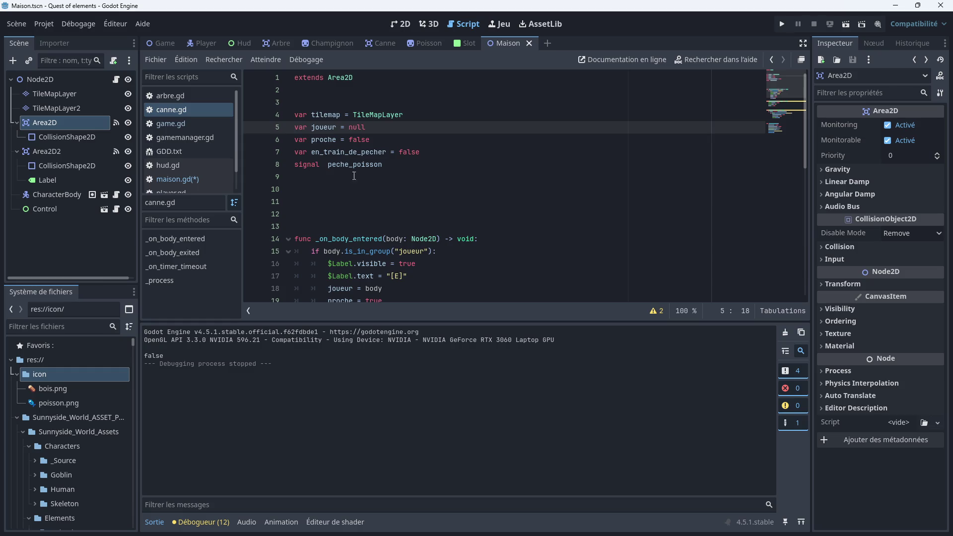
click(400, 23)
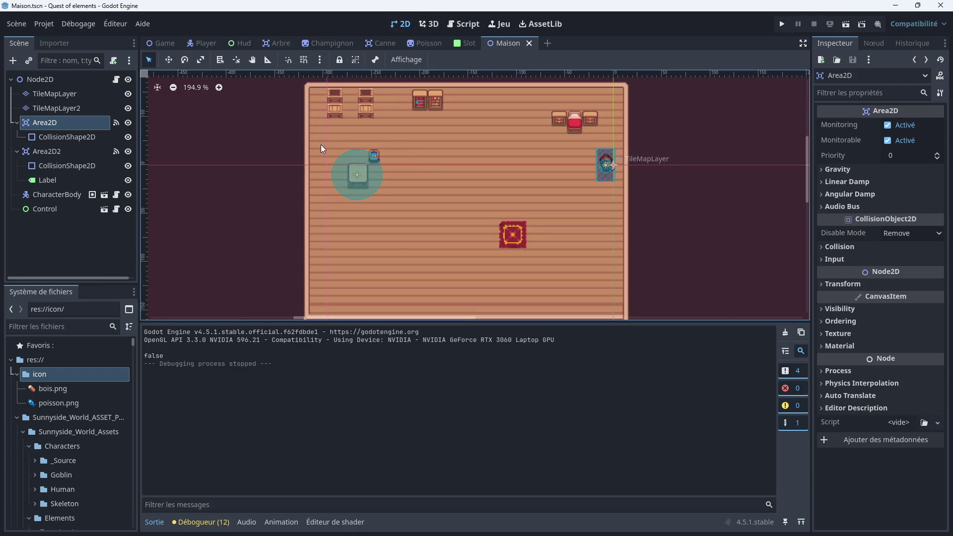
click(449, 25)
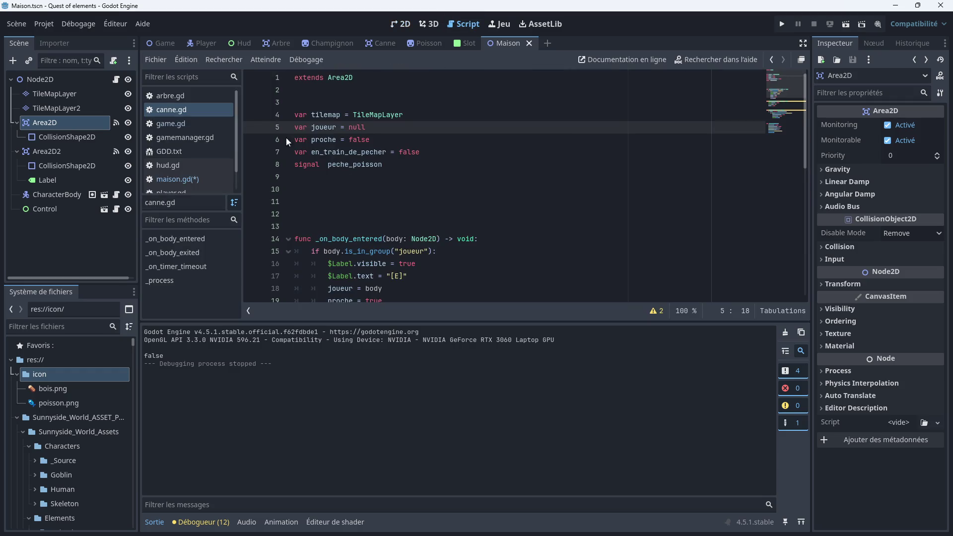
click(194, 179)
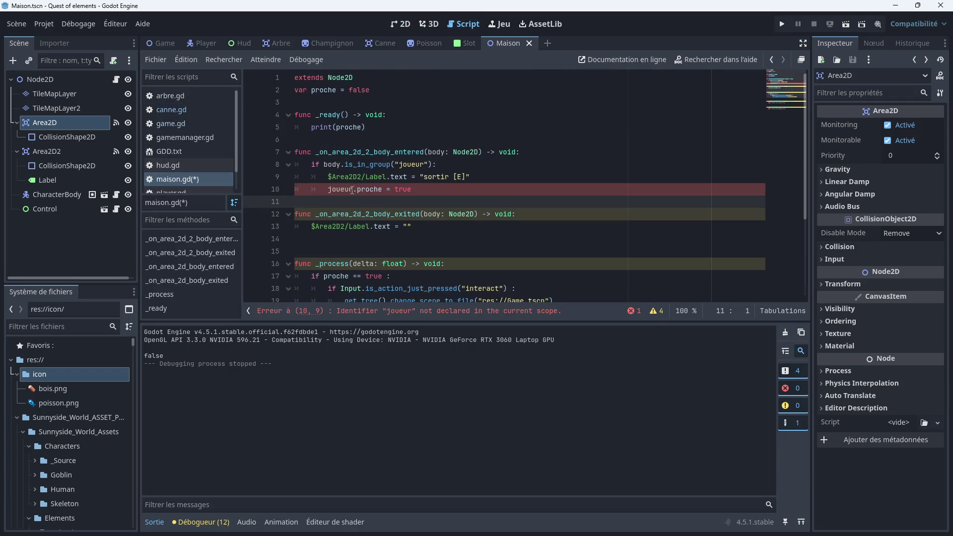
Change line 10 of the enter handler from joueur.proche to an indented plain proche = true
click(395, 189)
drag(357, 190, 328, 189)
key(BackSpace)
key(BackSpace)
key(BackSpace)
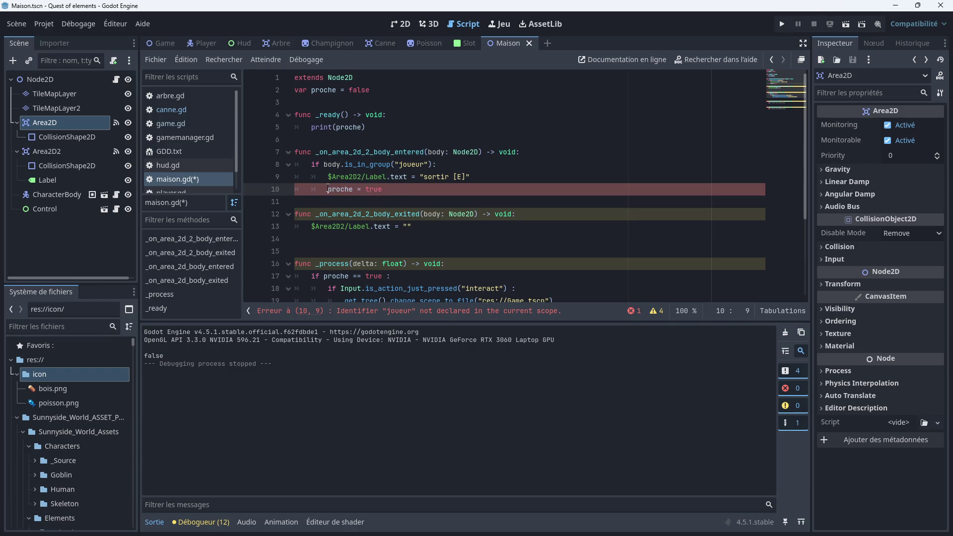
key(Tab)
key(Tab)
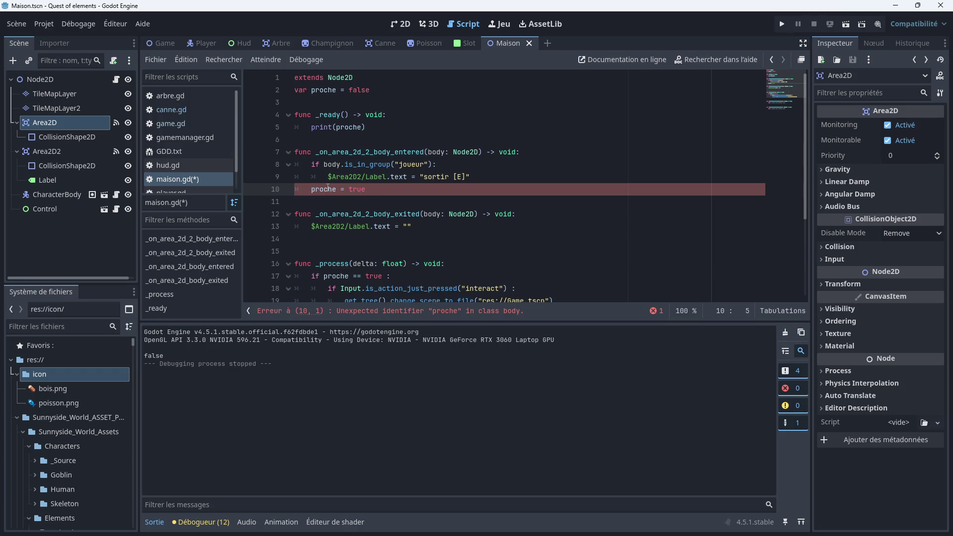
Retype the equals signs in the if proche == true condition
scroll(400, 185, down, 2)
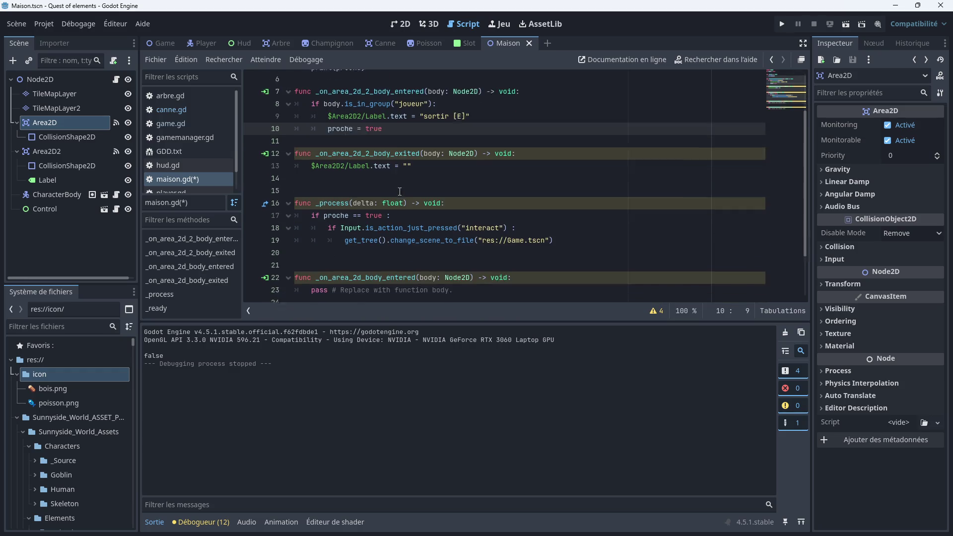
click(357, 201)
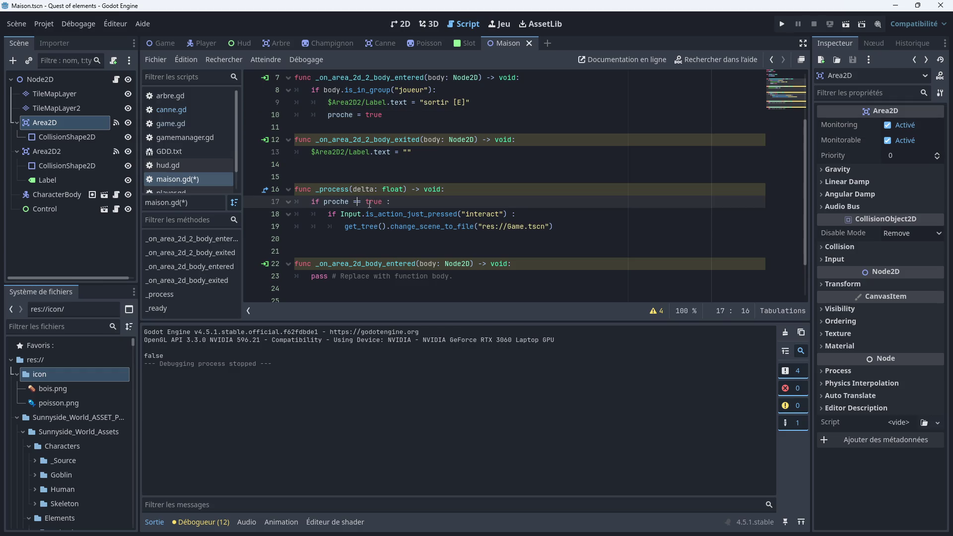
text(=)
key(BackSpace)
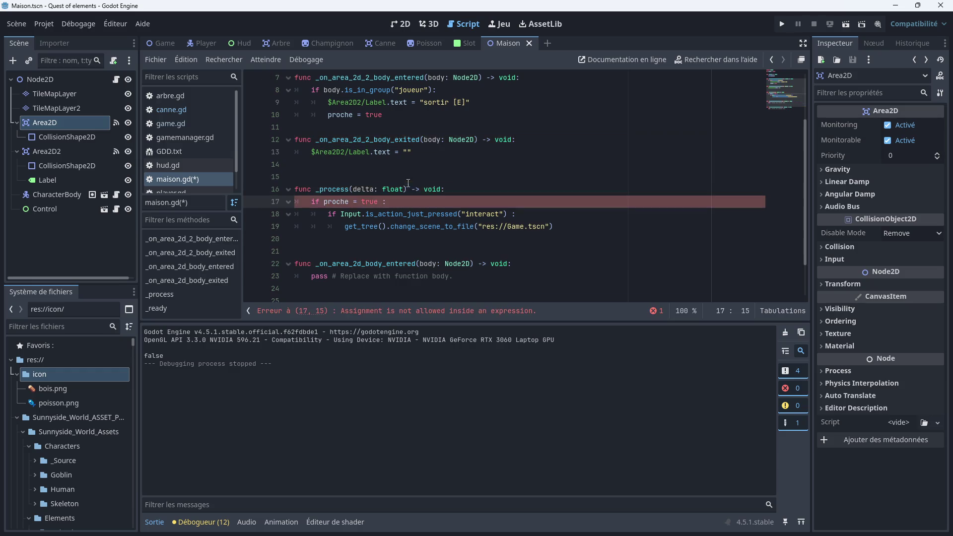
click(356, 203)
mouse_move(379, 211)
text(=)
Add proche = false to the Area2D2 exit handler, save maison.gd, and run the game
click(343, 169)
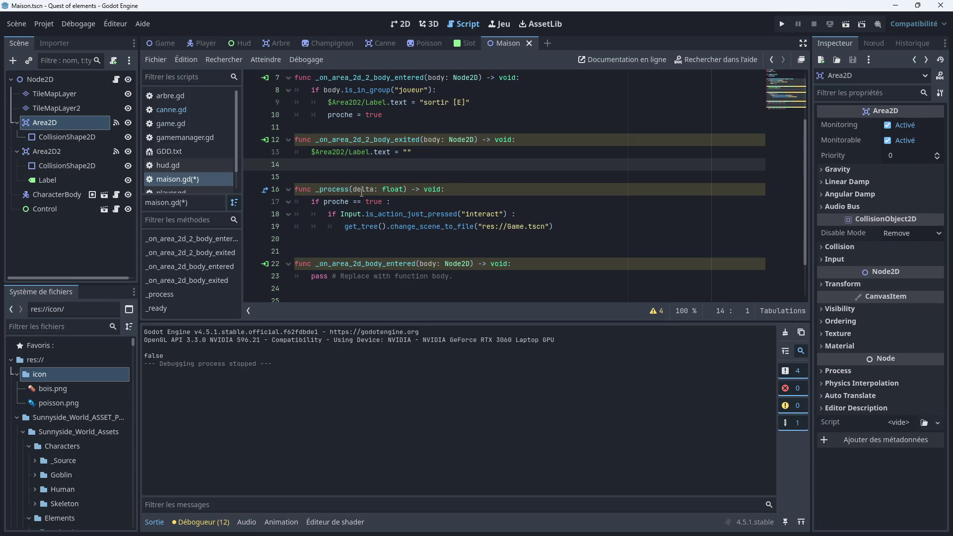
scroll(372, 175, up, 1)
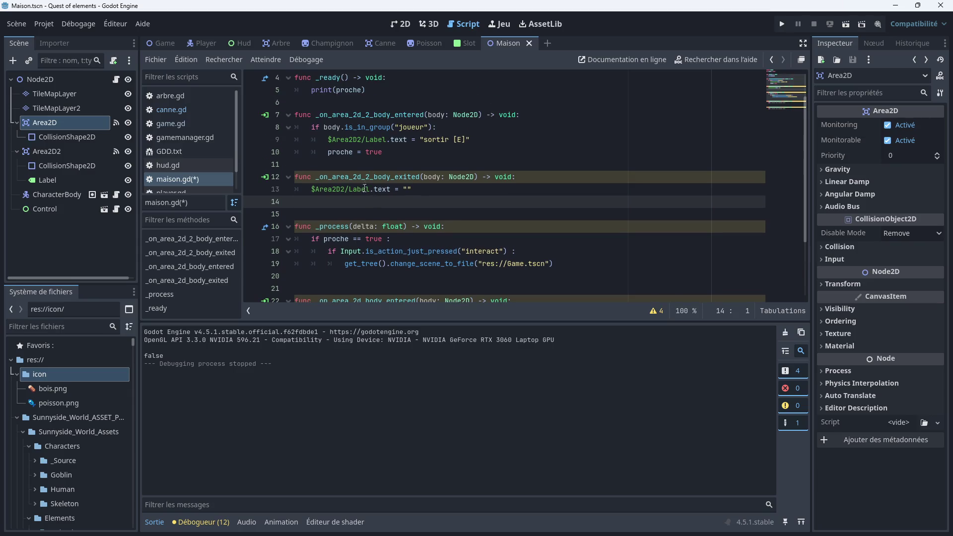
text(proich)
key(BackSpace)
key(BackSpace)
key(BackSpace)
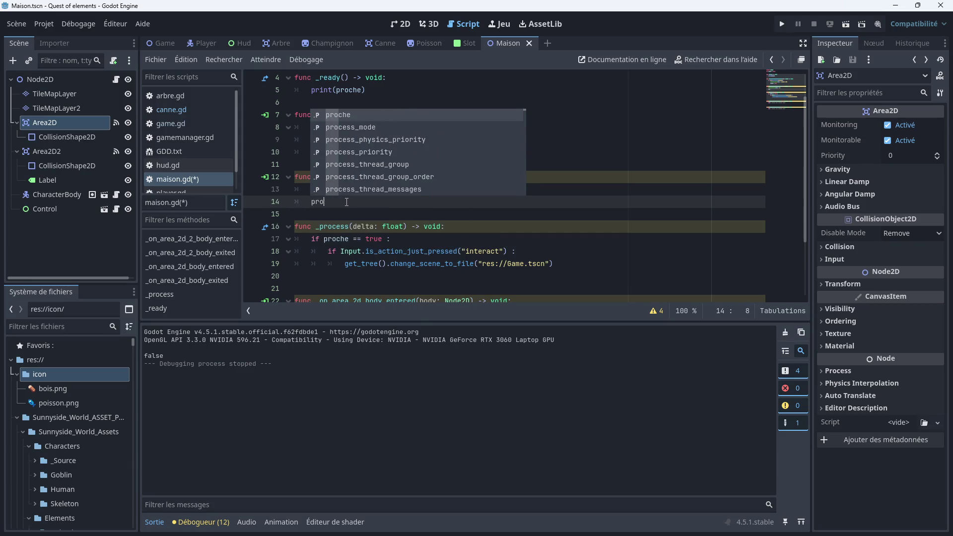
text(che = )
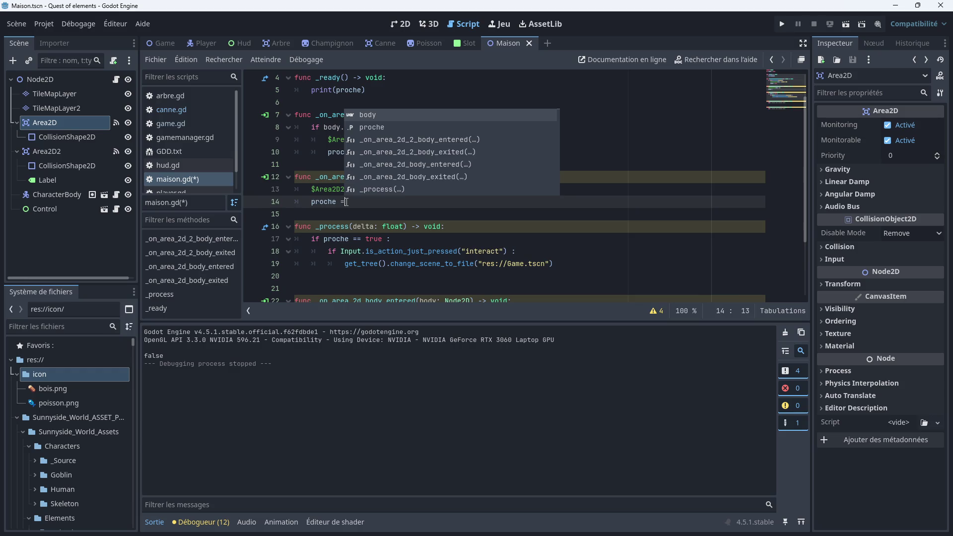
text(false)
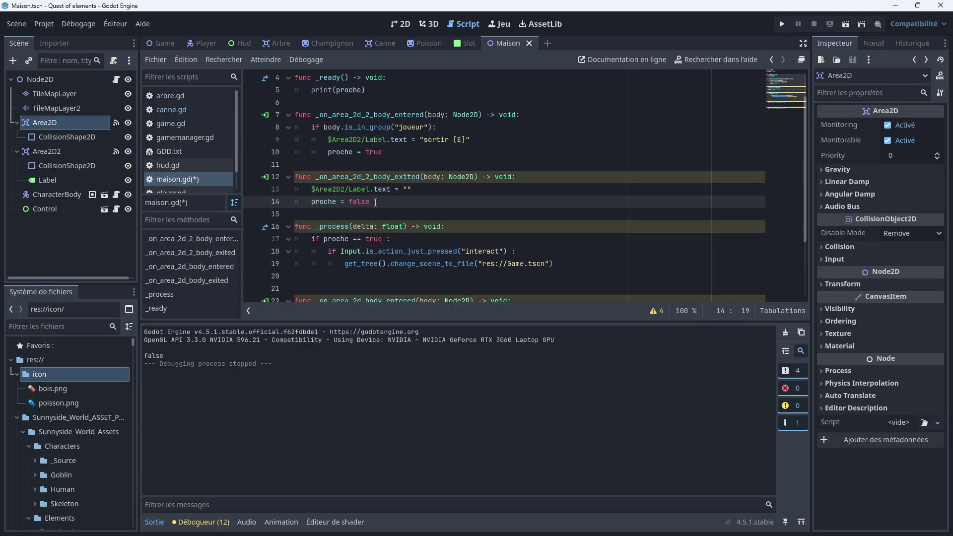
key(ctrl+s)
scroll(388, 151, up, 1)
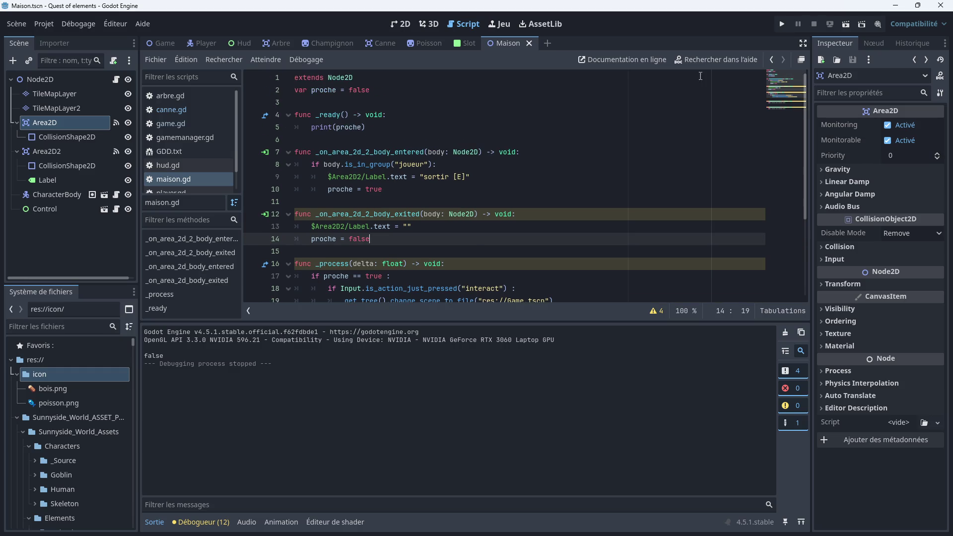
click(785, 25)
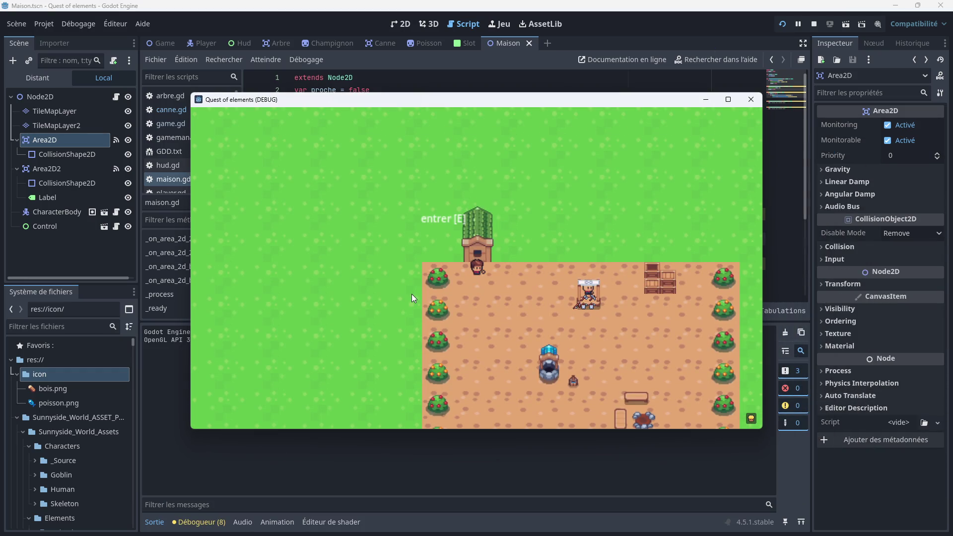
key(e)
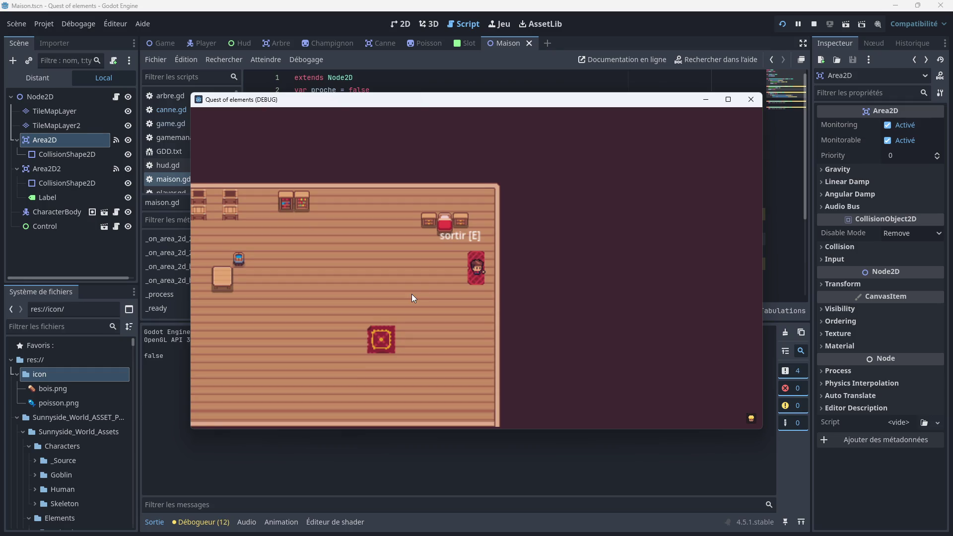
key(Left)
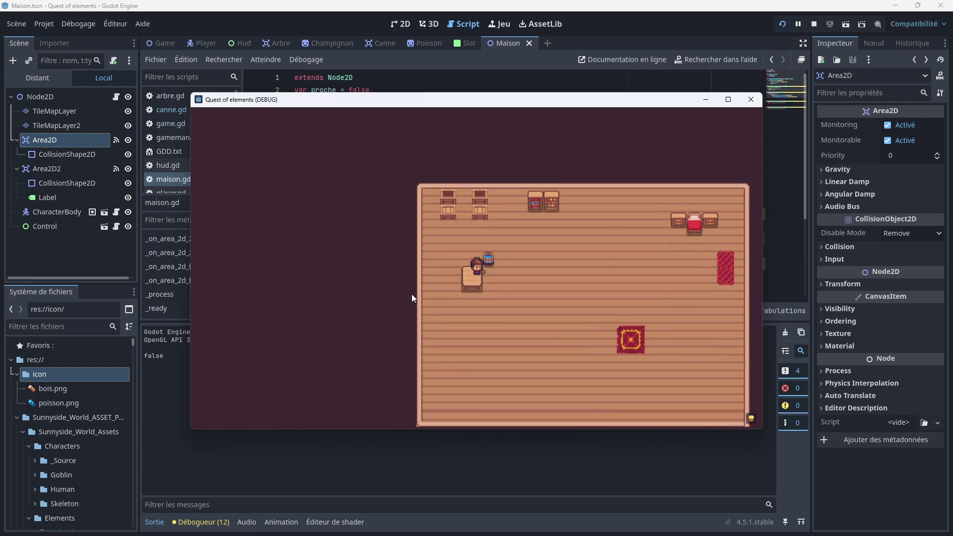
key(Right)
key(Left)
key(Right)
click(751, 99)
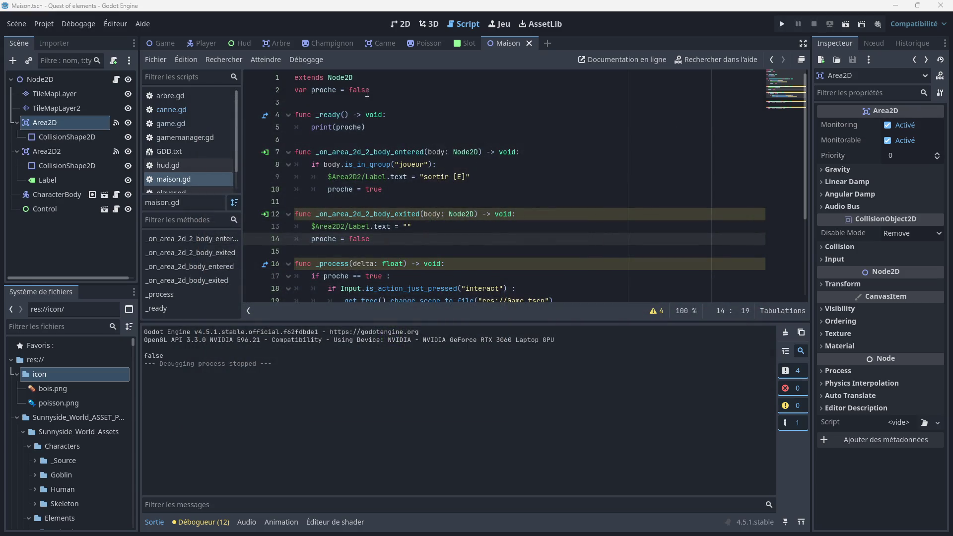
Change line 2 of maison.gd to var proche = true and save
drag(372, 89, 349, 87)
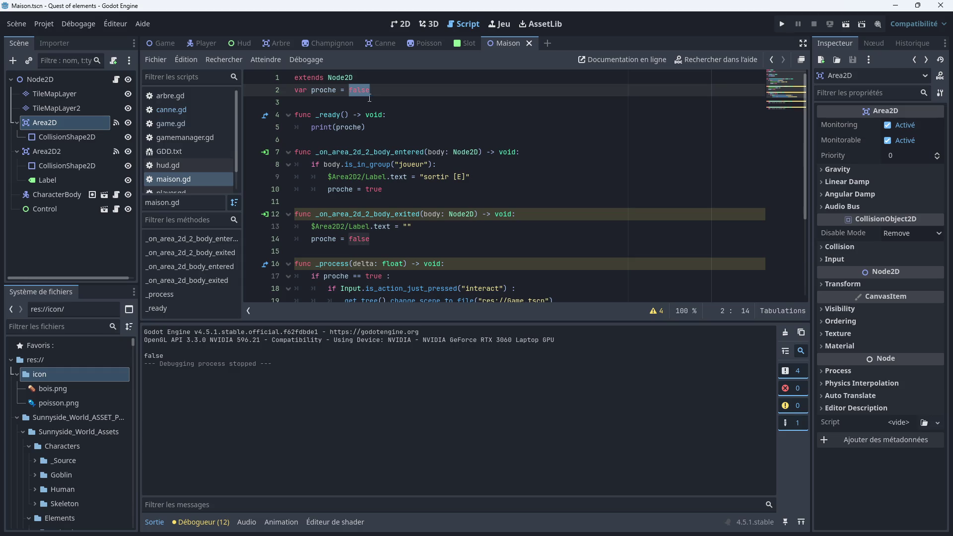
text(true)
click(404, 127)
key(ctrl+s)
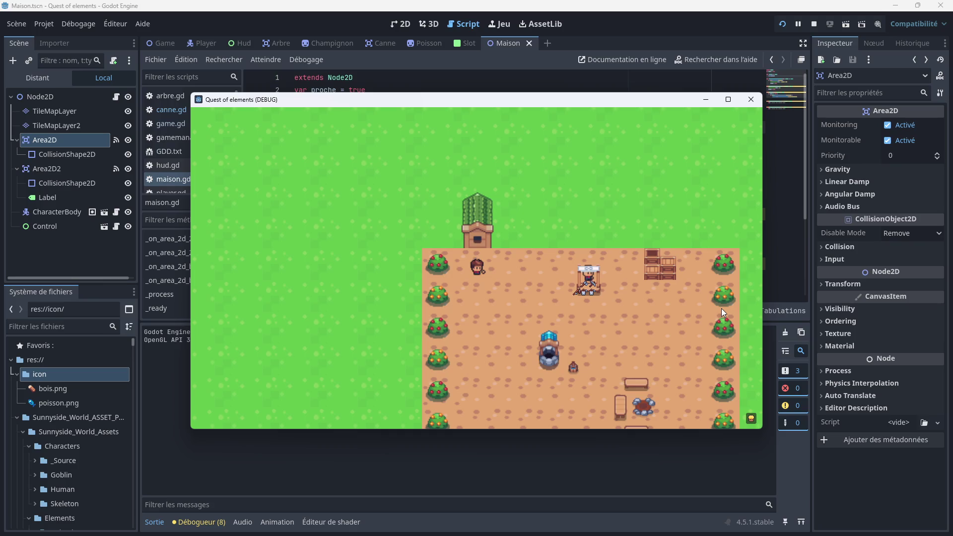
Walk up to the house door, enter with E, move around inside, then stop the game
key(Up)
key(e)
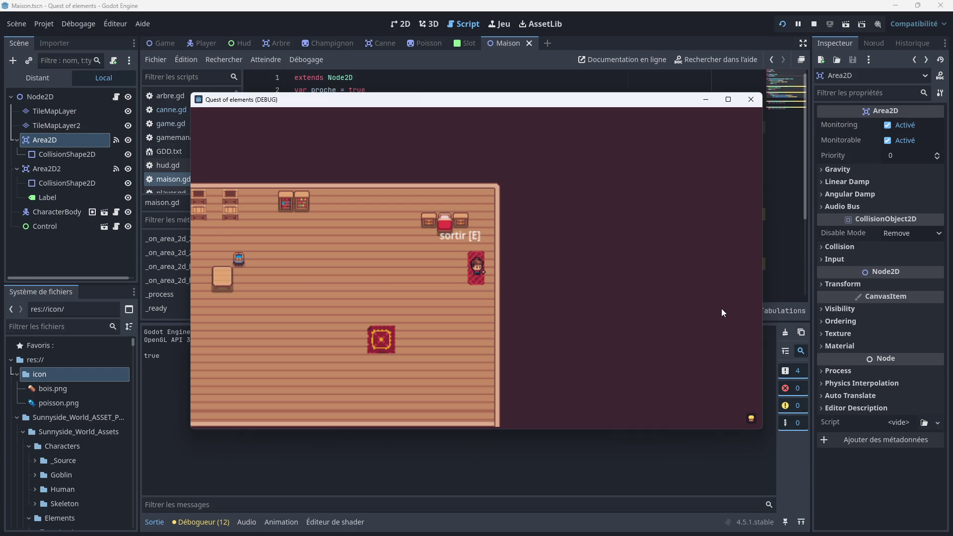
key(Left)
key(Left)
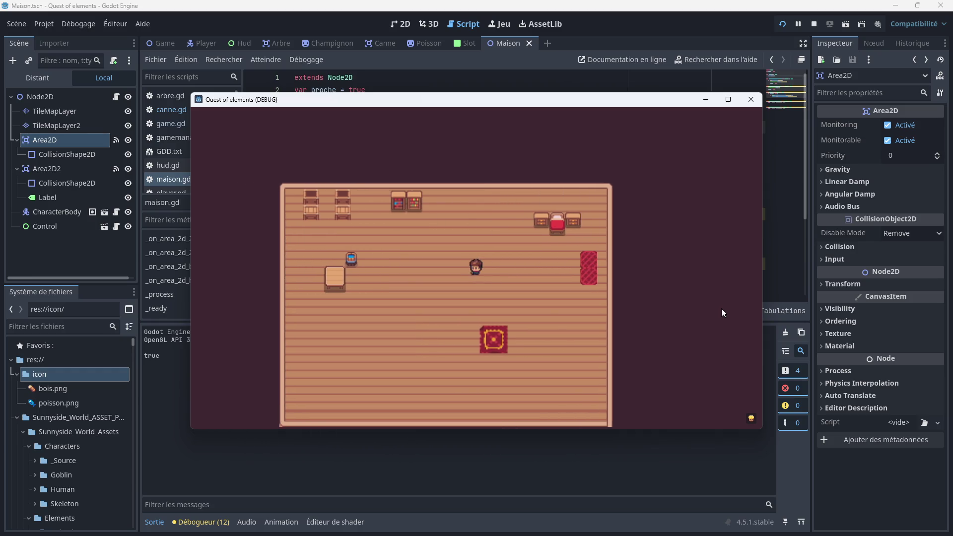
key(Down)
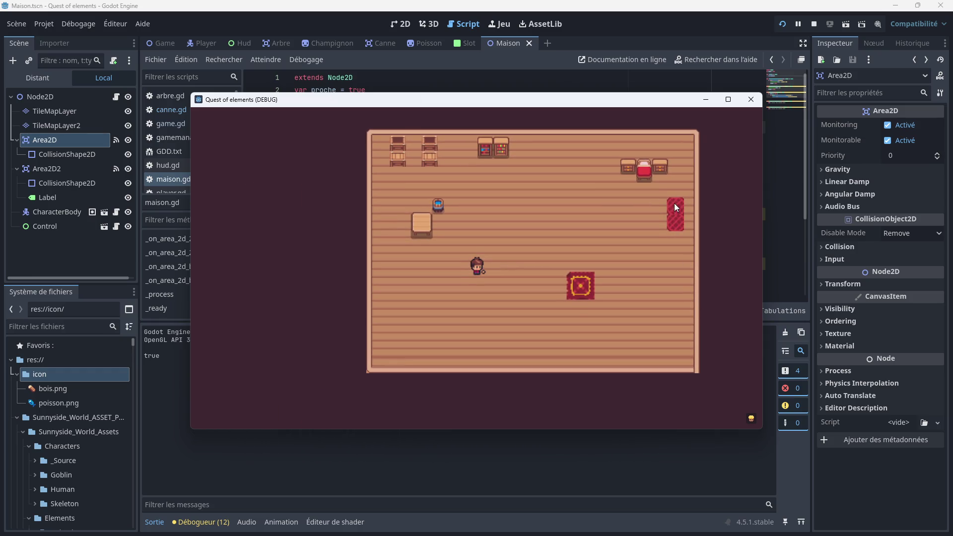
key(Right)
key(Up)
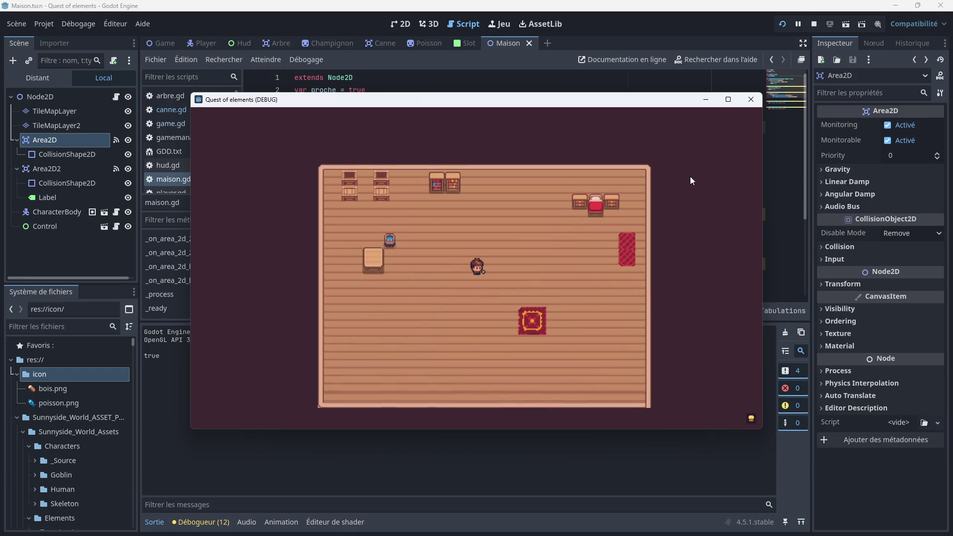
click(751, 99)
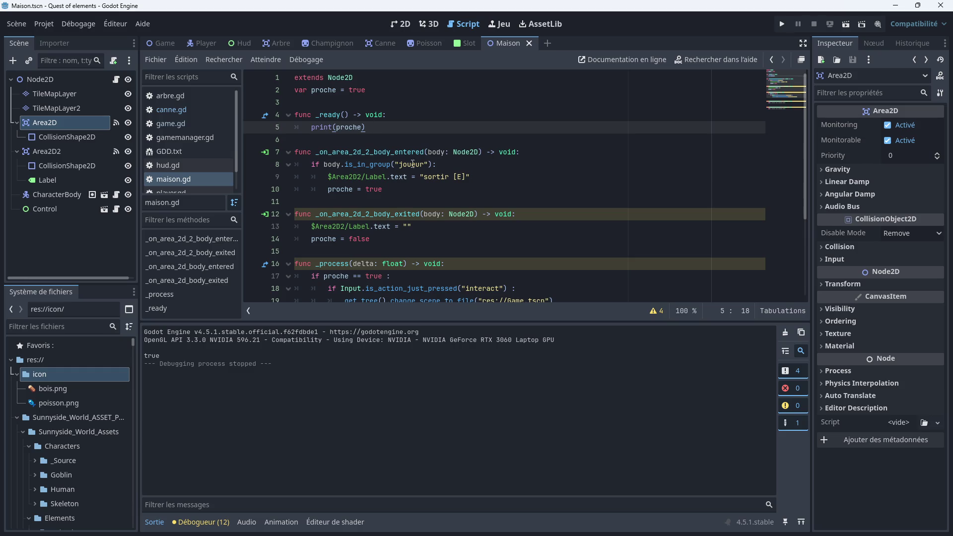
Copy the is_in_group("joueur") check from line 8 into the exit handler
mouse_move(438, 164)
mouse_down()
mouse_move(357, 174)
mouse_move(298, 165)
mouse_up()
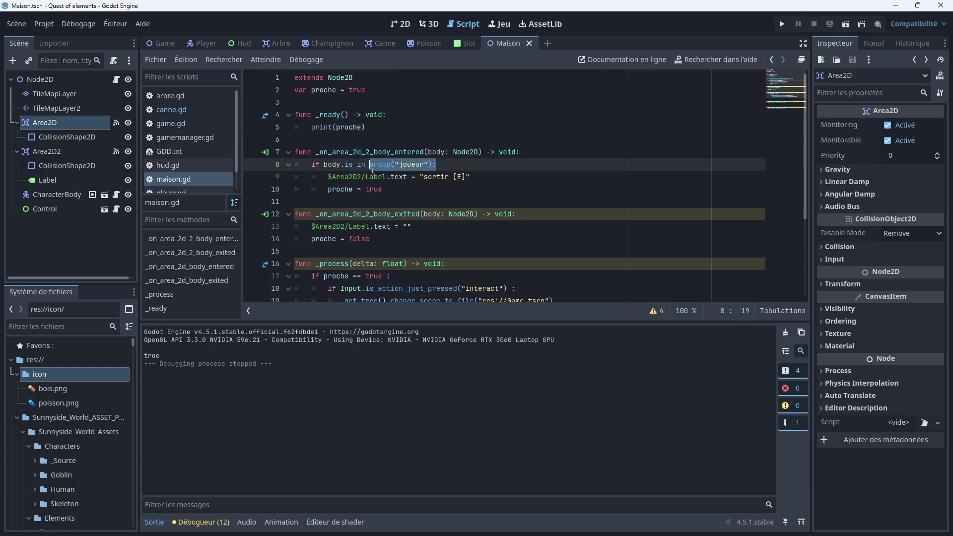
right_click(305, 165)
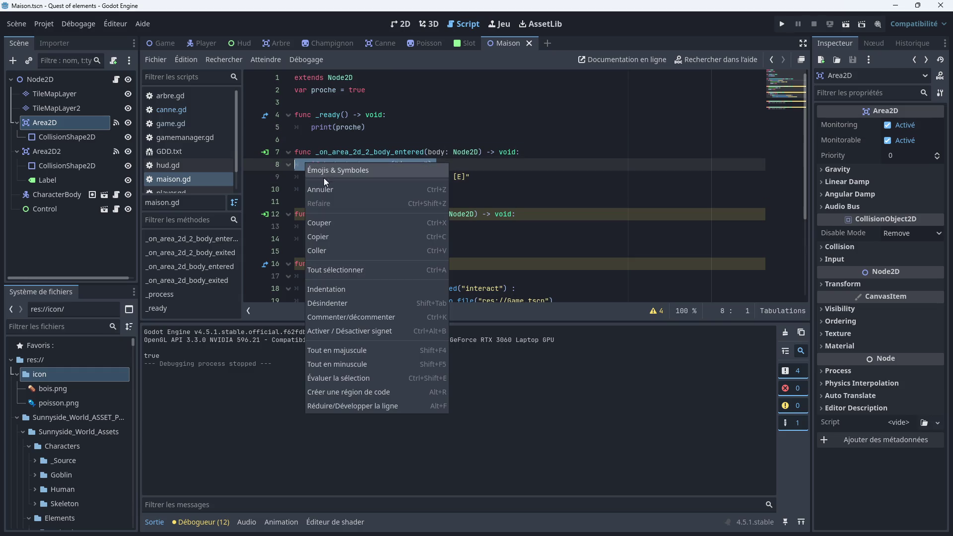
click(341, 234)
click(525, 214)
key(Return)
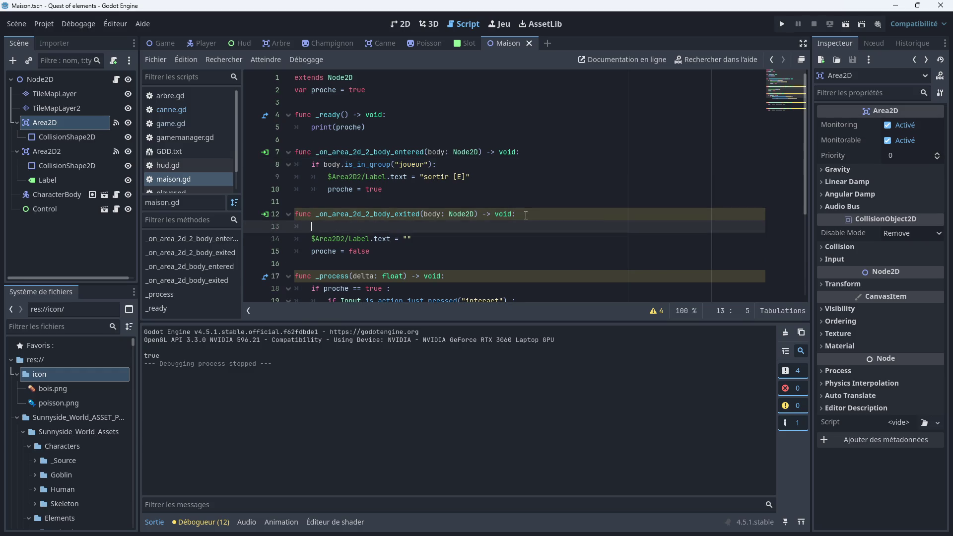
text(if body.is_in_group("joueur"):)
Nest the label-clearing and proche = false lines under the pasted check, save, and run the game
click(310, 227)
key(BackSpace)
click(311, 239)
key(Tab)
click(312, 251)
key(Tab)
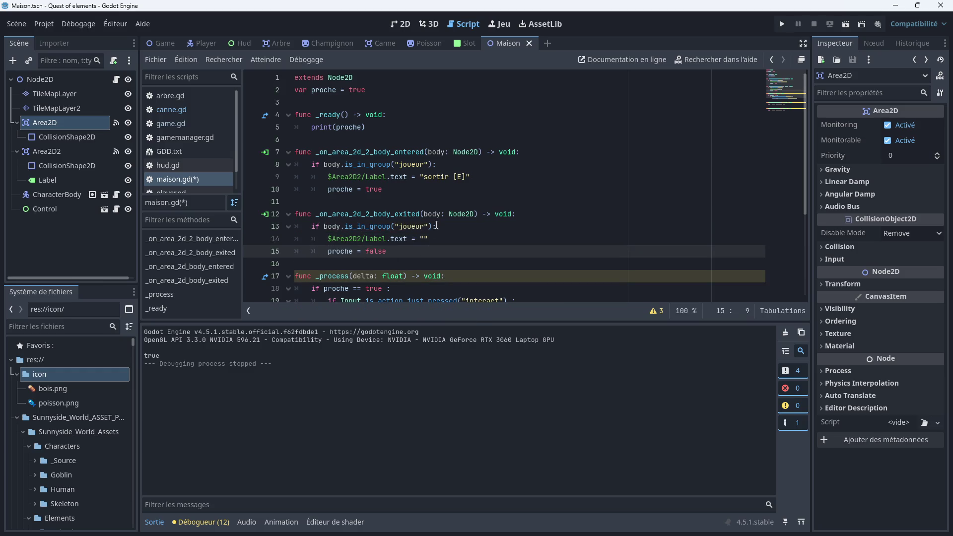
key(ctrl+s)
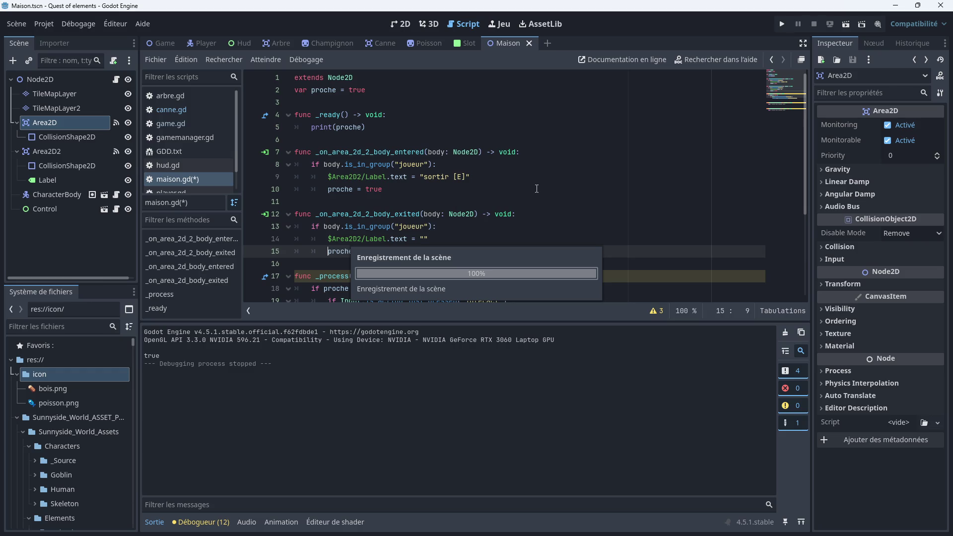
click(781, 26)
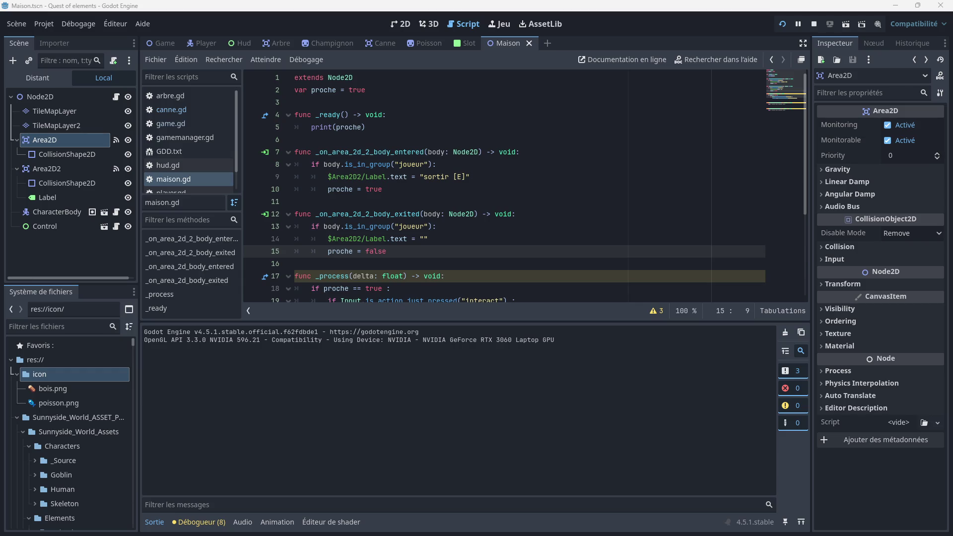
Enter the house, walk past the table onto the red door mat to show 'sortir [E]', then stop the game
key(e)
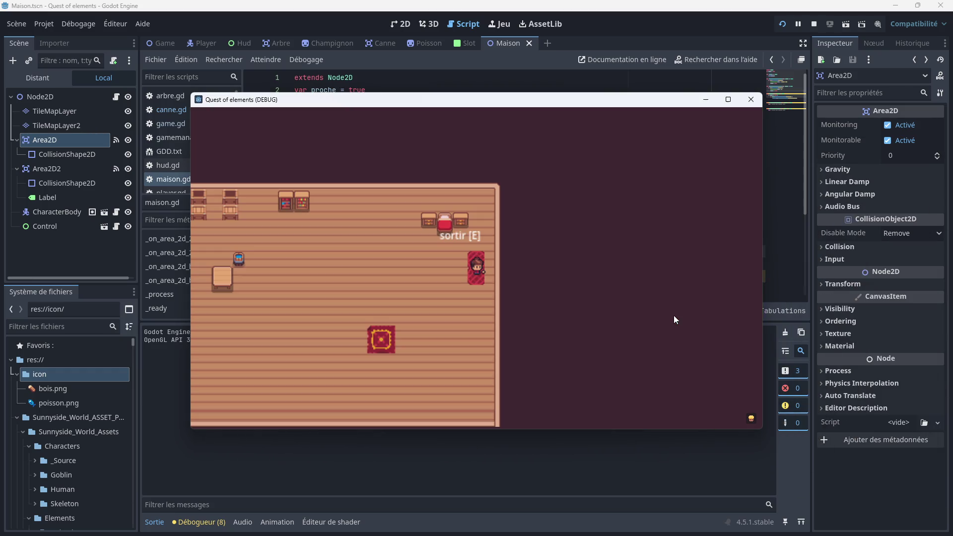
key(Left)
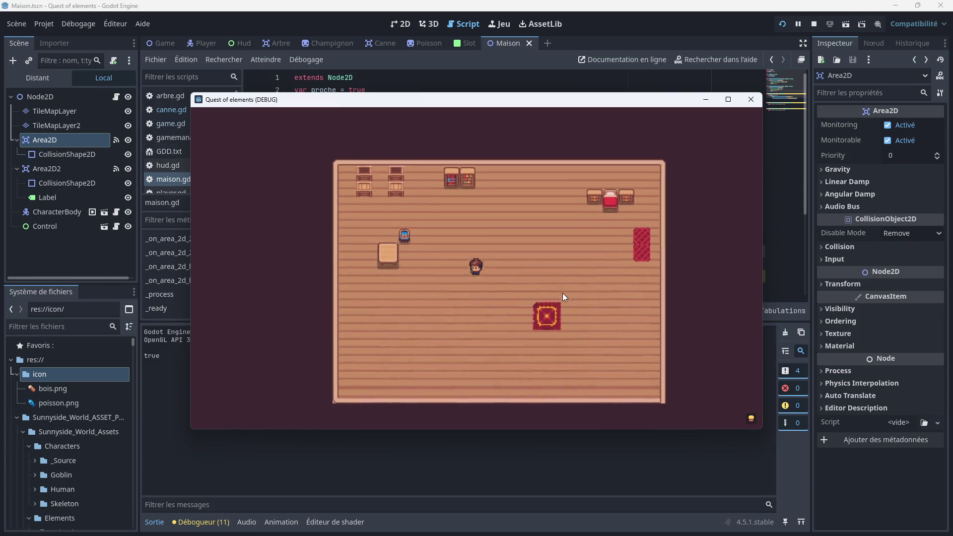
key(Left)
key(Down)
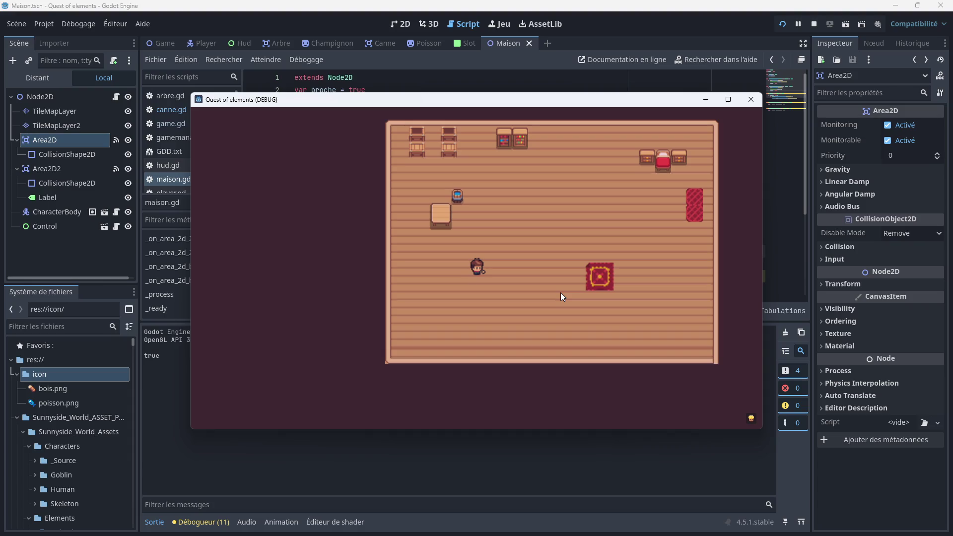
key(Left)
key(Up)
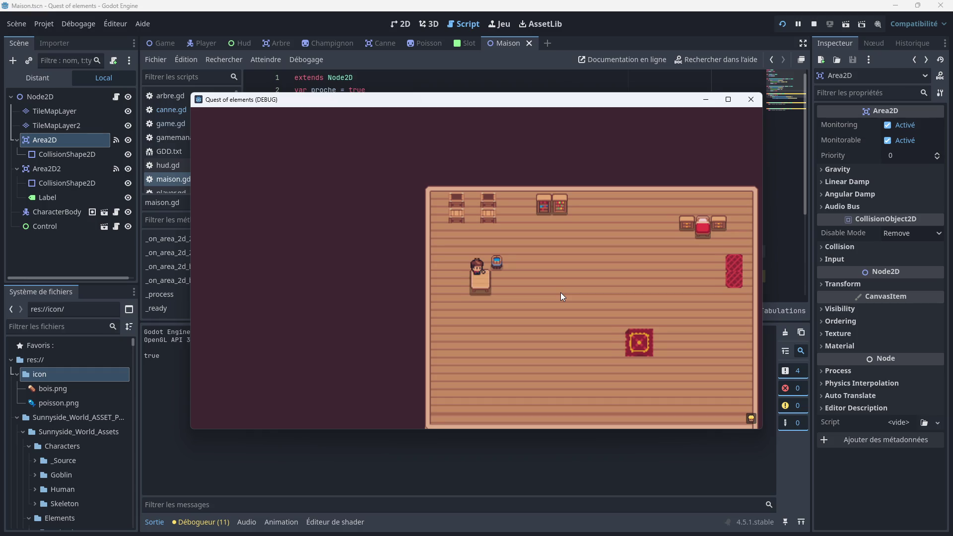
key(Right)
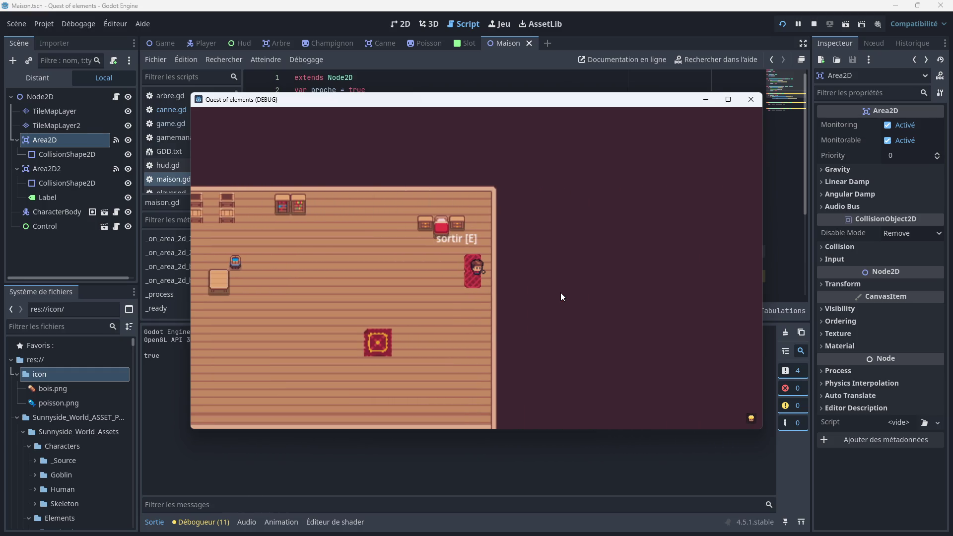
key(e)
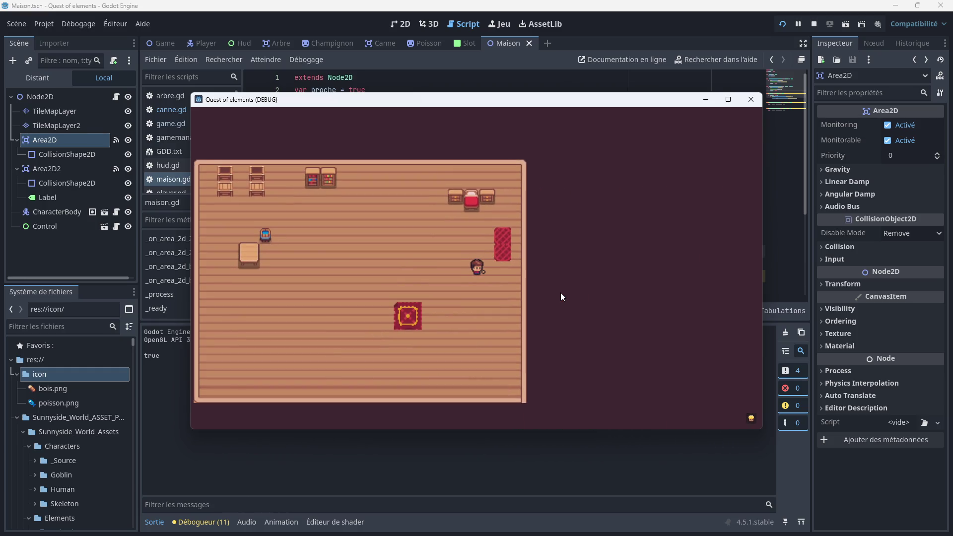
click(743, 100)
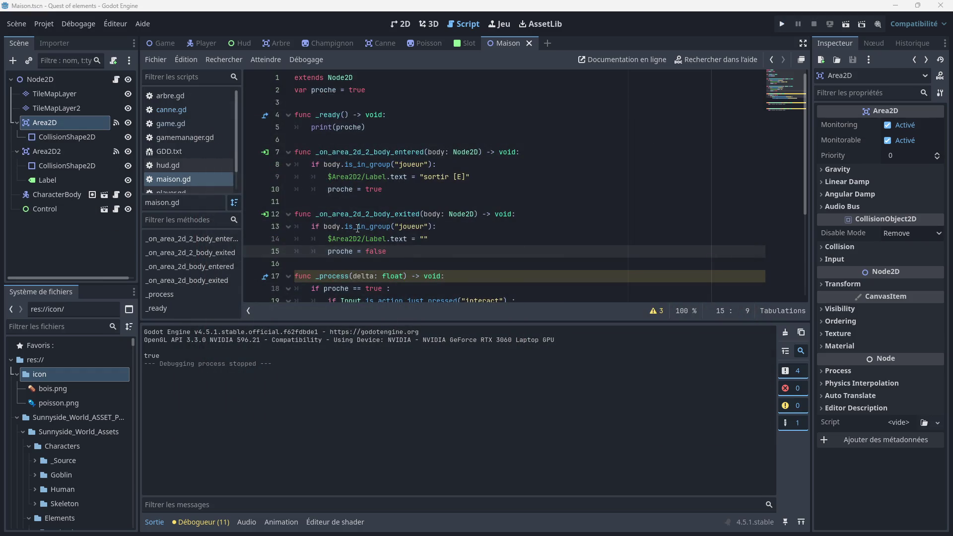
click(61, 148)
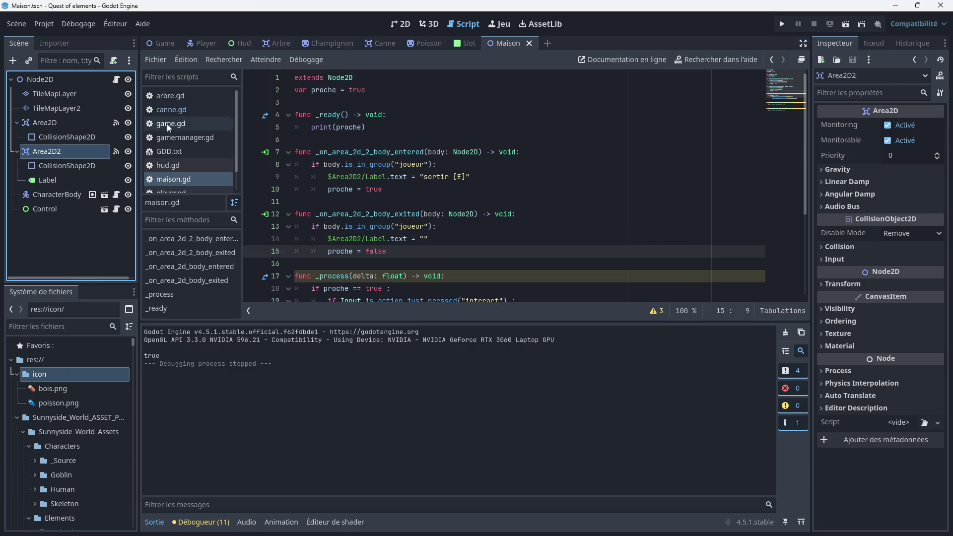
click(397, 23)
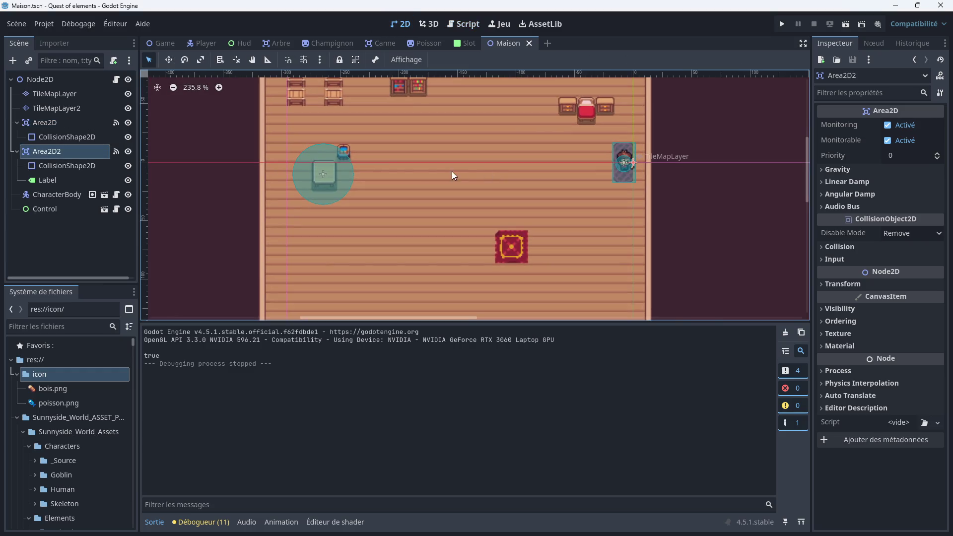
click(55, 170)
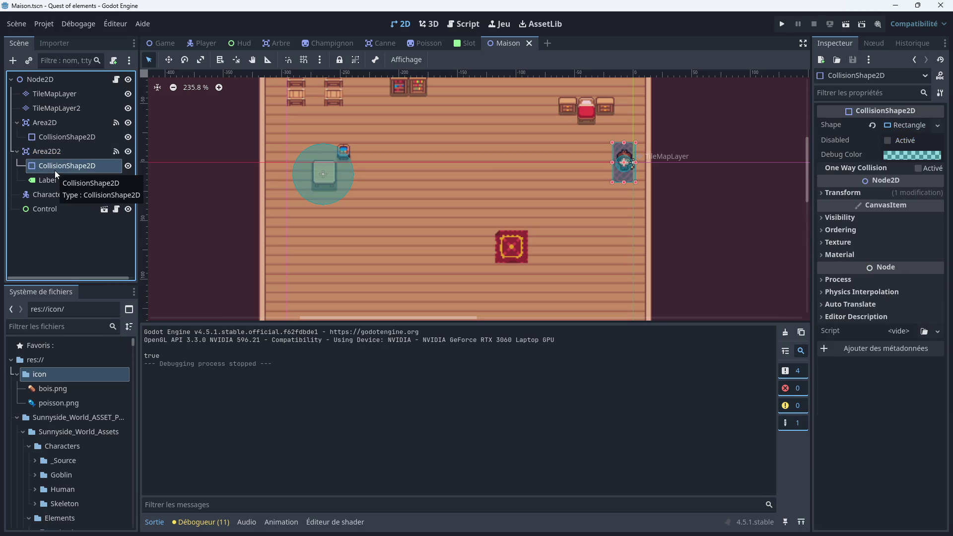
click(79, 152)
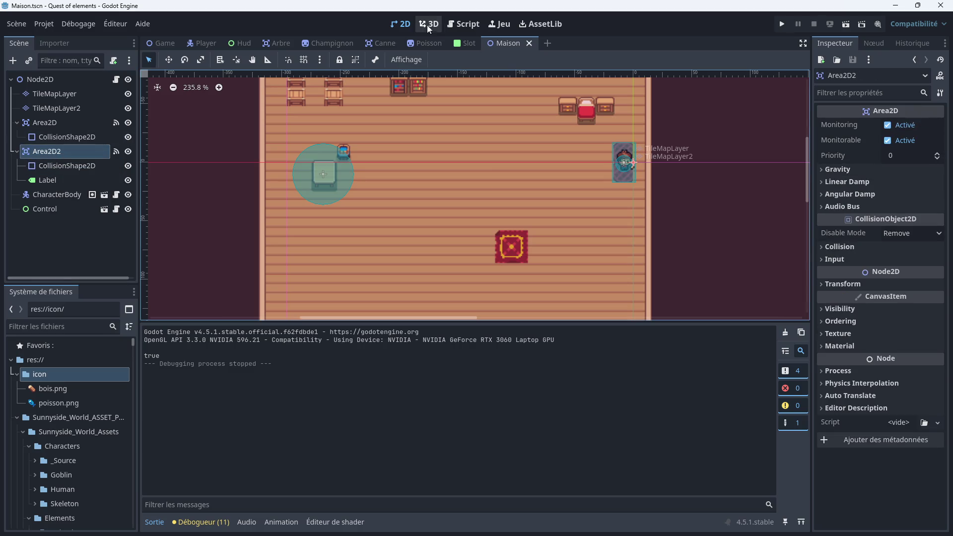
click(462, 24)
scroll(423, 198, down, 1)
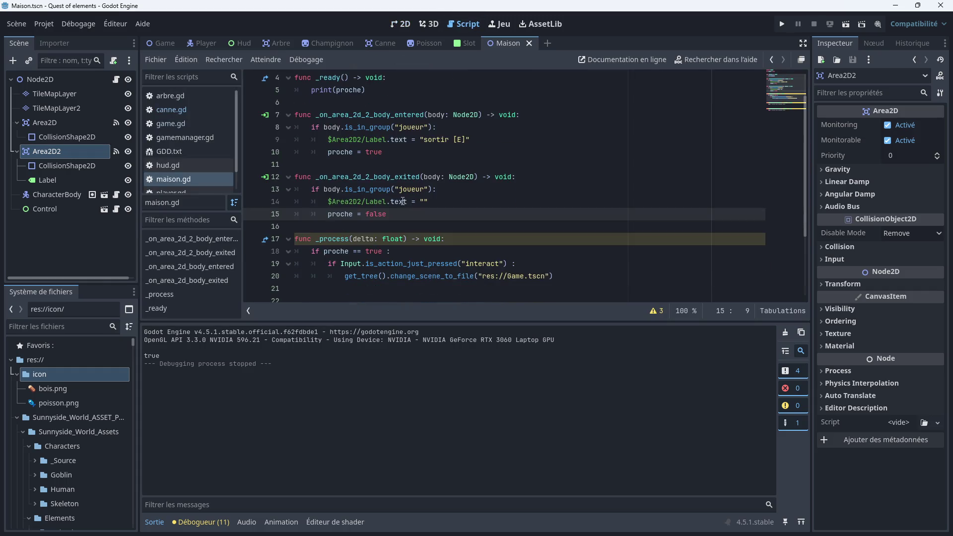
scroll(396, 187, up, 1)
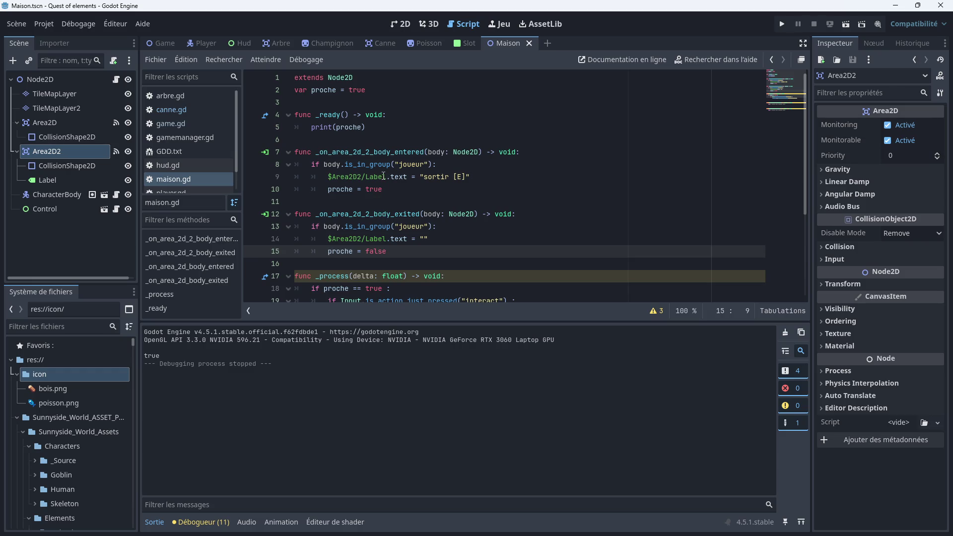
Add and then delete a stray print(bod) line in maison.gd's _ready function
click(367, 128)
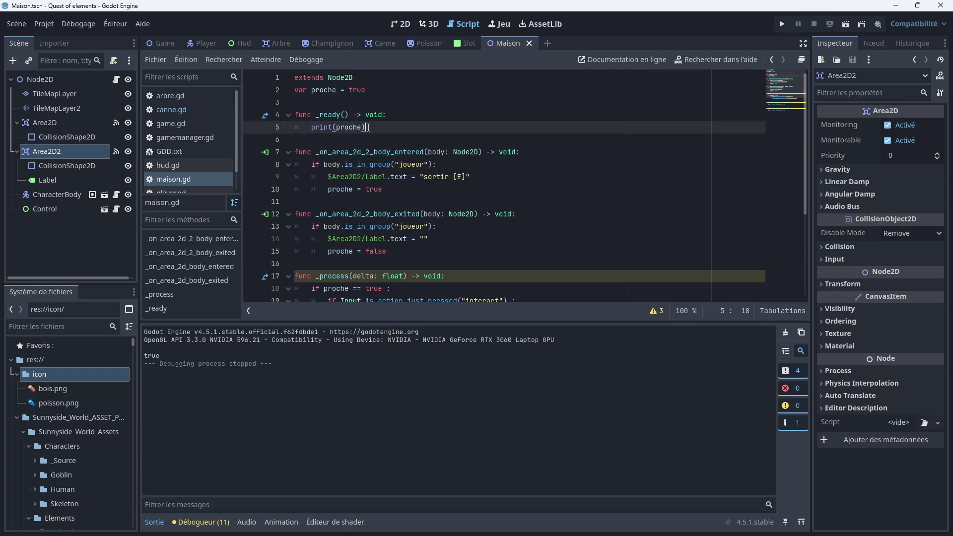
key(Return)
text(print)
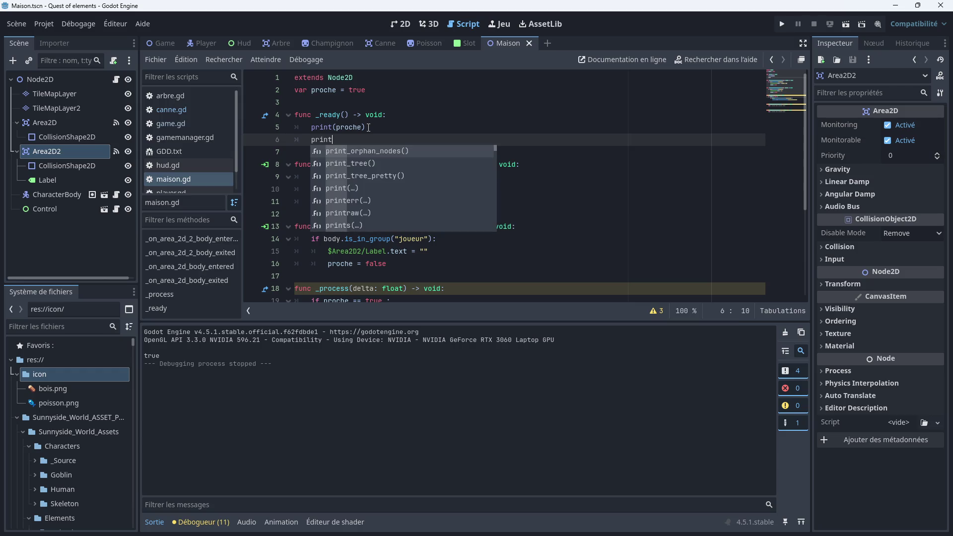
text((bod)
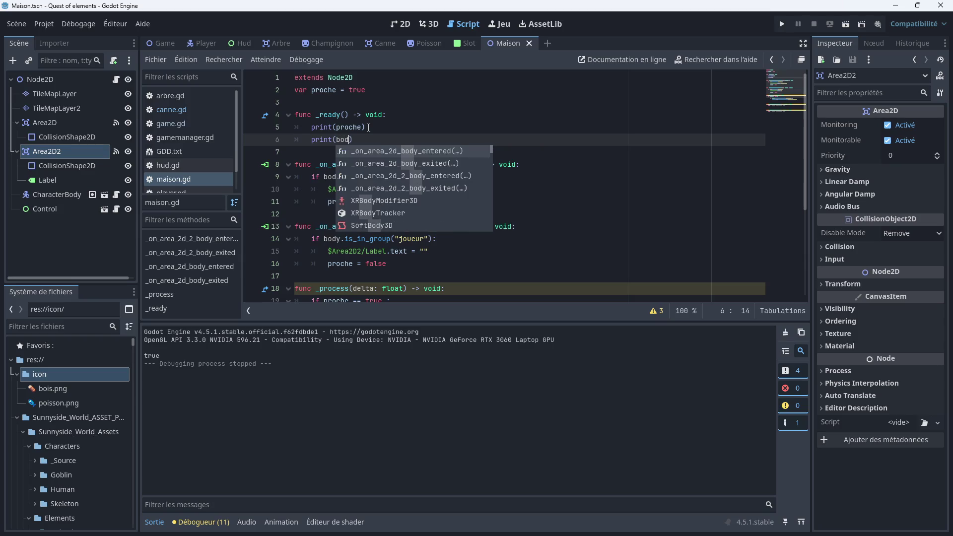
key(BackSpace)
key(BackSpace)
key(BackSpace)
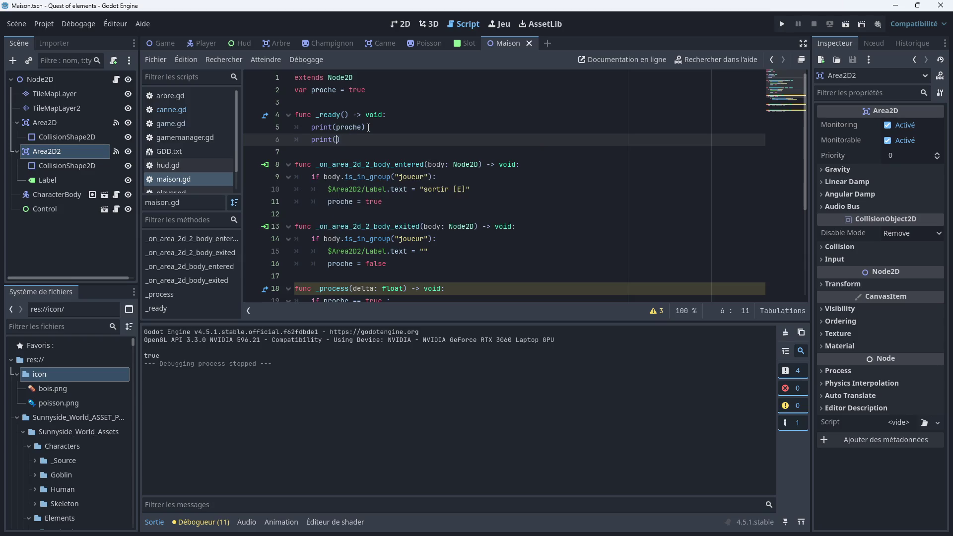
click(346, 139)
drag(345, 139, 296, 139)
key(BackSpace)
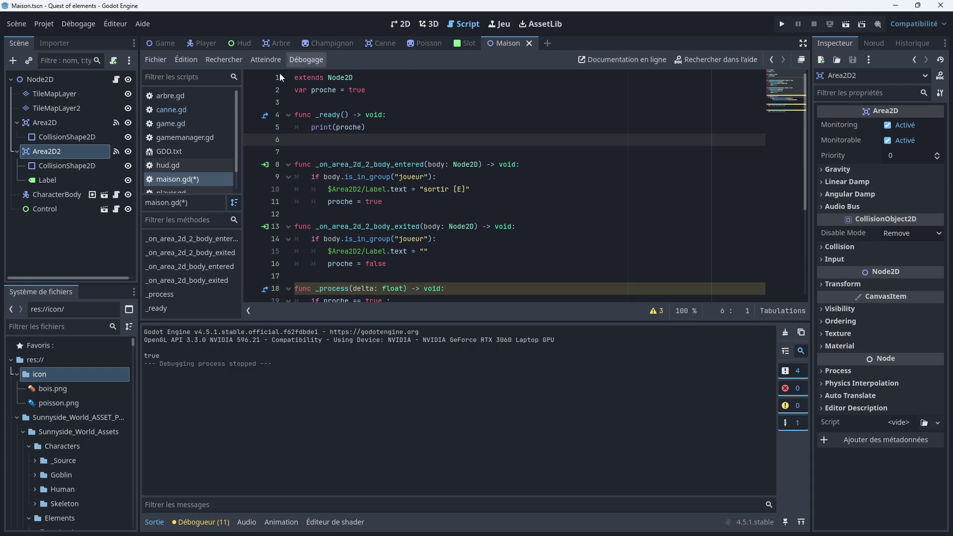
Open canne.gd and scroll through it for reference
click(186, 110)
scroll(367, 176, down, 1)
scroll(368, 176, down, 1)
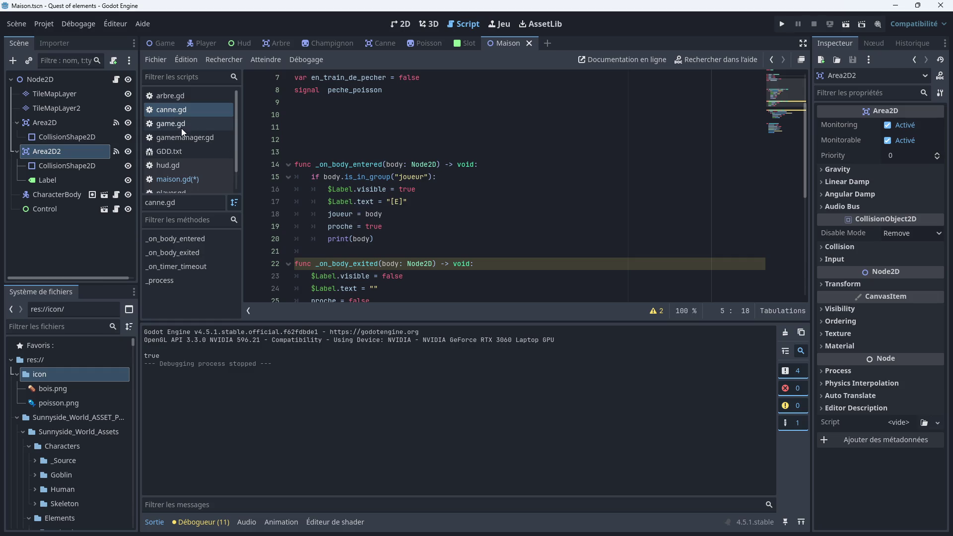
Start a joueur line in maison.gd's body_entered, then erase the misspelled 'joeur'
click(169, 179)
click(327, 141)
click(322, 209)
key(Tab)
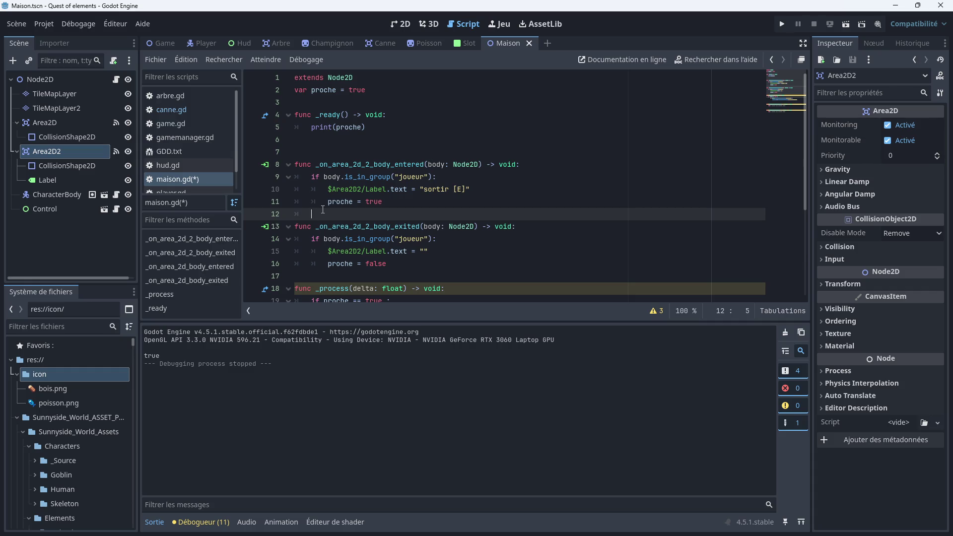
text(joeur)
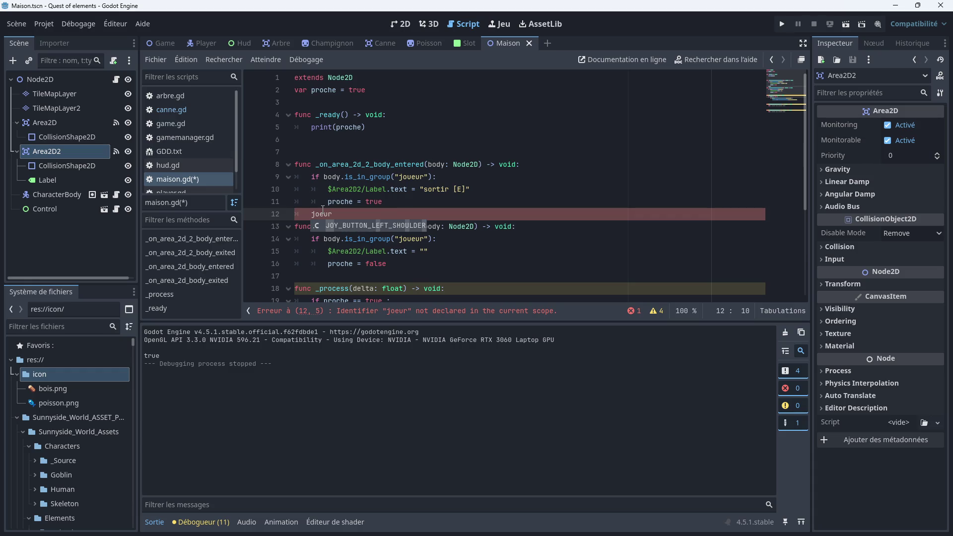
key(BackSpace)
key(BackSpace)
key(BackSpace)
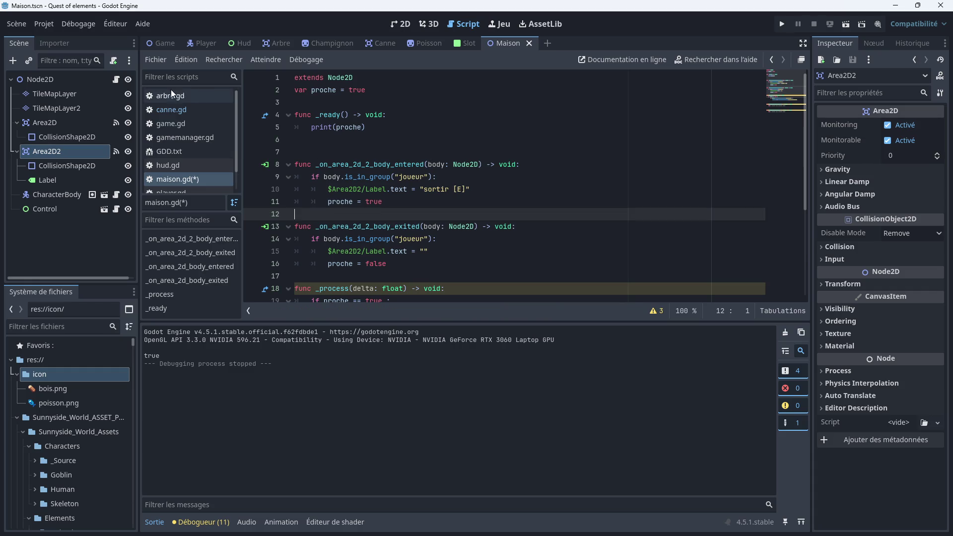
Declare var joueur = null on line 3 of maison.gd, matching canne.gd
click(163, 109)
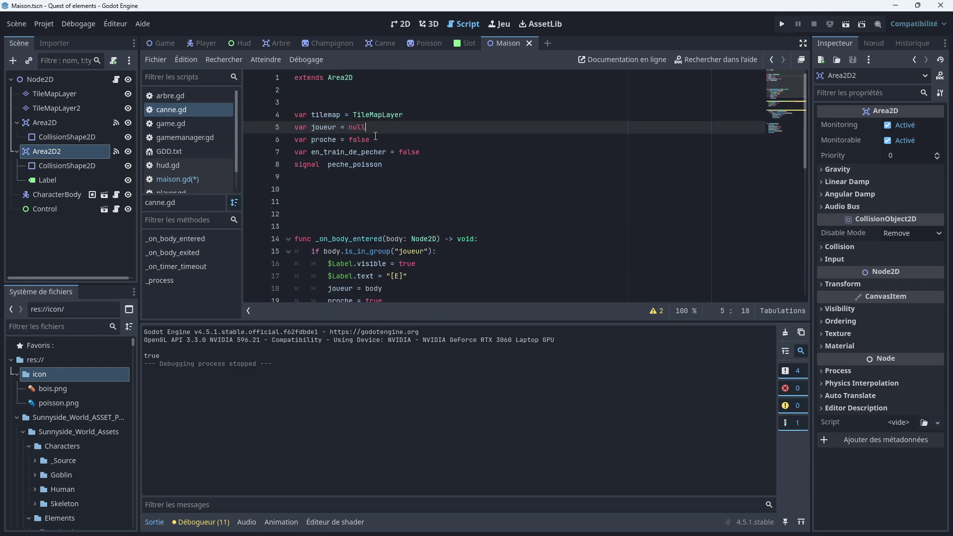
drag(367, 128, 292, 123)
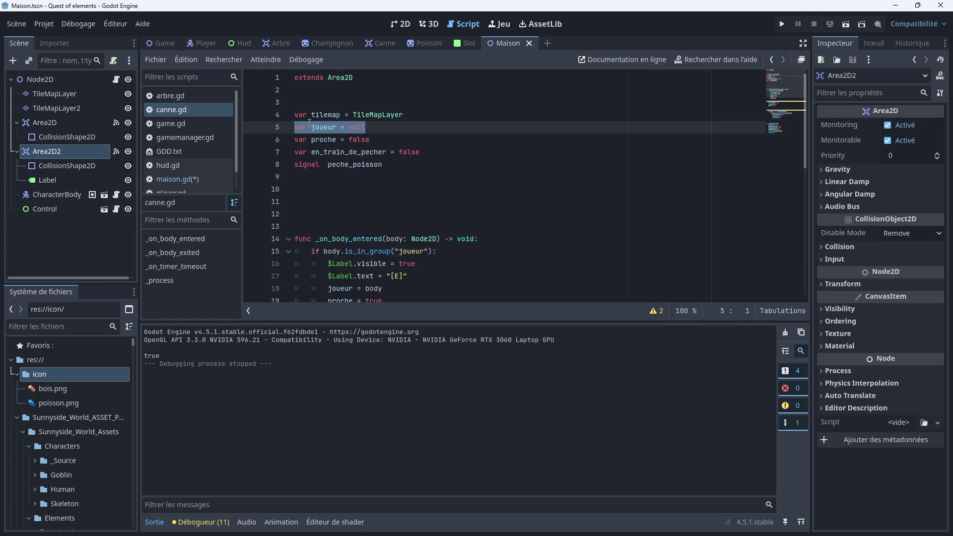
right_click(313, 125)
click(337, 197)
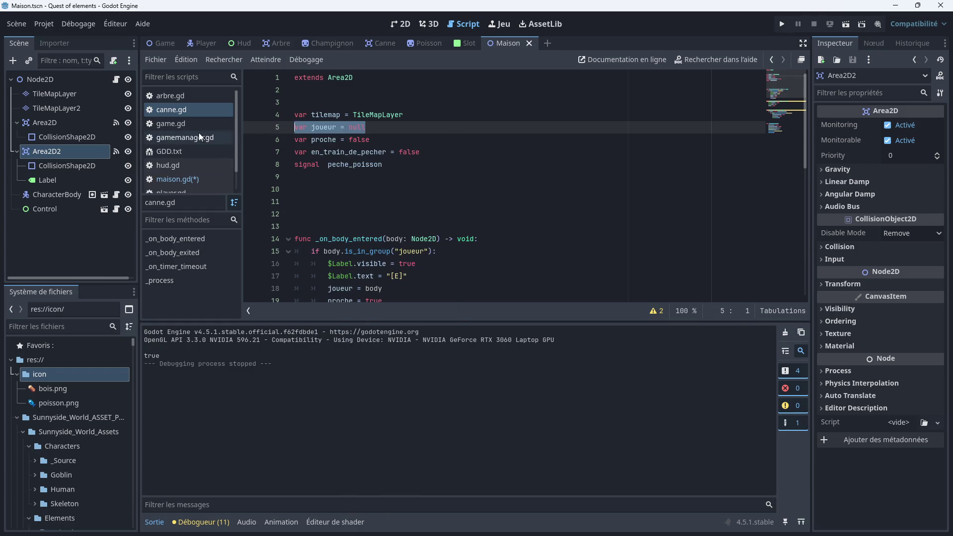
click(174, 183)
click(312, 101)
text(var joueur = null)
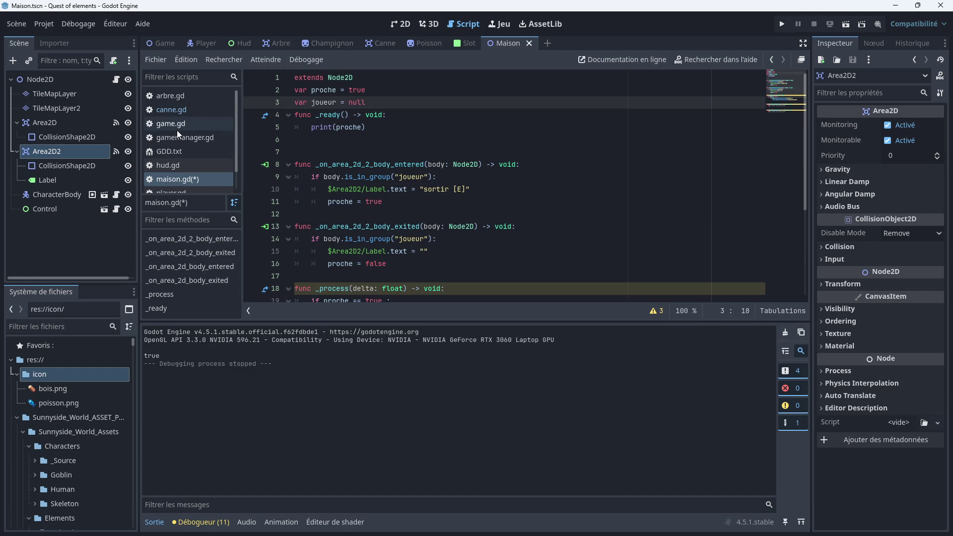
Paste joueur = body from canne.gd into maison.gd's body_entered, then save and run the game
click(169, 110)
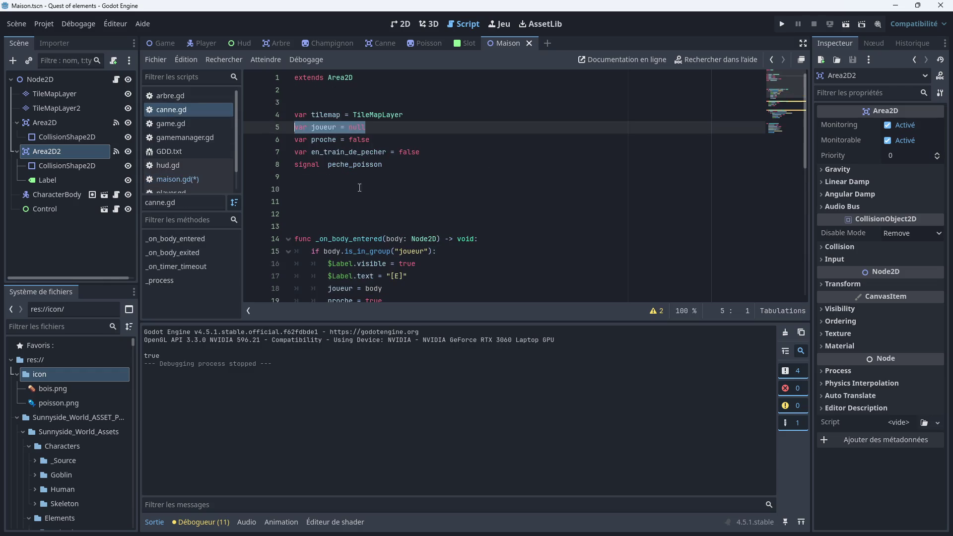
scroll(366, 212, down, 3)
drag(383, 177, 327, 177)
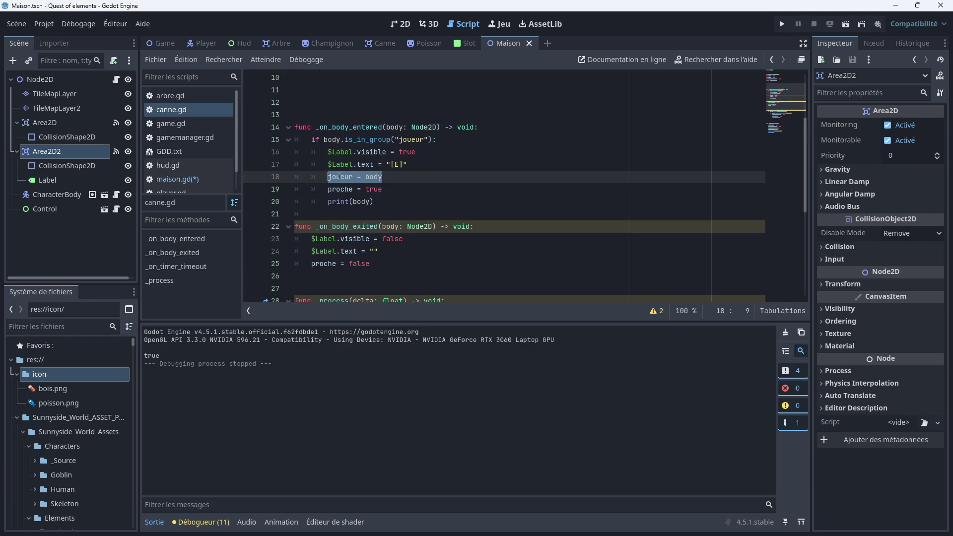
right_click(338, 176)
click(355, 250)
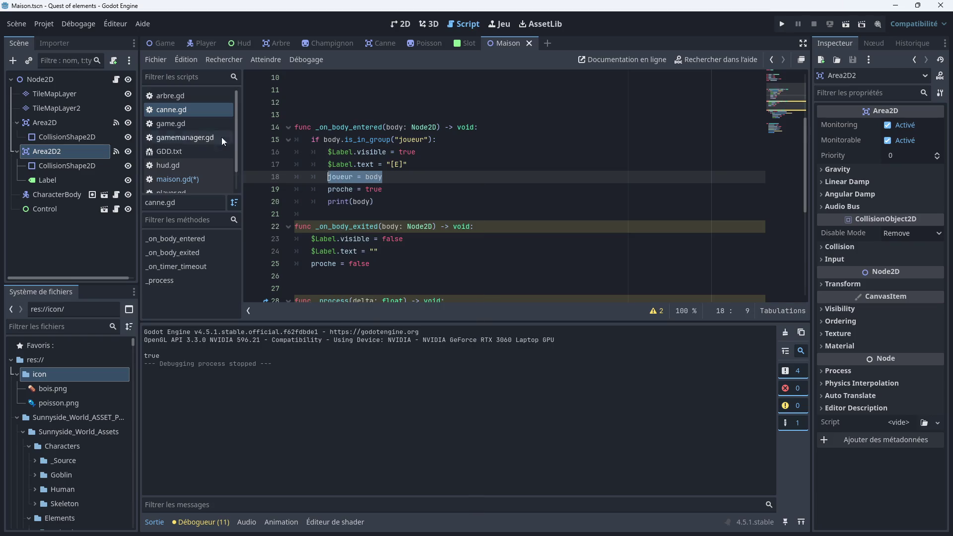
click(178, 179)
click(326, 212)
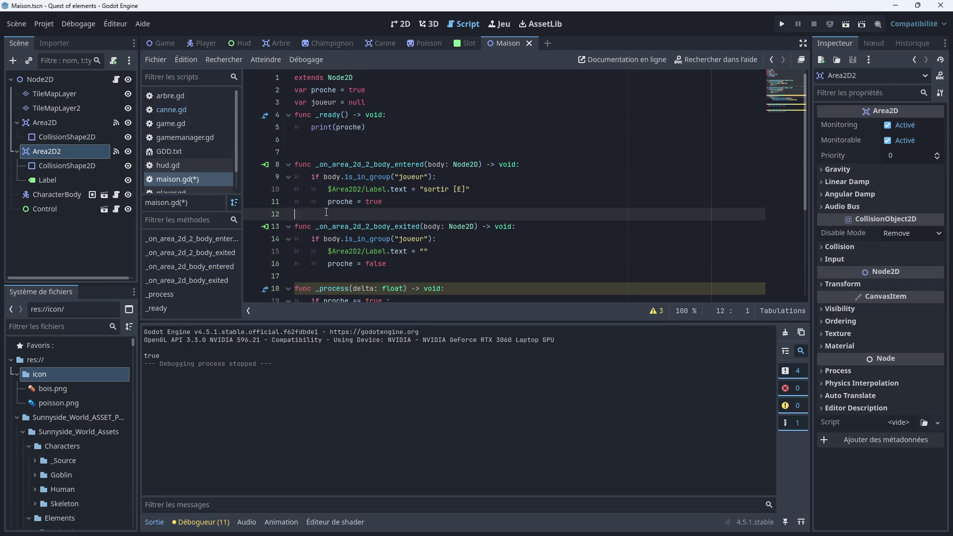
key(ctrl+v)
key(Return)
key(Return)
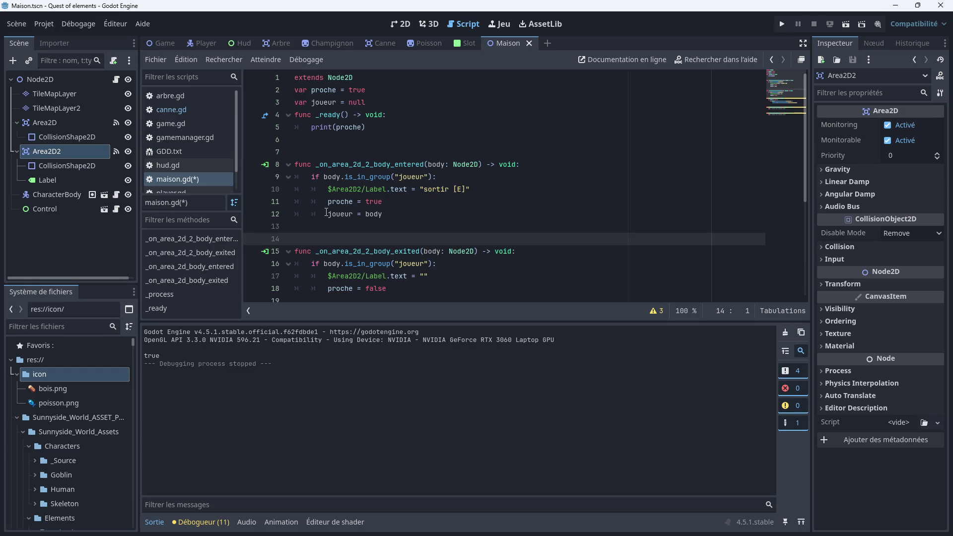
click(440, 207)
key(ctrl+s)
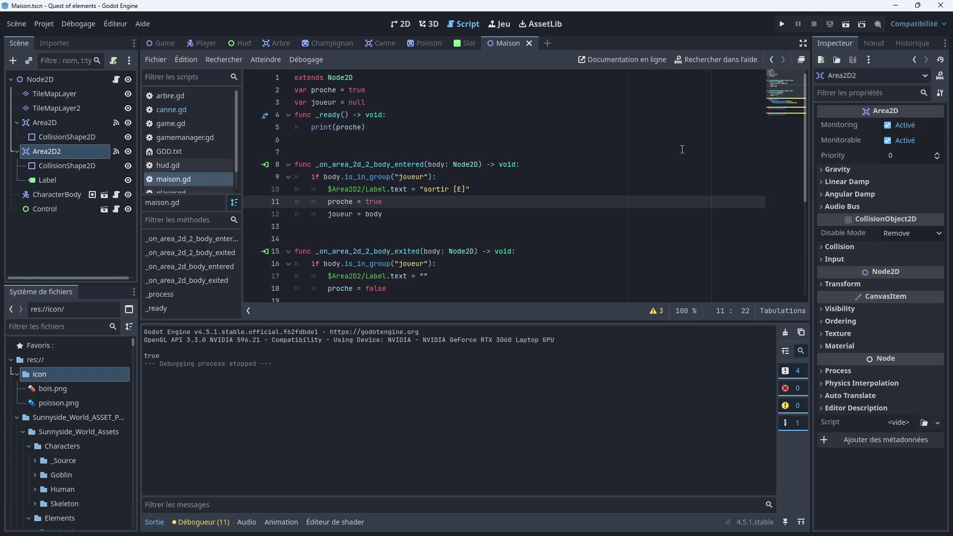
click(781, 26)
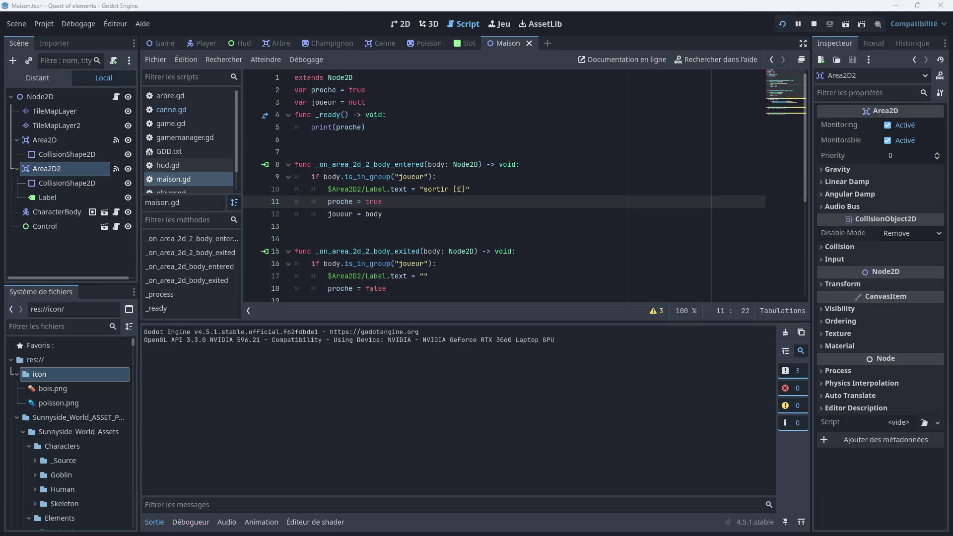
Walk up to the house door, press E to enter, move around inside, then close the game
key(Up)
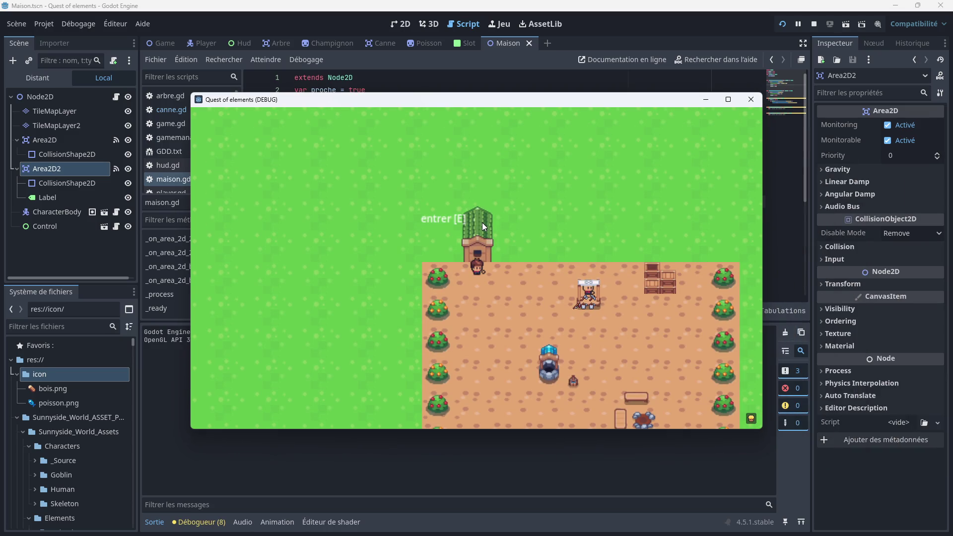
key(e)
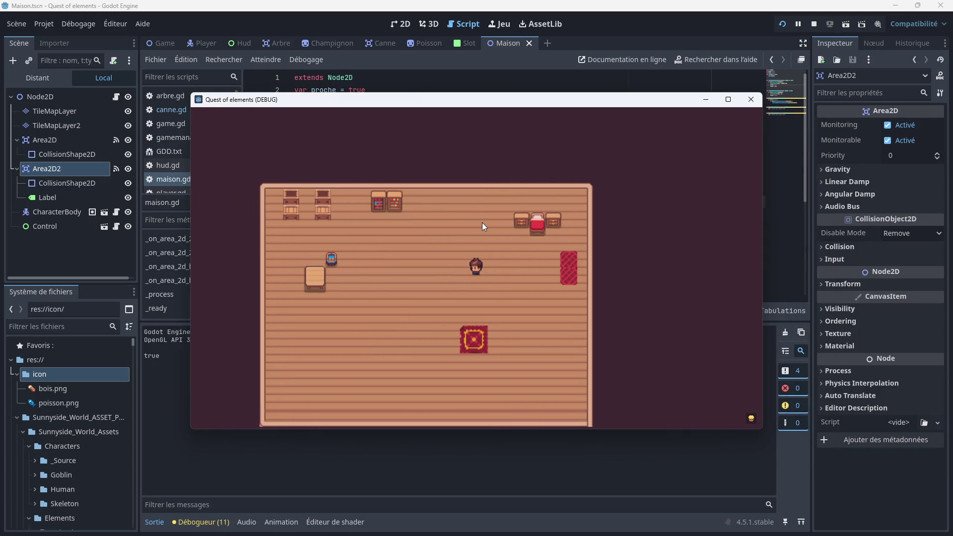
key(Left)
key(Down)
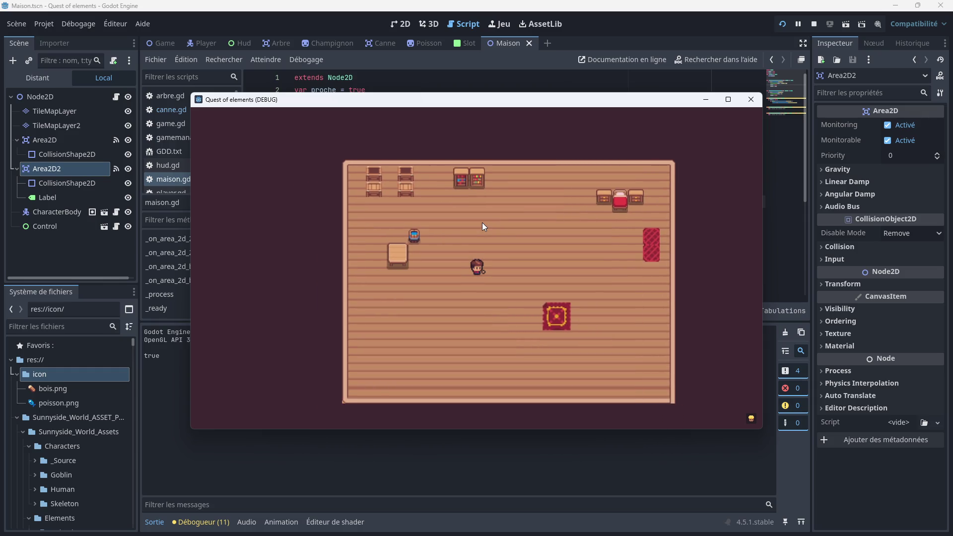
key(Right)
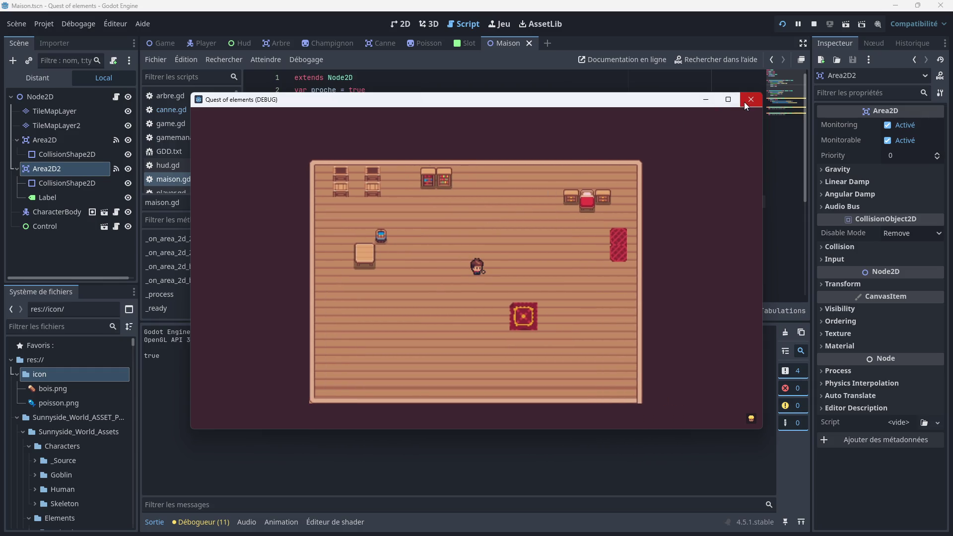
click(743, 102)
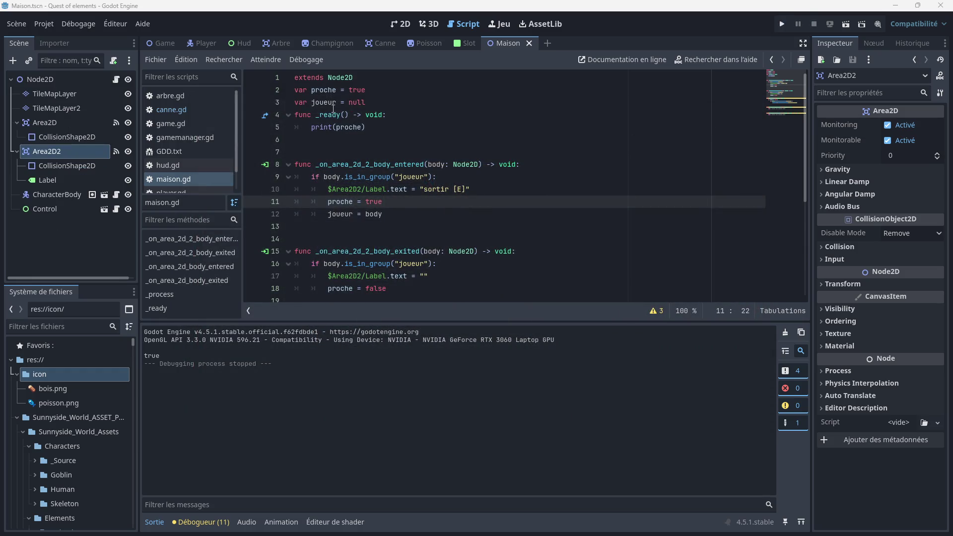
Add a print(proche) line to the _process function in maison.gd
scroll(332, 107, down, 3)
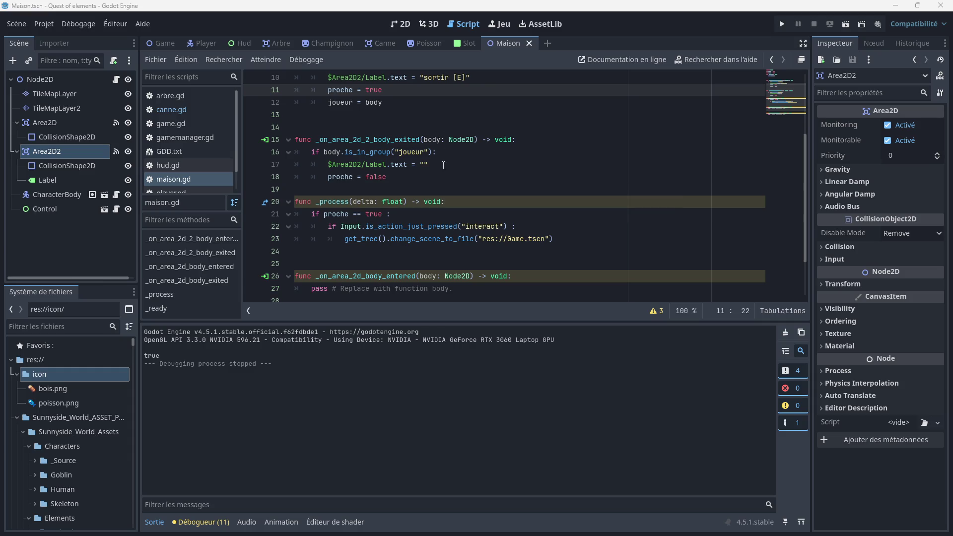
click(330, 255)
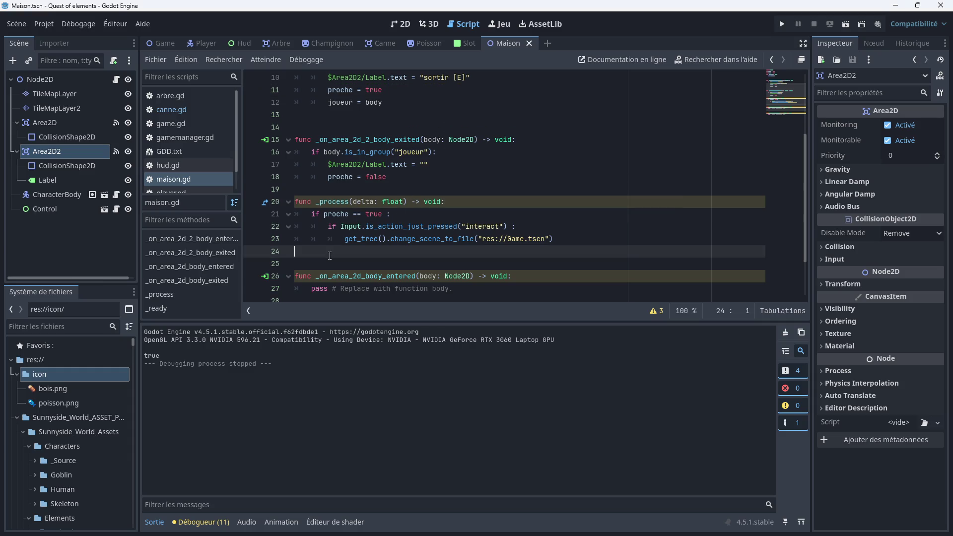
key(Tab)
text(print)
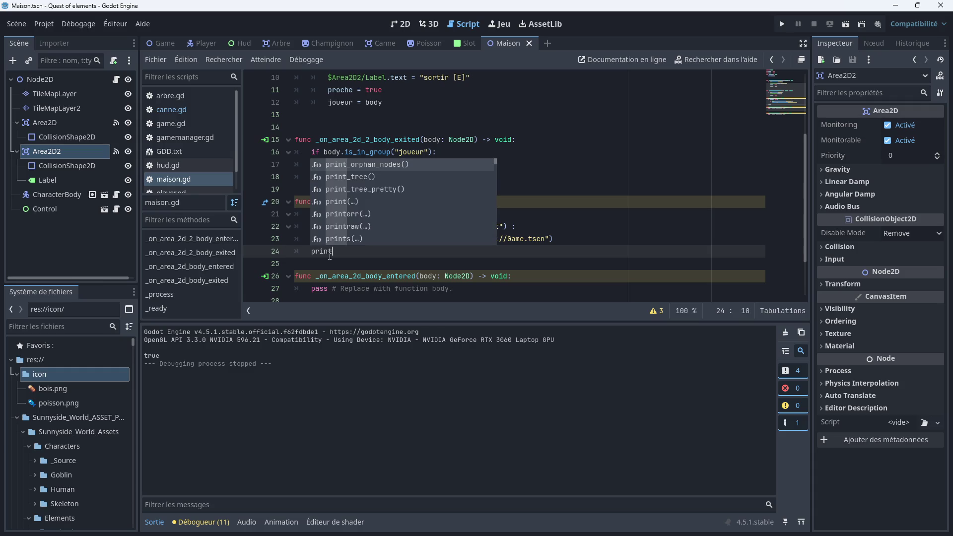
text(()
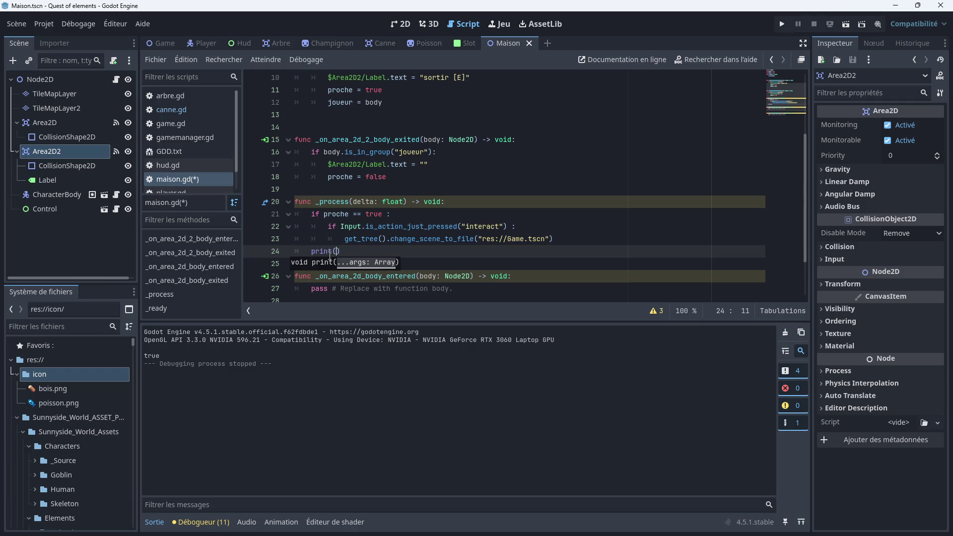
text(proche)
click(416, 261)
scroll(407, 238, up, 3)
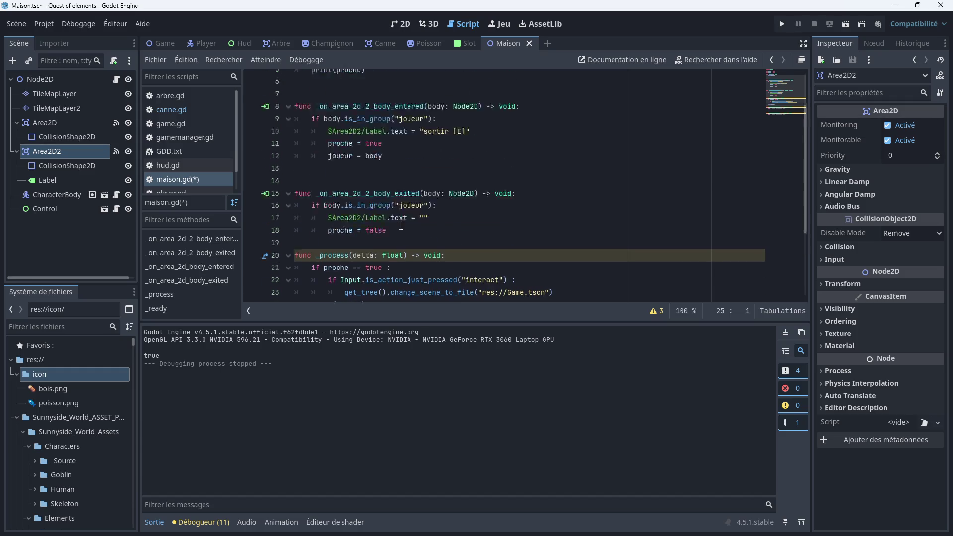
Delete print(proche) and the empty func _ready() header, save, and run the game
drag(367, 128, 299, 124)
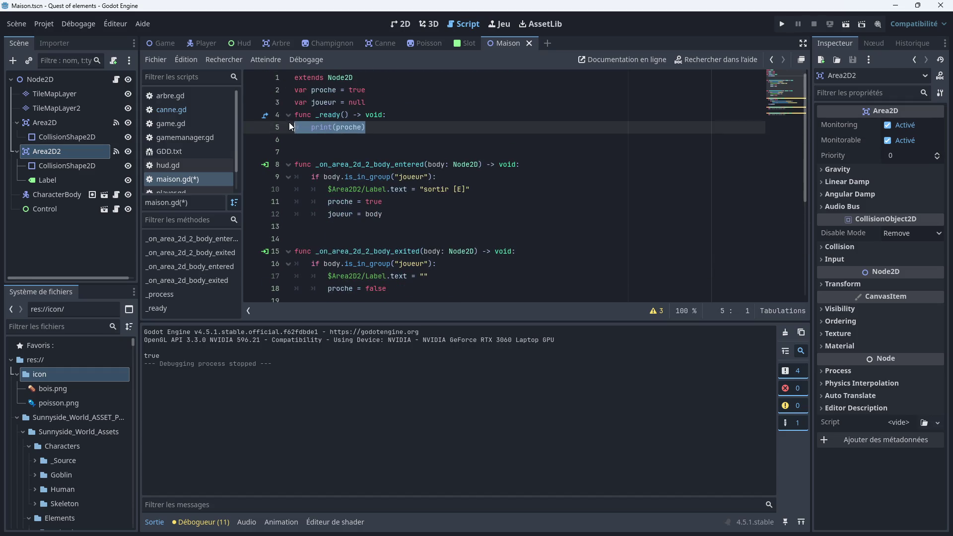
key(BackSpace)
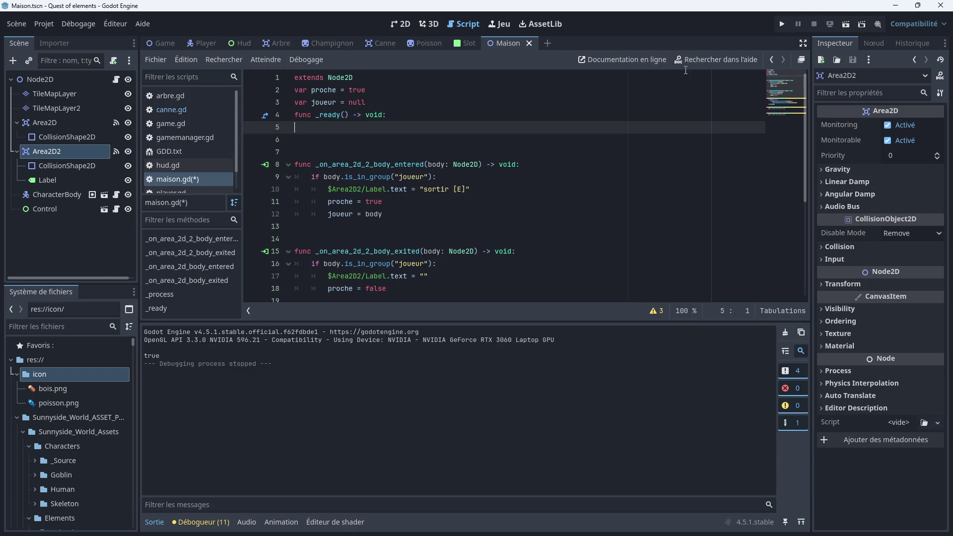
drag(415, 118, 293, 119)
key(BackSpace)
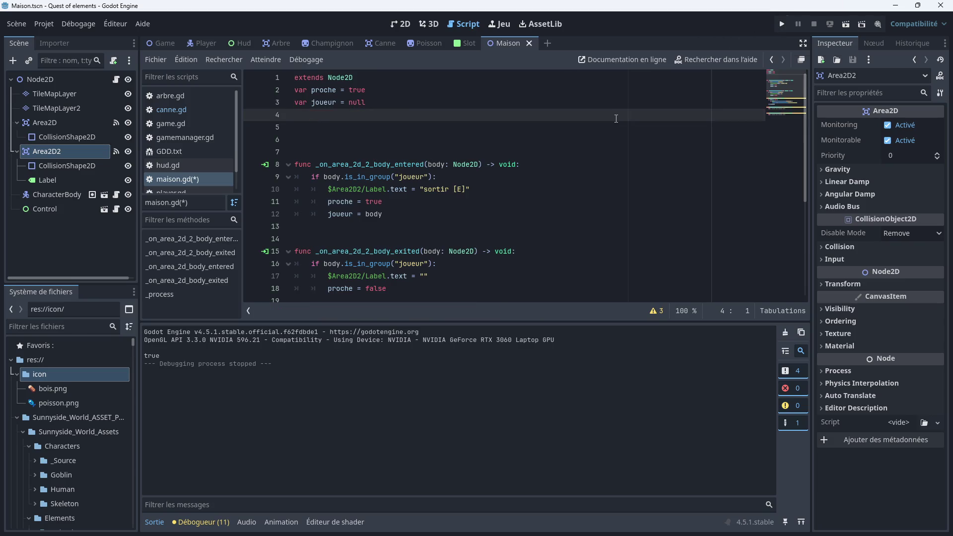
key(ctrl+s)
click(785, 28)
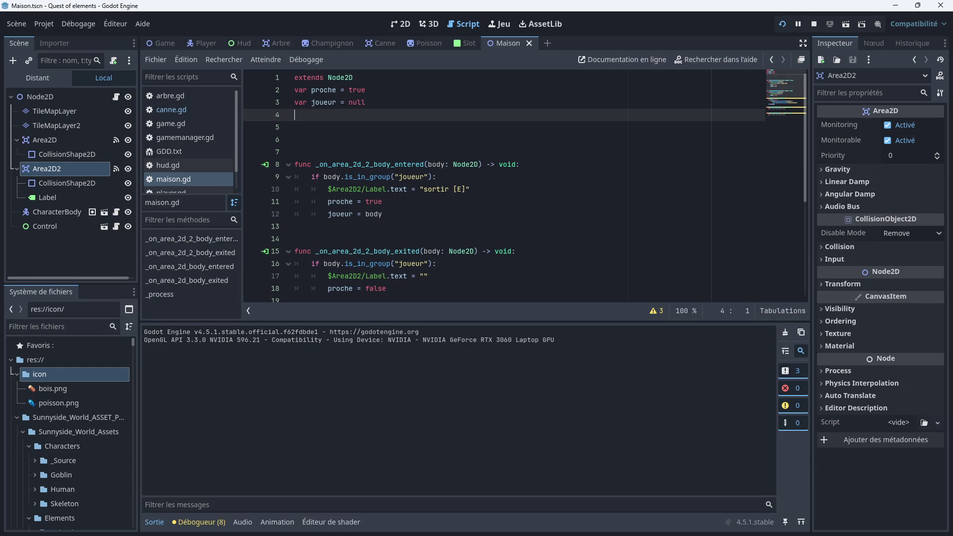
Enter the house at the door, walk onto the rug and exit with E, then close the game
key(Up)
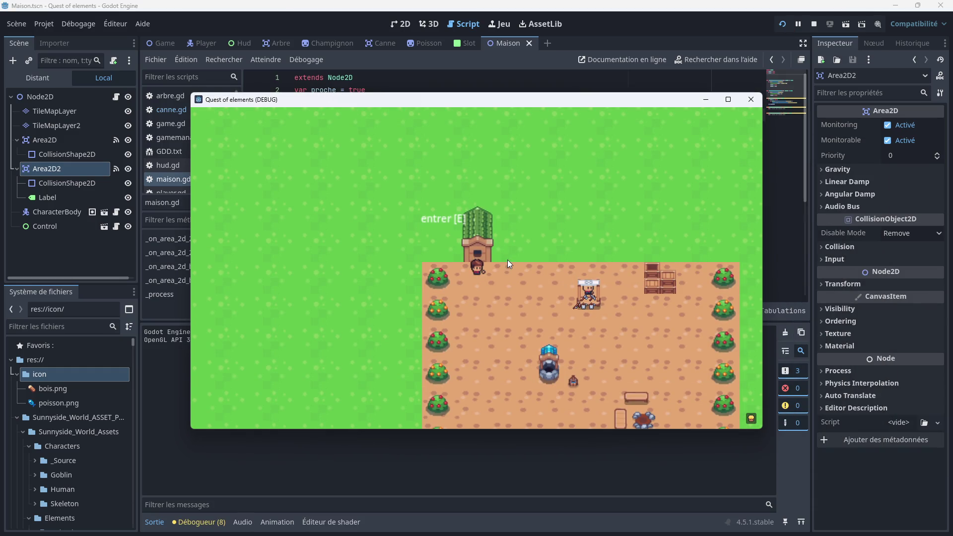
key(e)
key(Left)
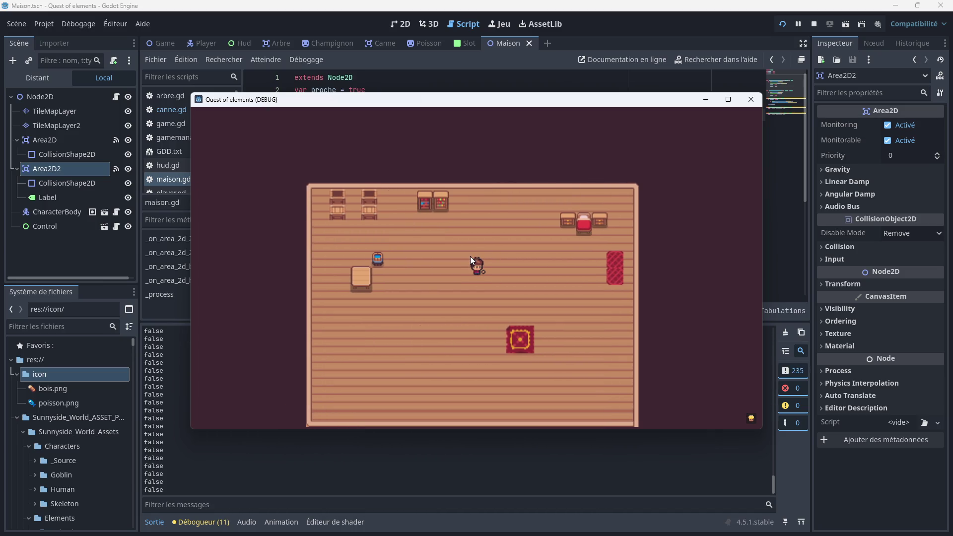
key(Right)
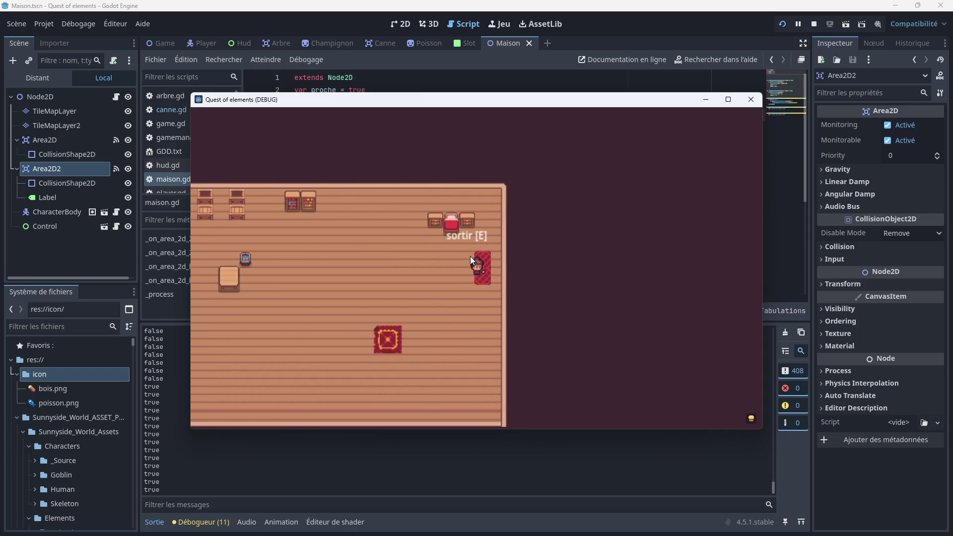
key(e)
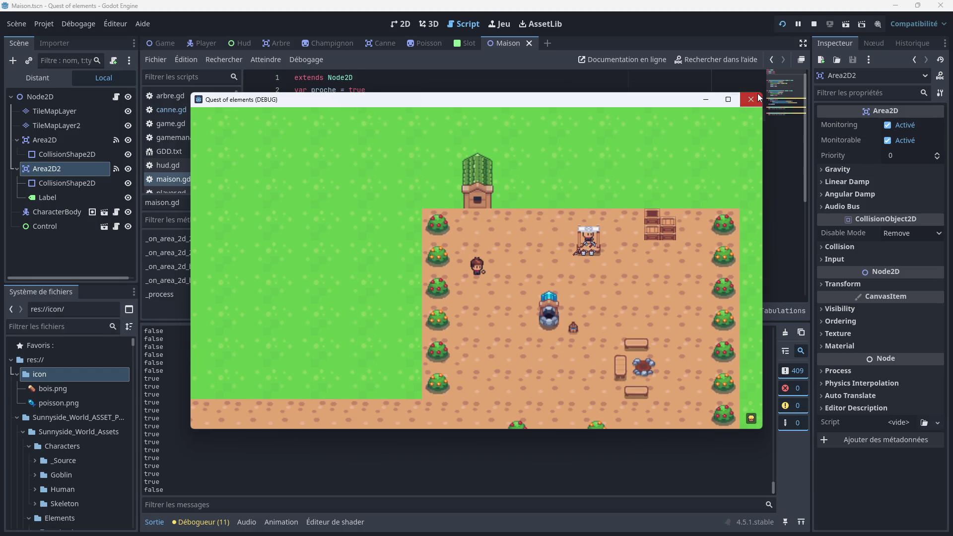
click(750, 99)
scroll(366, 270, down, 4)
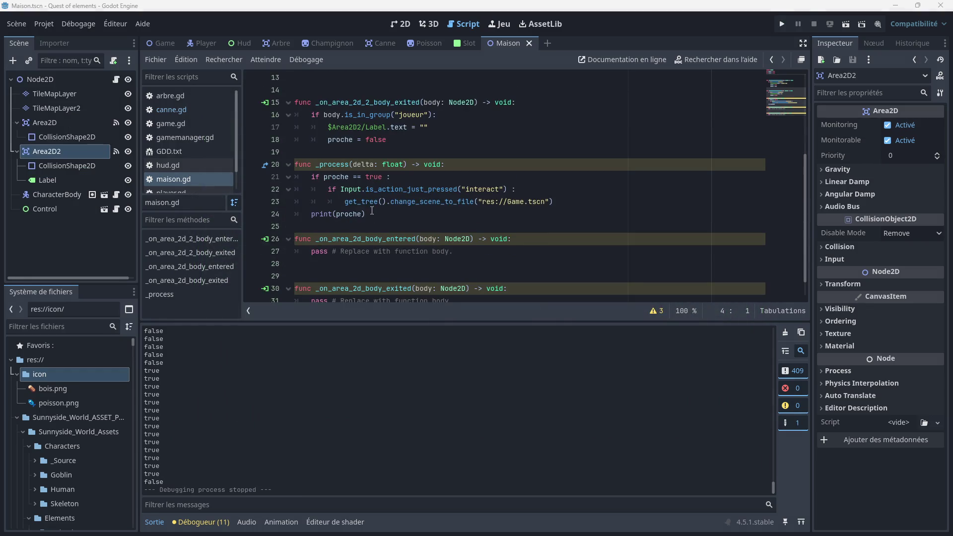
Delete the print(proche) debug line from _process
drag(372, 213, 292, 221)
key(BackSpace)
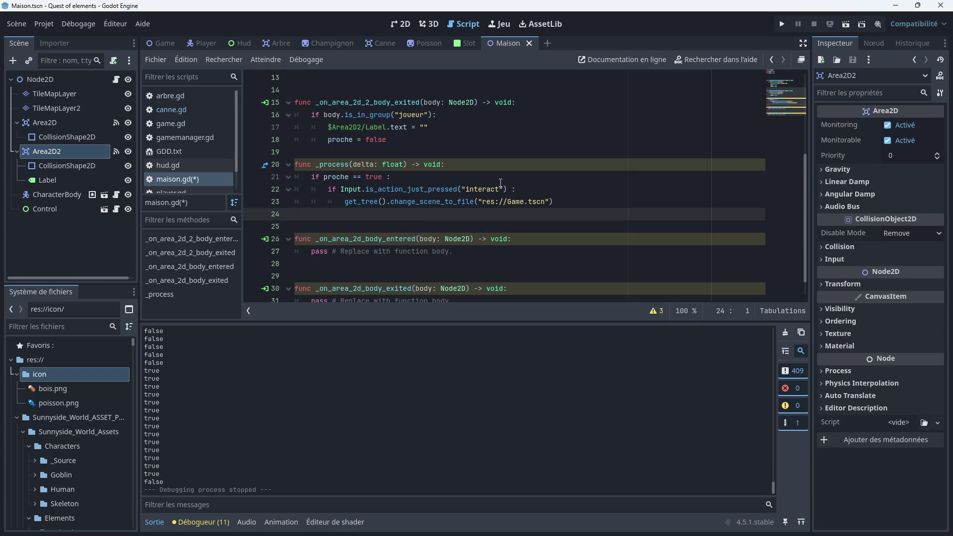
click(501, 166)
scroll(451, 184, down, 1)
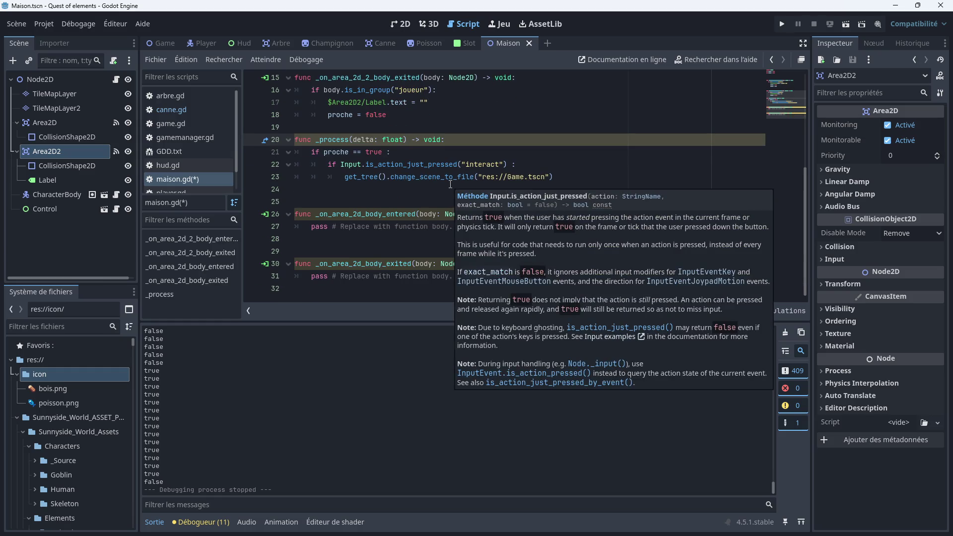
scroll(355, 191, up, 1)
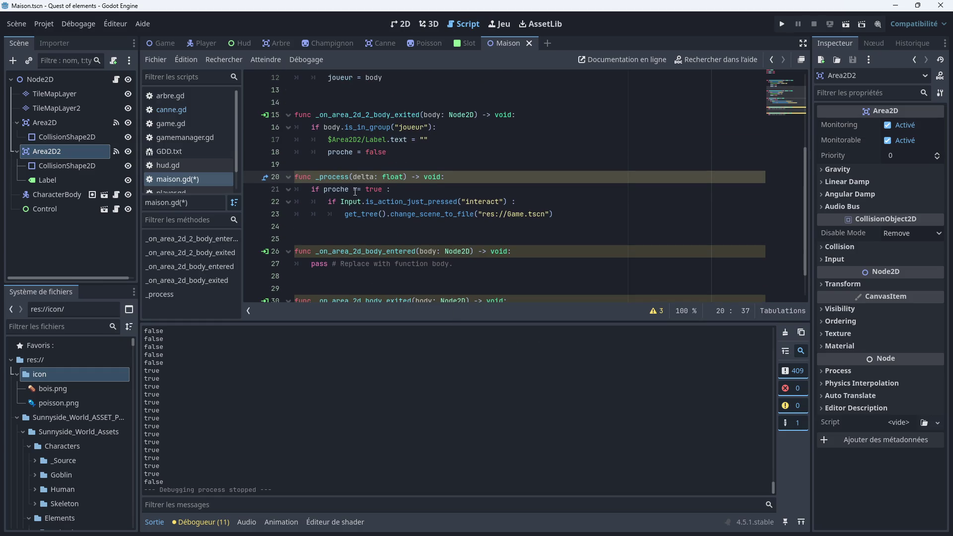
scroll(388, 185, up, 3)
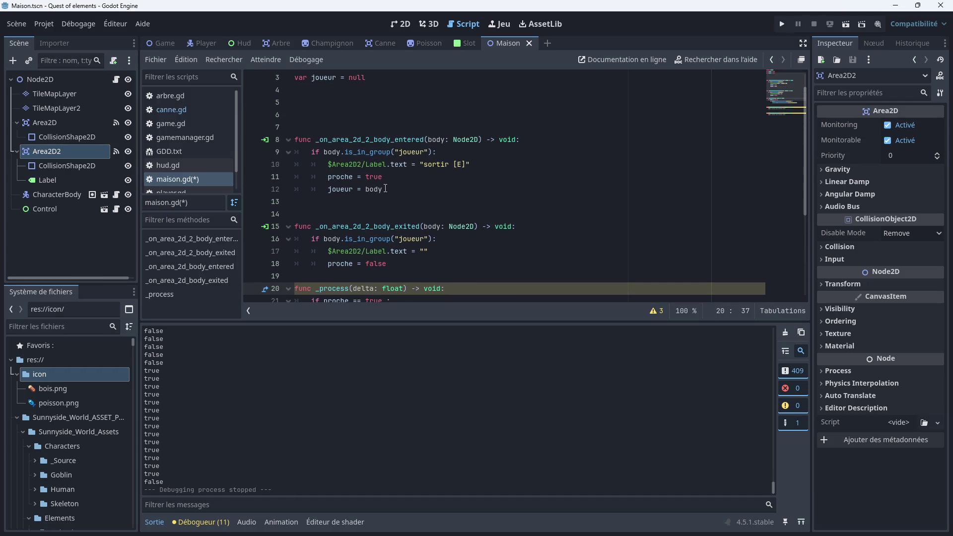
Copy the door's enter-handler body, lines 9–12
click(384, 189)
mouse_move(384, 189)
mouse_down()
mouse_move(303, 166)
mouse_move(298, 156)
mouse_up()
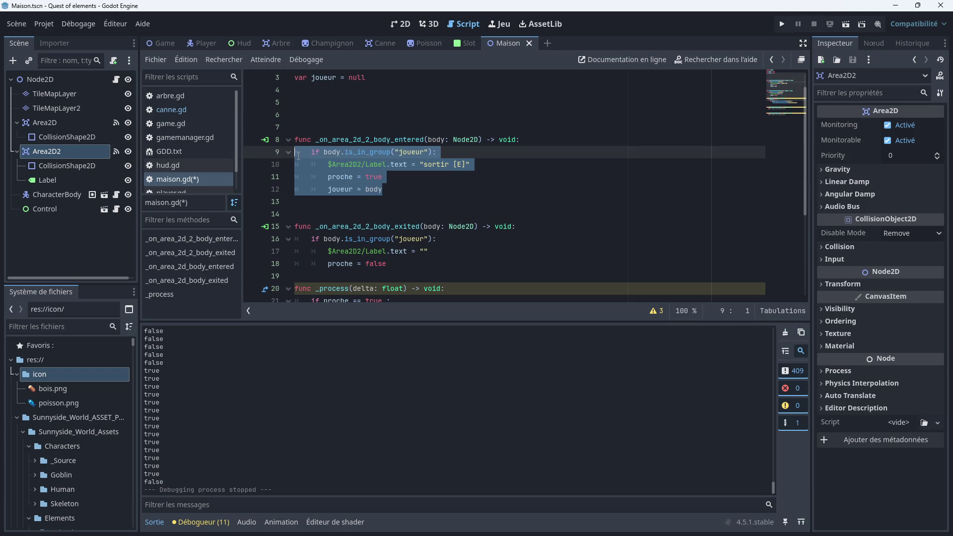
right_click(310, 158)
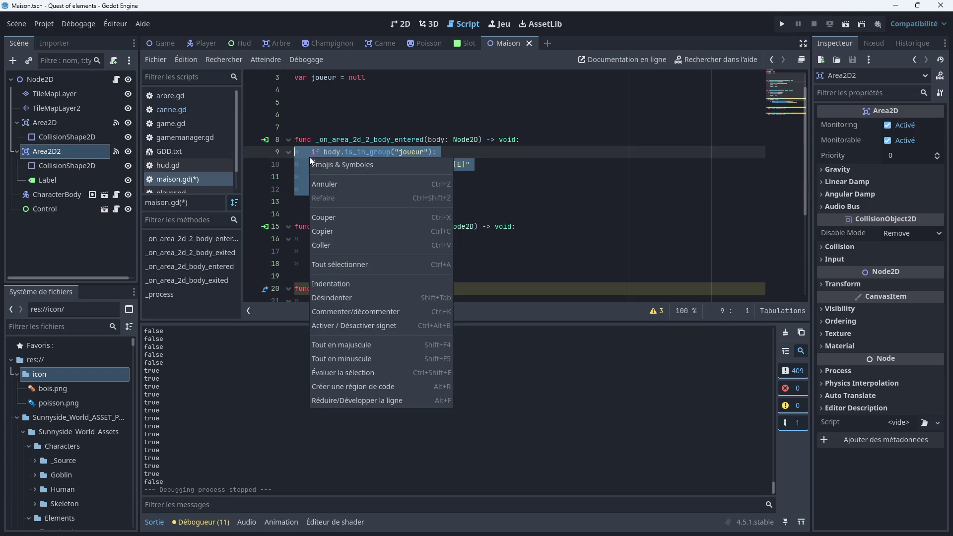
click(469, 193)
click(395, 189)
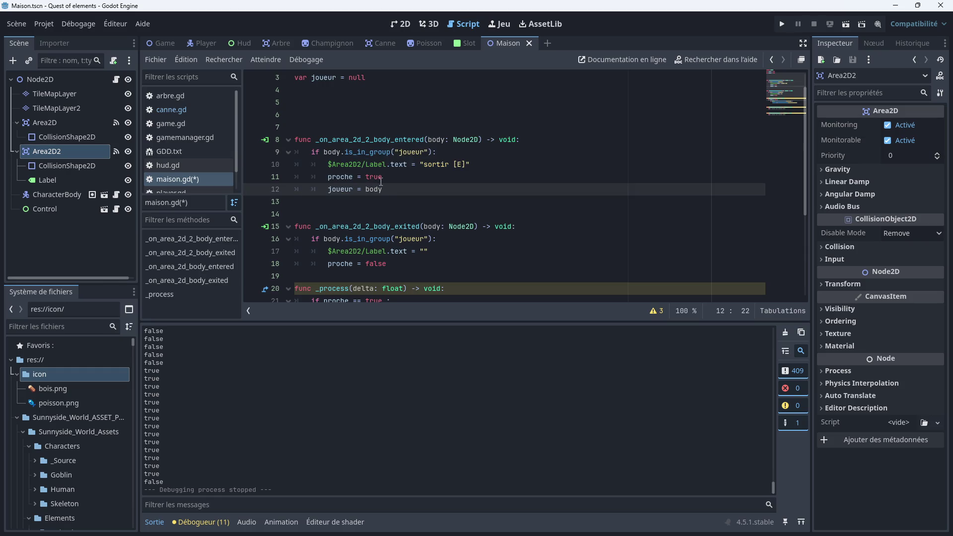
mouse_move(385, 189)
mouse_down()
mouse_move(347, 165)
mouse_move(299, 154)
mouse_up()
right_click(305, 160)
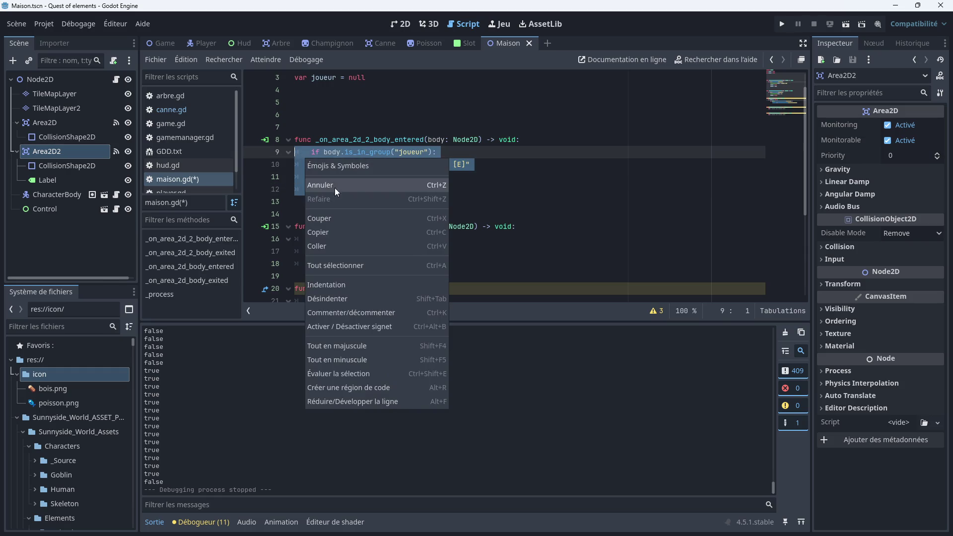
click(334, 231)
Replace pass in _on_area_2d_body_entered with the copied enter-handler lines
click(369, 203)
scroll(371, 208, down, 4)
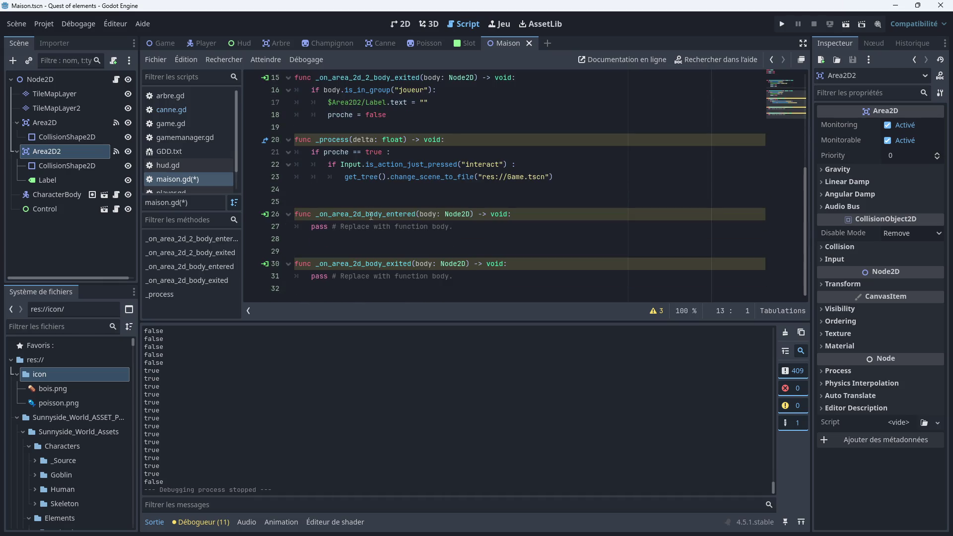
drag(455, 231, 297, 232)
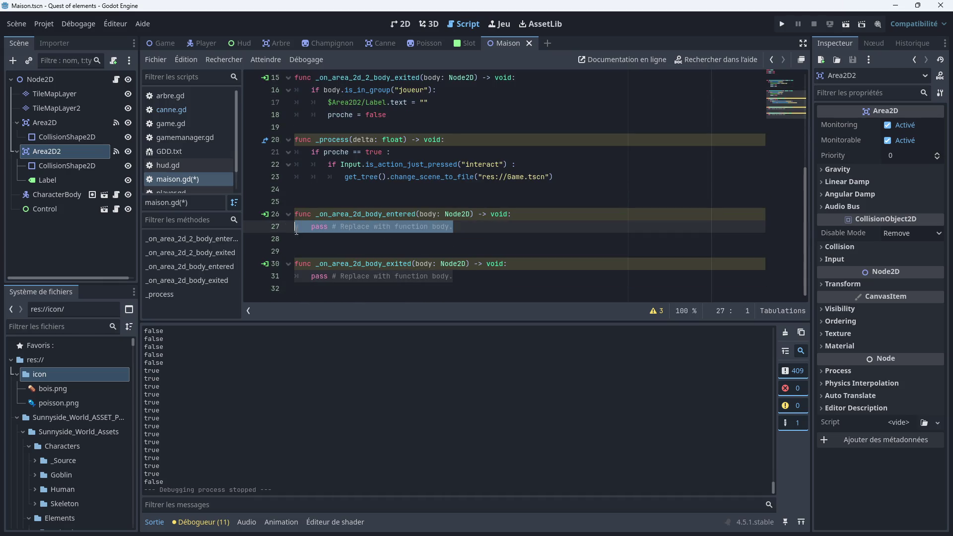
key(BackSpace)
key(ctrl+v)
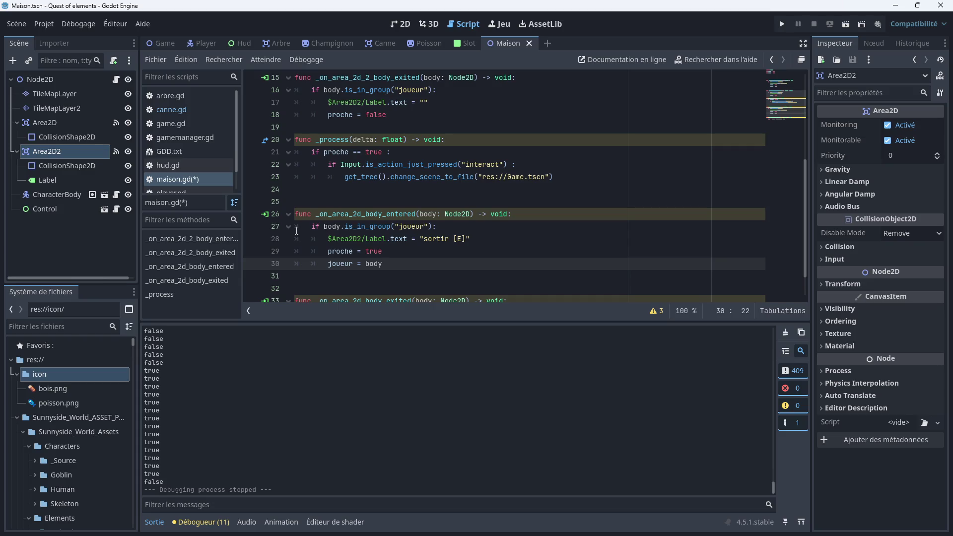
Declare a new table variable on line 4 and rename proche to table on line 29
scroll(354, 203, up, 5)
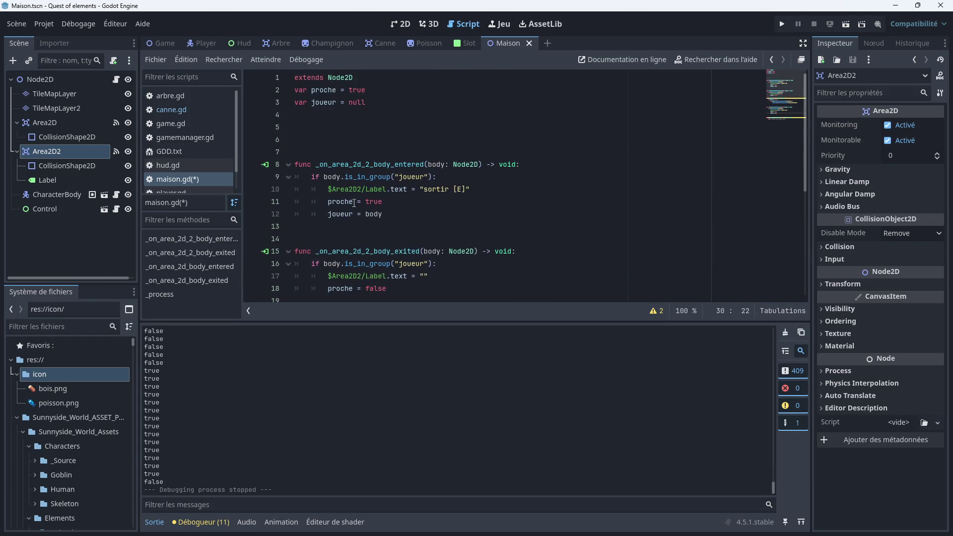
click(311, 114)
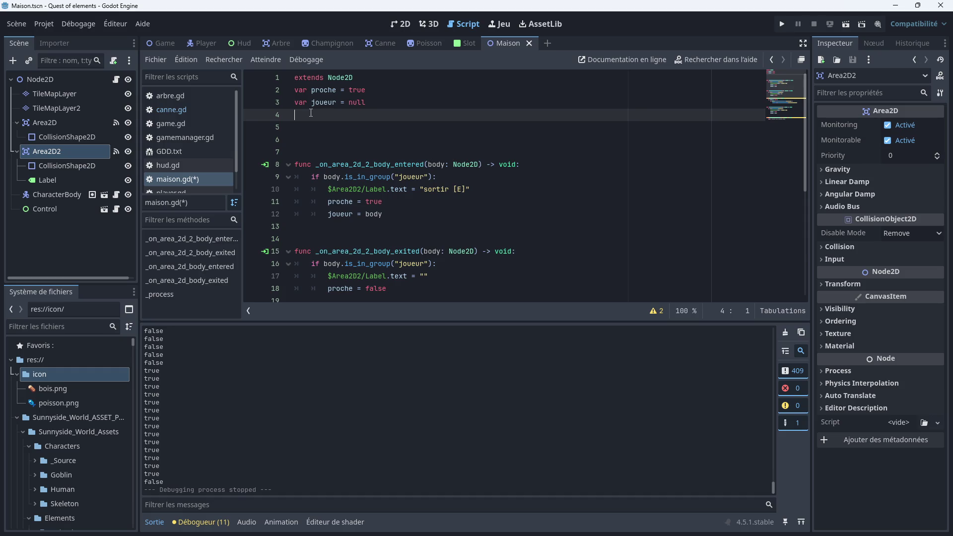
text(var table)
text(false)
scroll(318, 159, down, 5)
scroll(319, 159, down, 1)
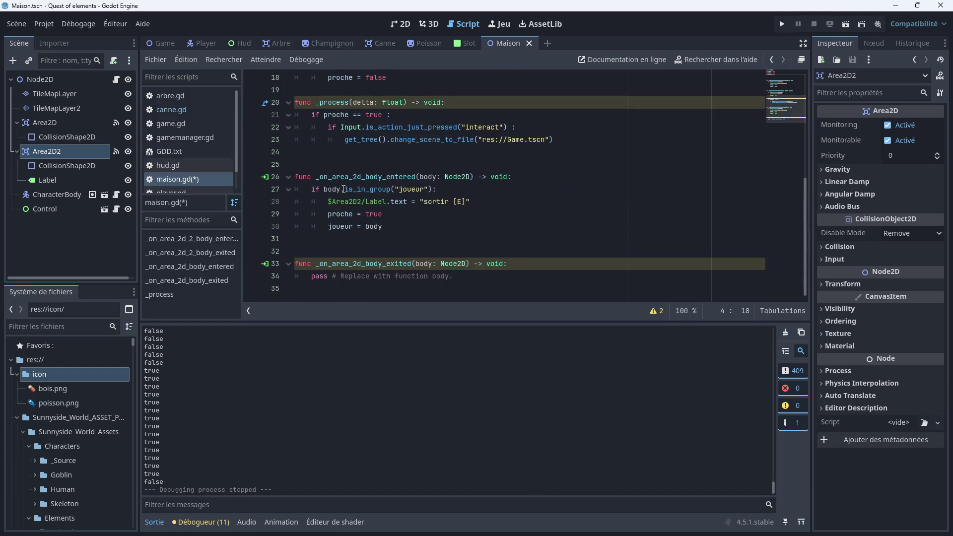
click(353, 214)
key(BackSpace)
key(BackSpace)
key(BackSpace)
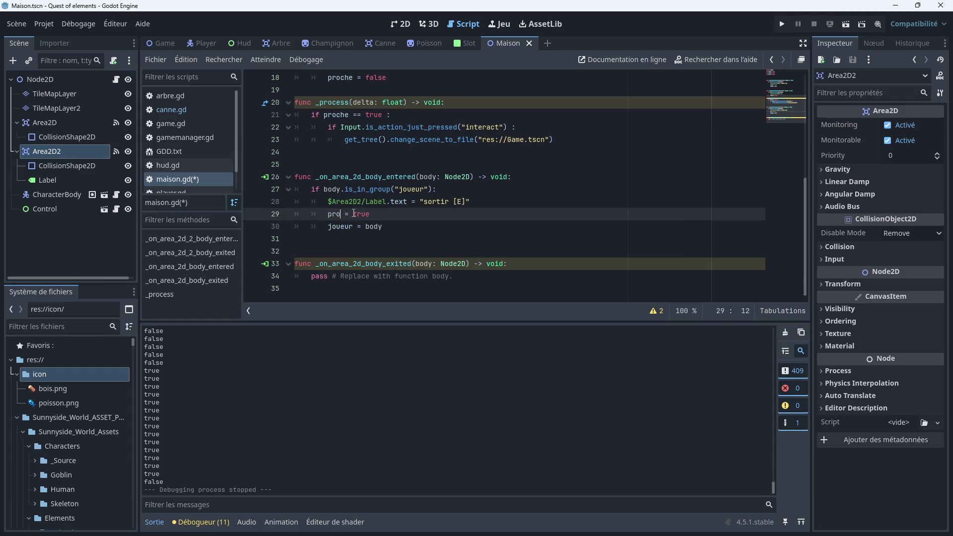
text(table)
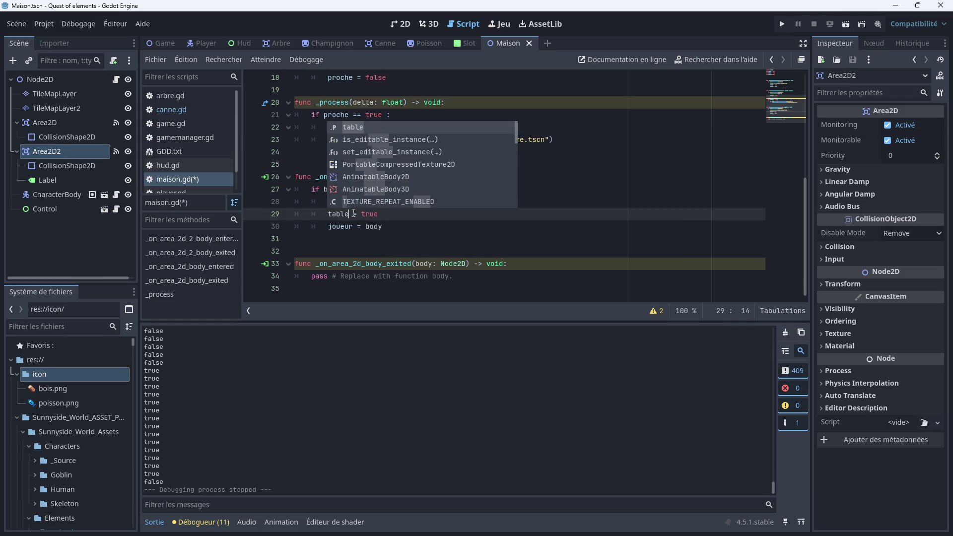
click(404, 237)
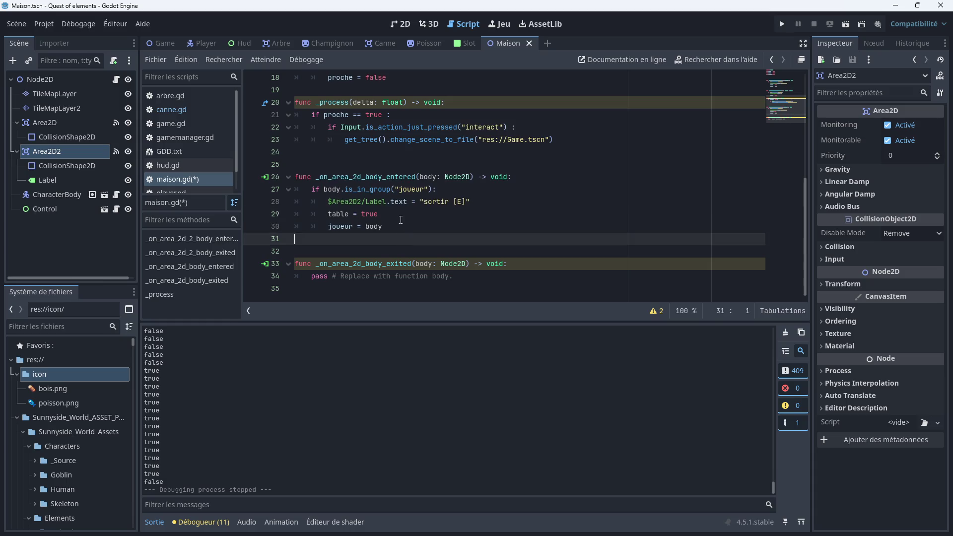
Copy the body of the door's exit handler
scroll(400, 222, up, 4)
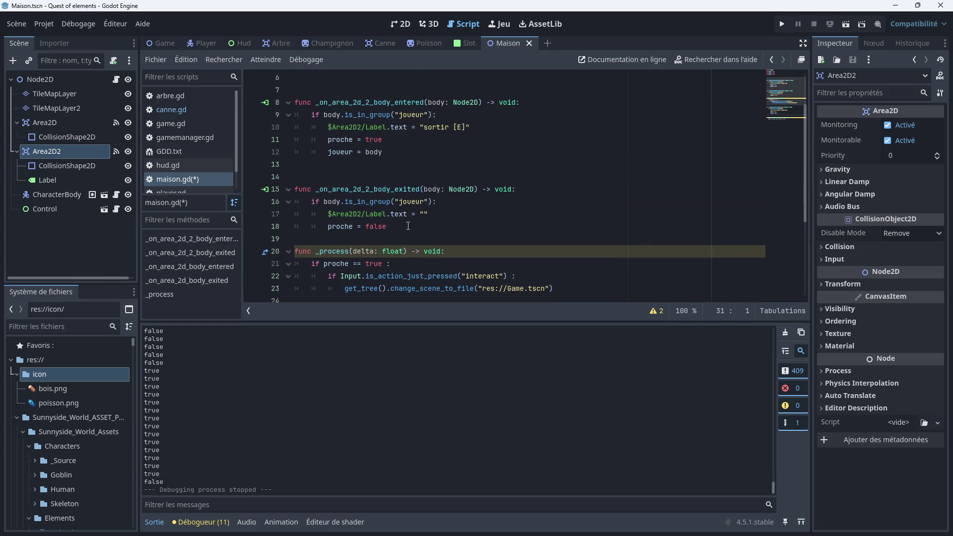
drag(397, 226, 296, 202)
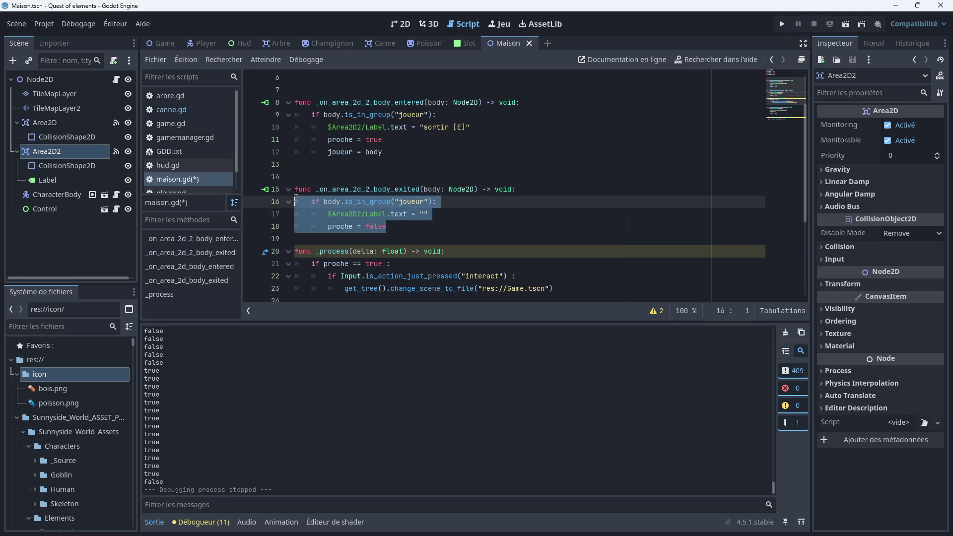
right_click(337, 211)
click(366, 285)
scroll(383, 279, down, 4)
Replace pass in _on_area_2d_body_exited with the exit lines, using table = false on line 36
drag(452, 276, 290, 281)
key(BackSpace)
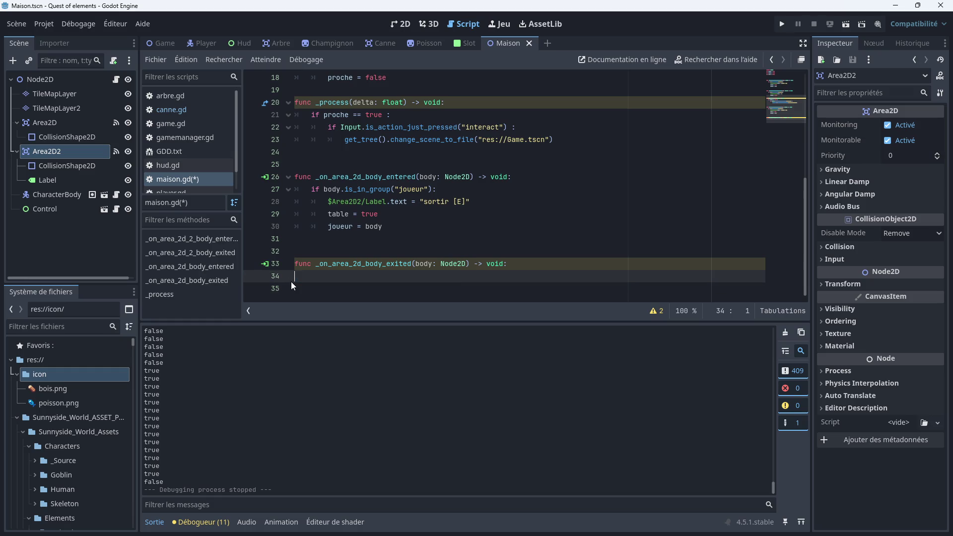
key(ctrl+v)
click(354, 288)
key(BackSpace)
key(BackSpace)
key(BackSpace)
text(tab)
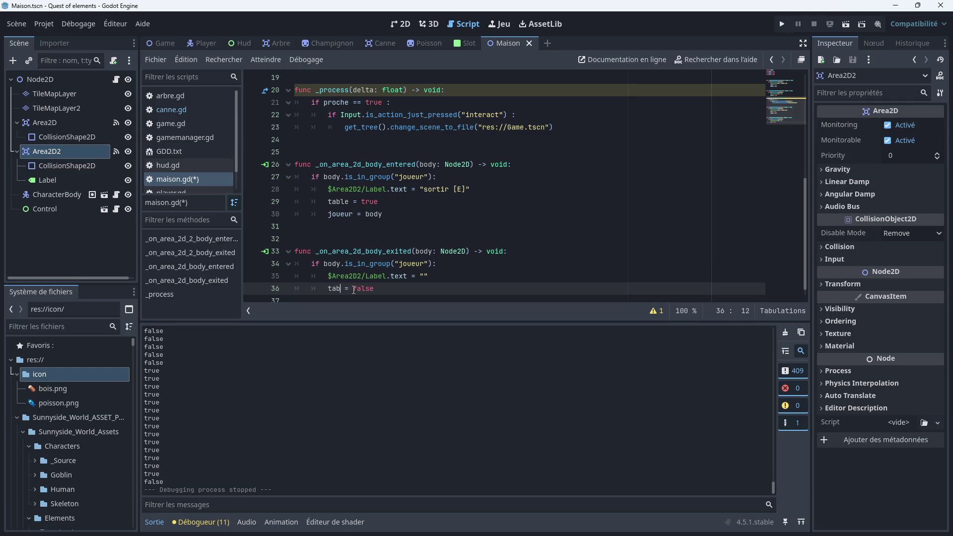
text(le)
click(591, 243)
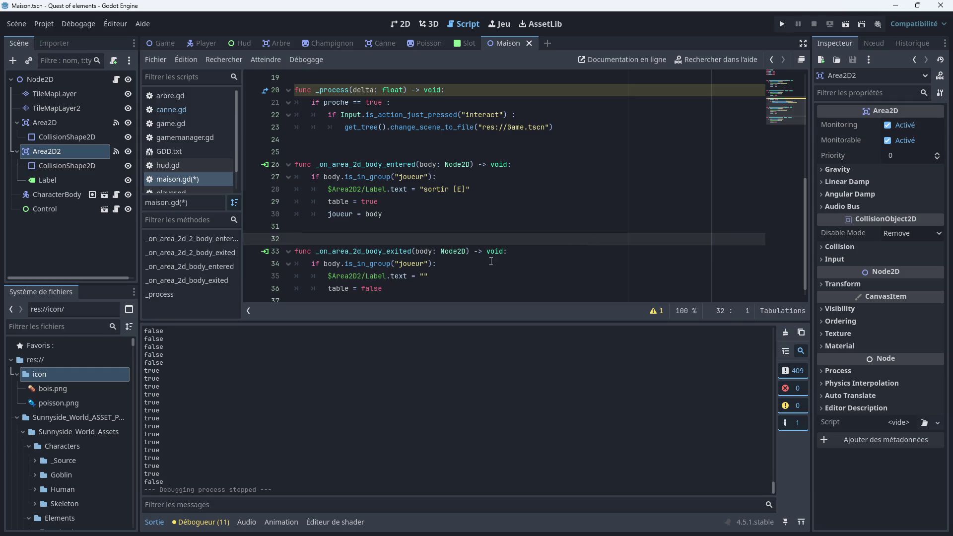
Point lines 35 and 28 at $Area2D and change the prompt text to 'fabriquer [E]'
click(363, 276)
key(BackSpace)
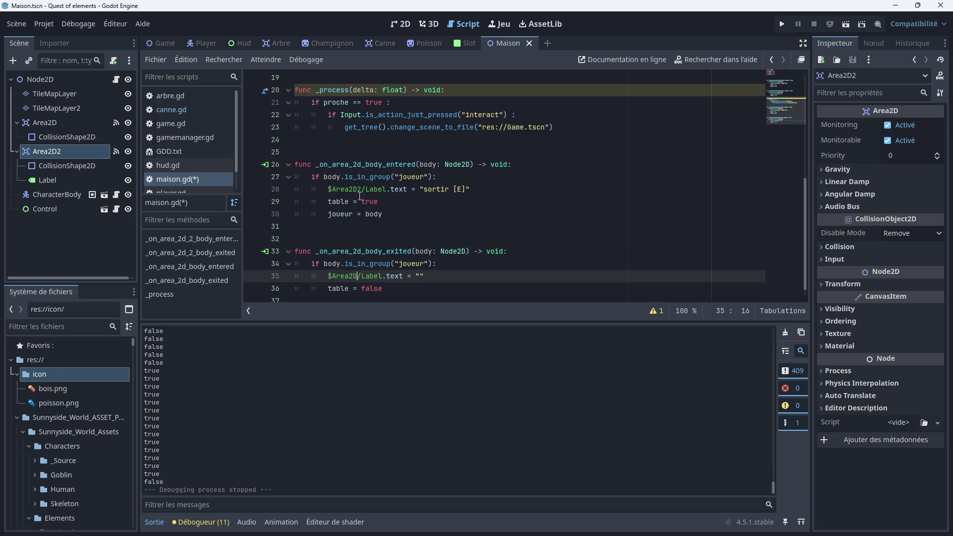
click(359, 191)
key(BackSpace)
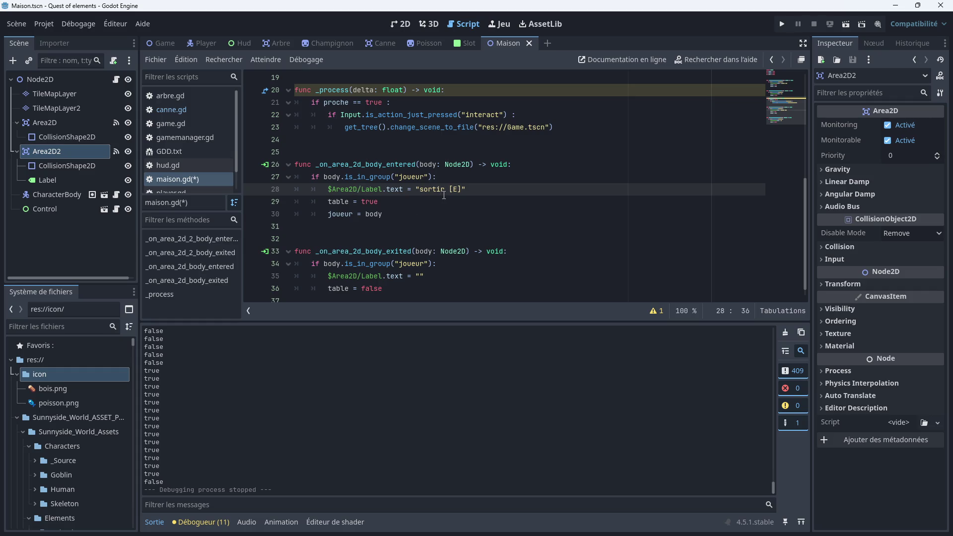
text(e)
key(Delete)
key(BackSpace)
key(BackSpace)
key(BackSpace)
key(BackSpace)
key(BackSpace)
text(fabriquer)
Save maison.gd and run the game
click(473, 201)
key(ctrl+s)
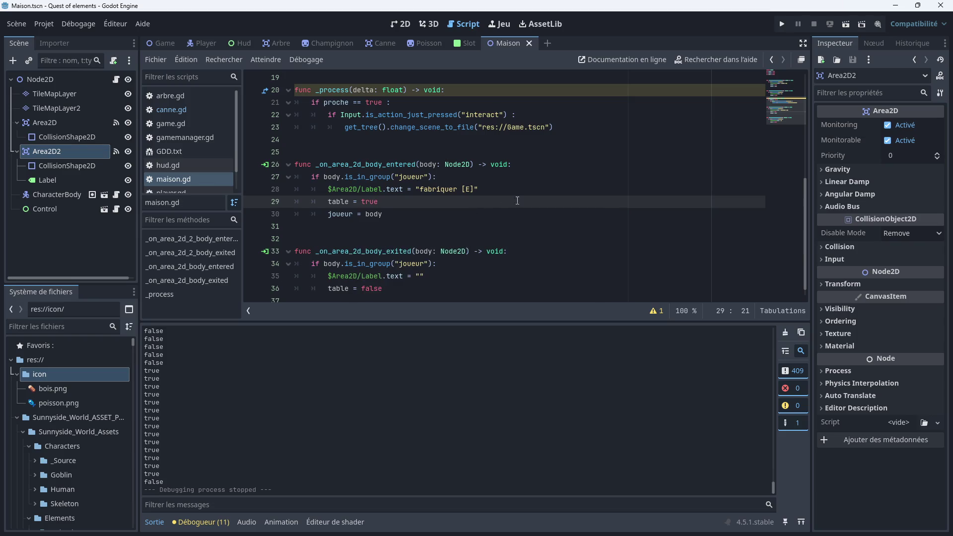
click(782, 24)
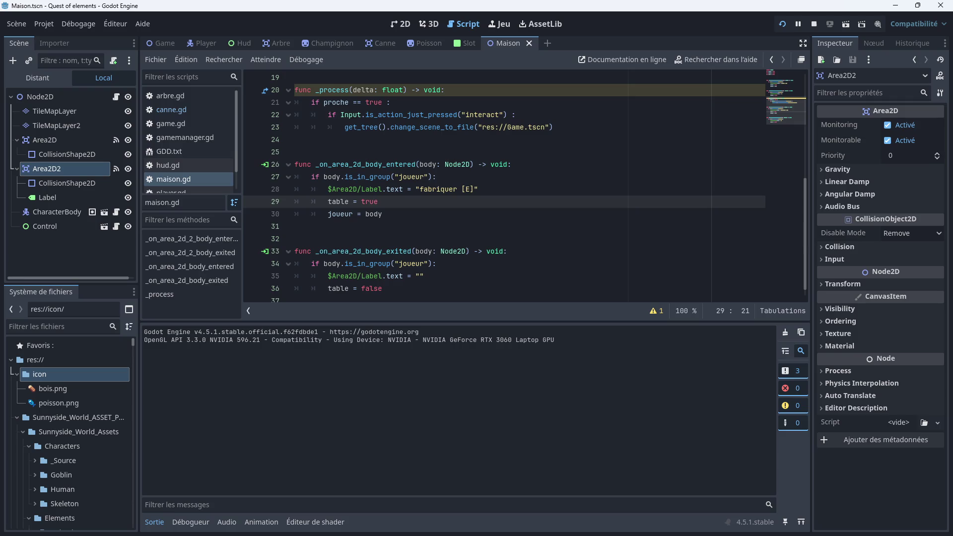
After walking into the house, add a Label child node under Area2D and save Maison.tscn
key(Up)
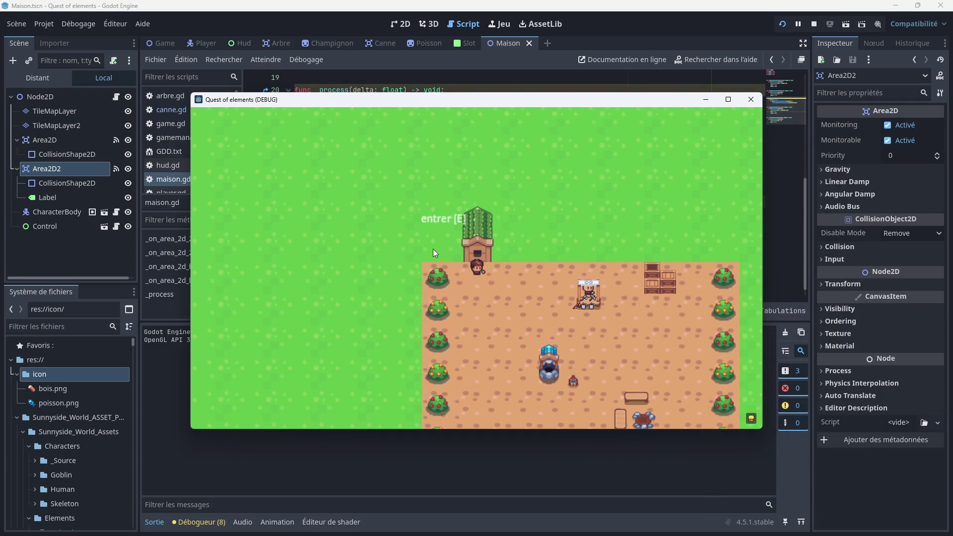
key(e)
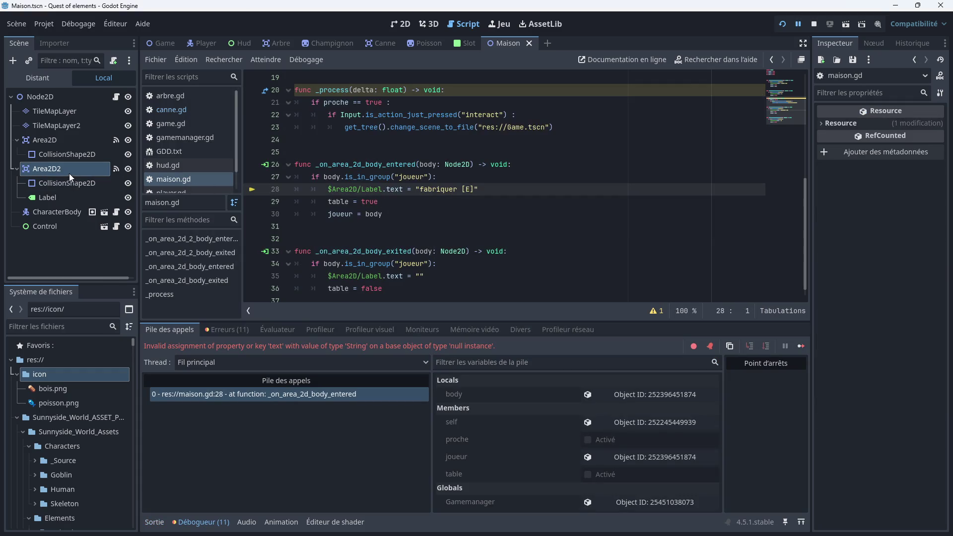
right_click(55, 142)
click(99, 148)
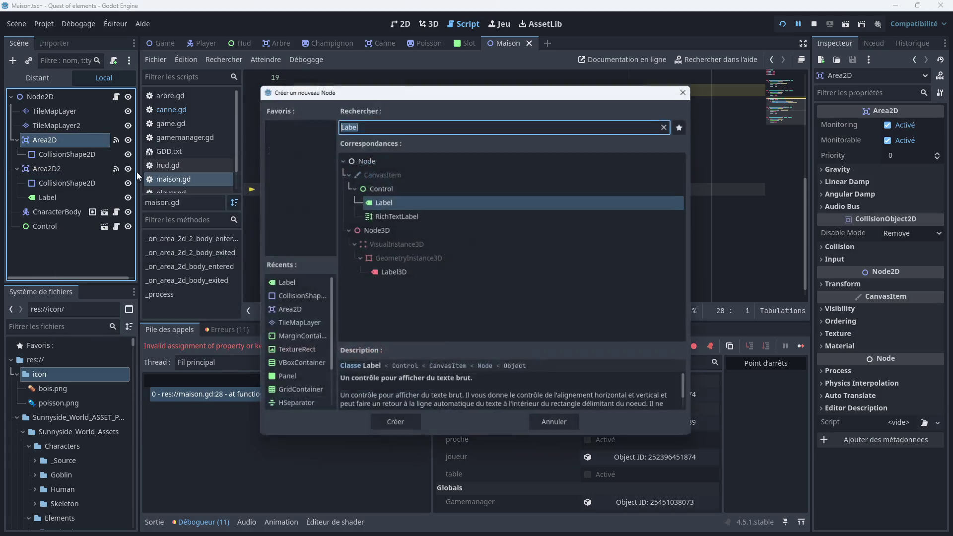
double_click(383, 201)
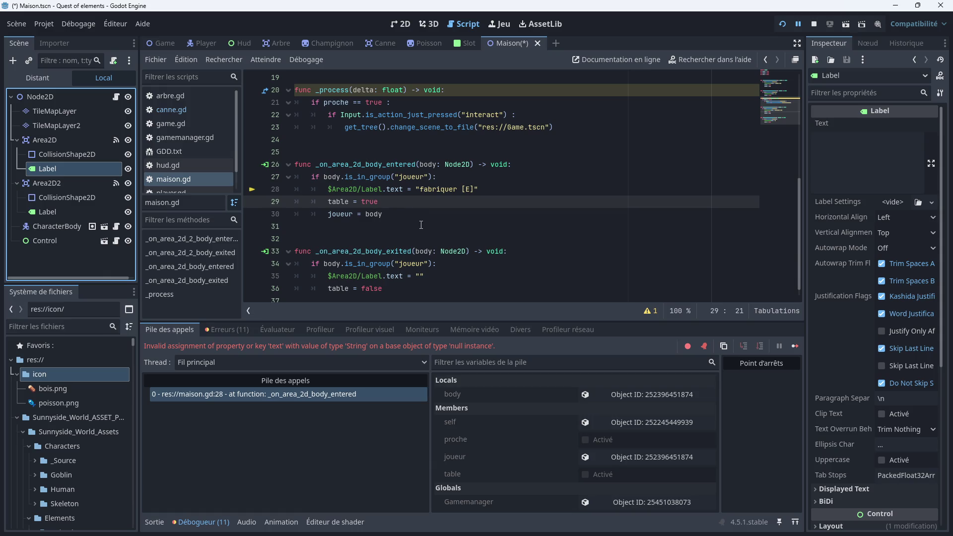
key(ctrl+s)
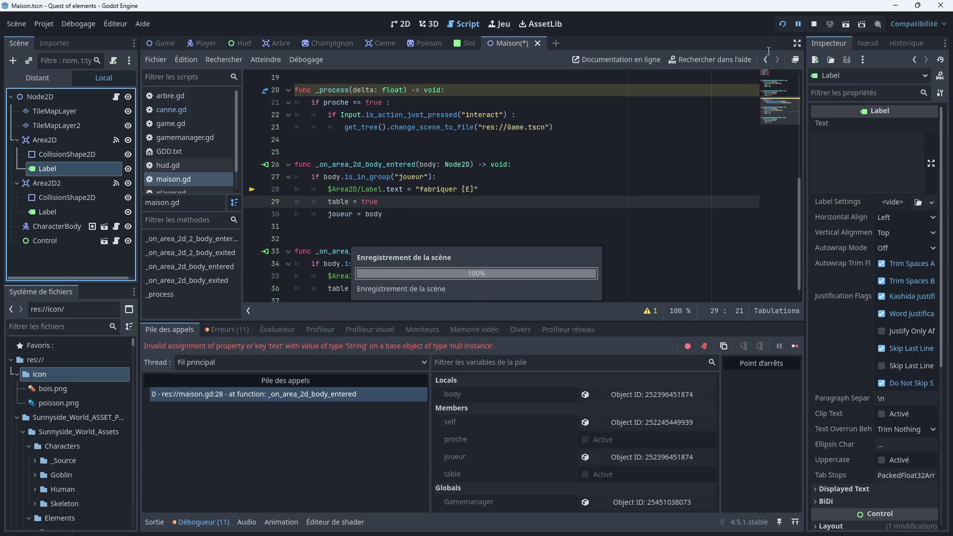
Rerun the game and walk into the house over to the table to test the prompt
click(782, 24)
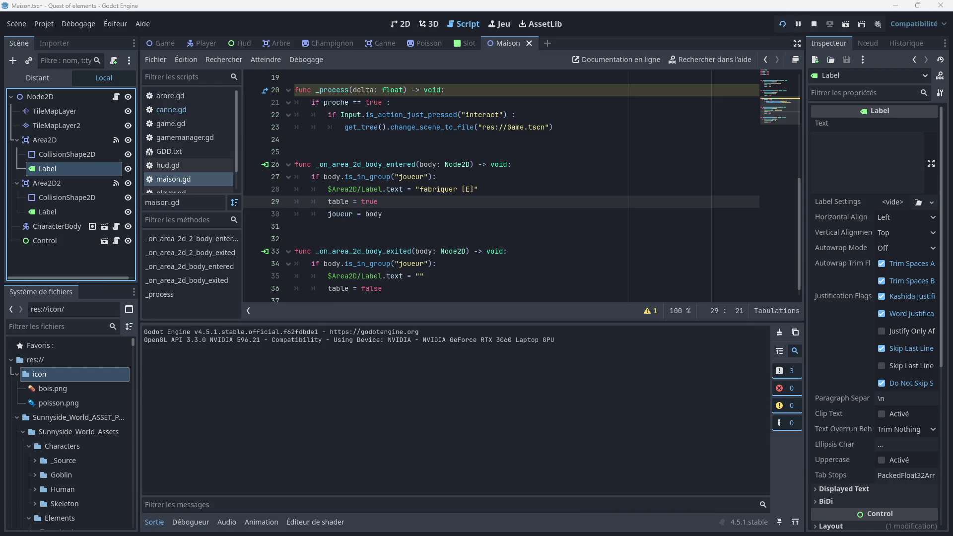
key(Up)
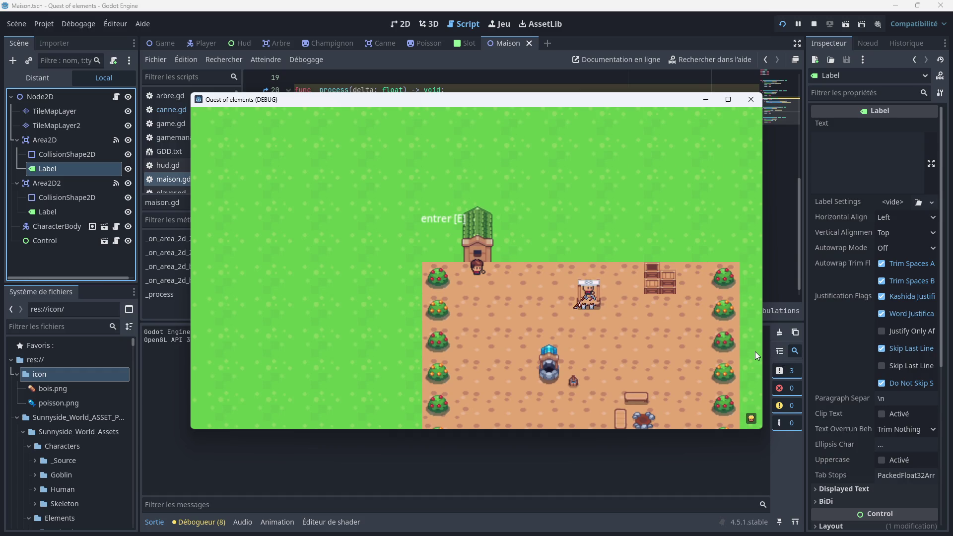
key(e)
key(Left)
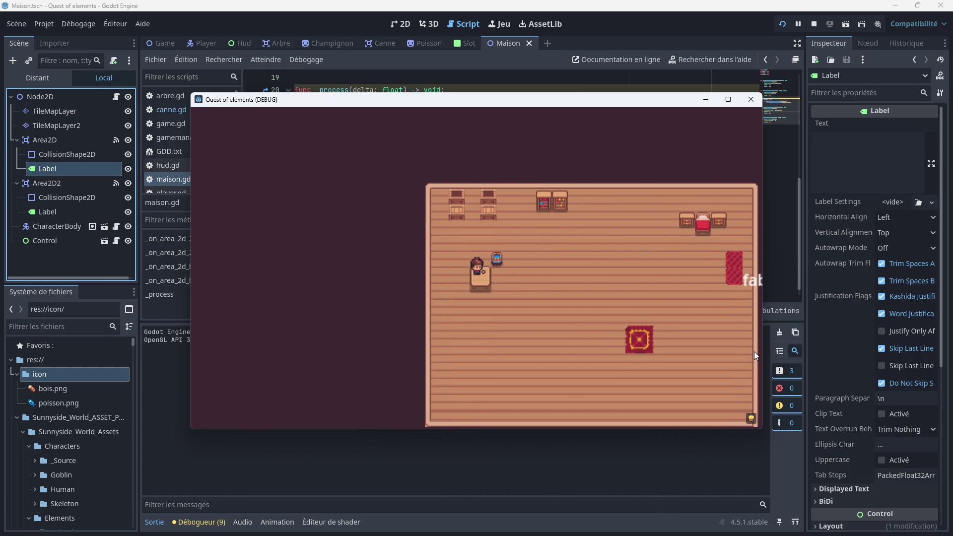
click(751, 99)
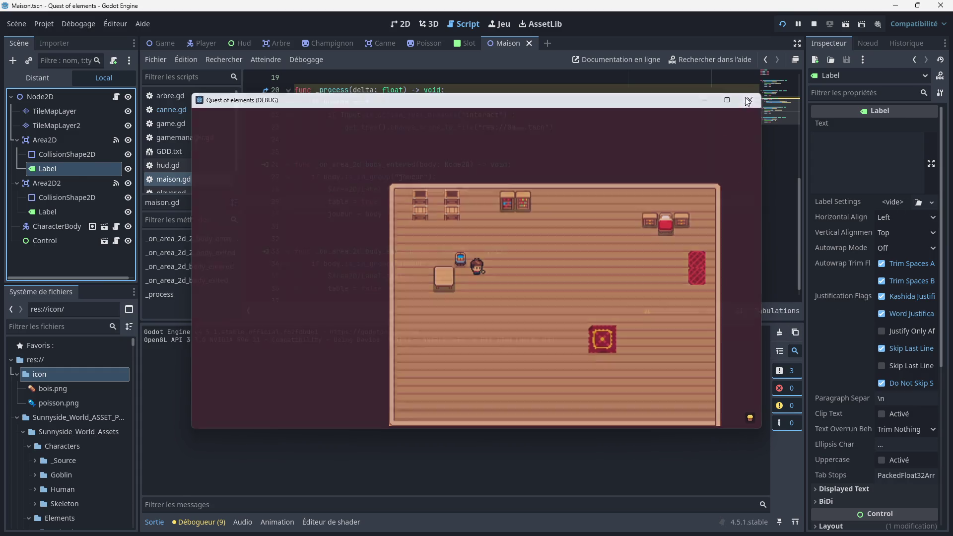
In the 2D view, move Area2D's Label over the table, around (-299, -30)
click(404, 25)
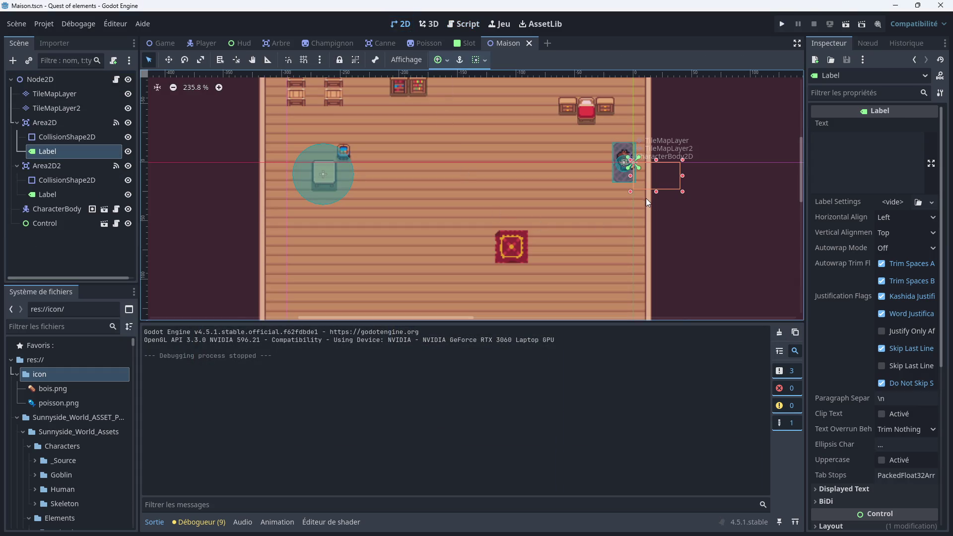
click(677, 184)
drag(624, 163, 528, 145)
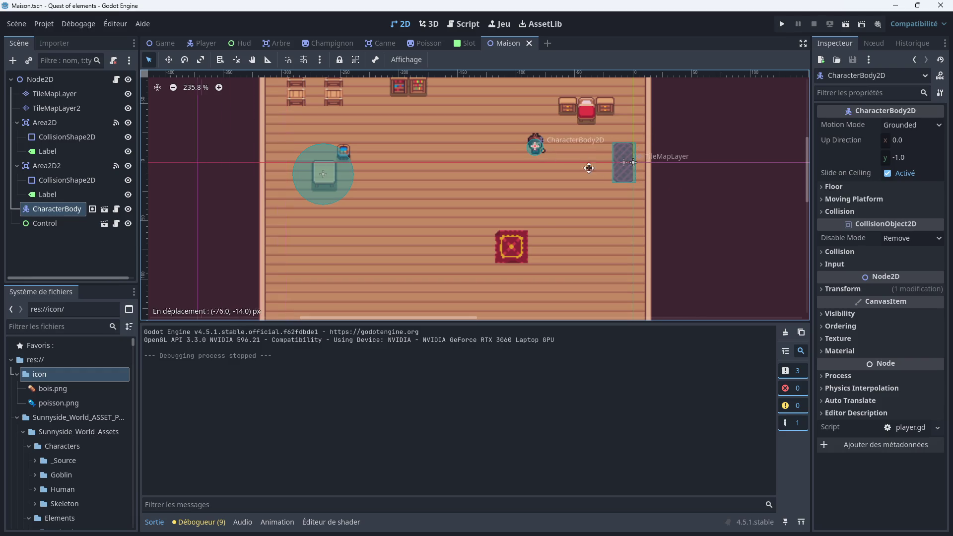
drag(677, 185, 327, 150)
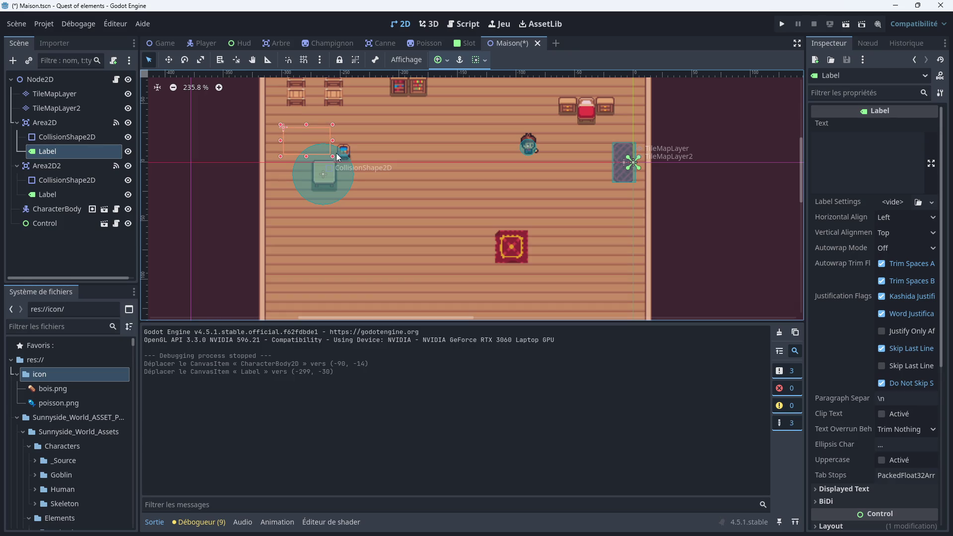
drag(525, 145, 622, 162)
Give the Label a Theme Overrides font size of 10
click(74, 151)
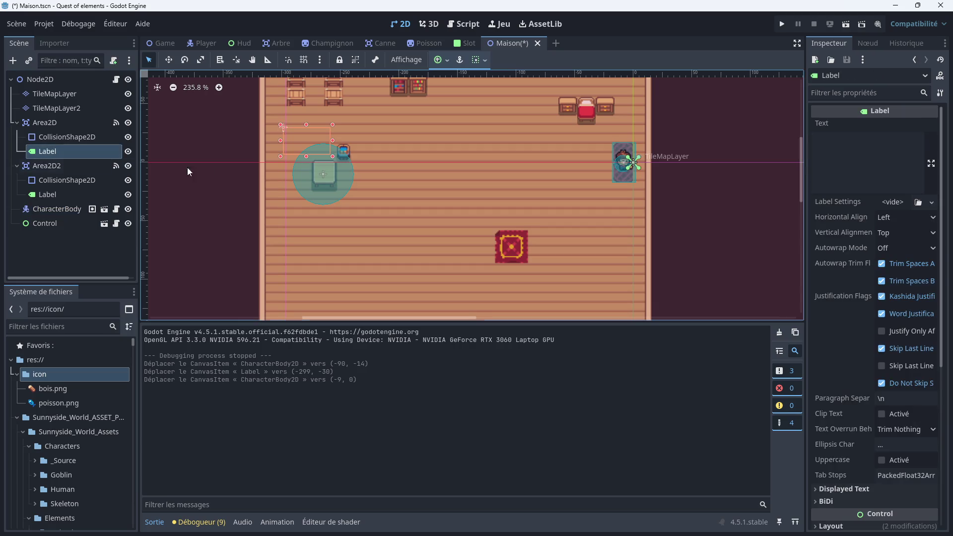
scroll(873, 323, down, 5)
click(830, 365)
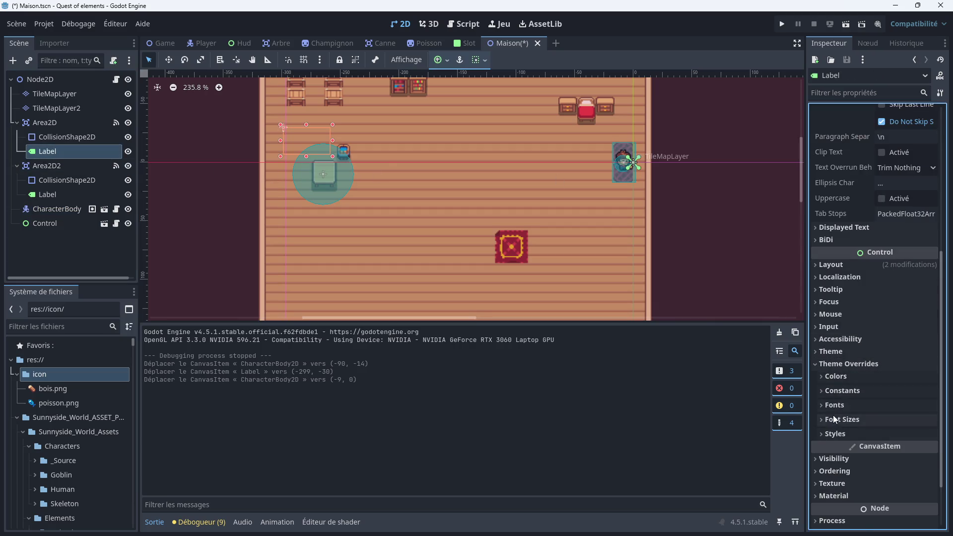
click(847, 420)
click(897, 433)
text(10)
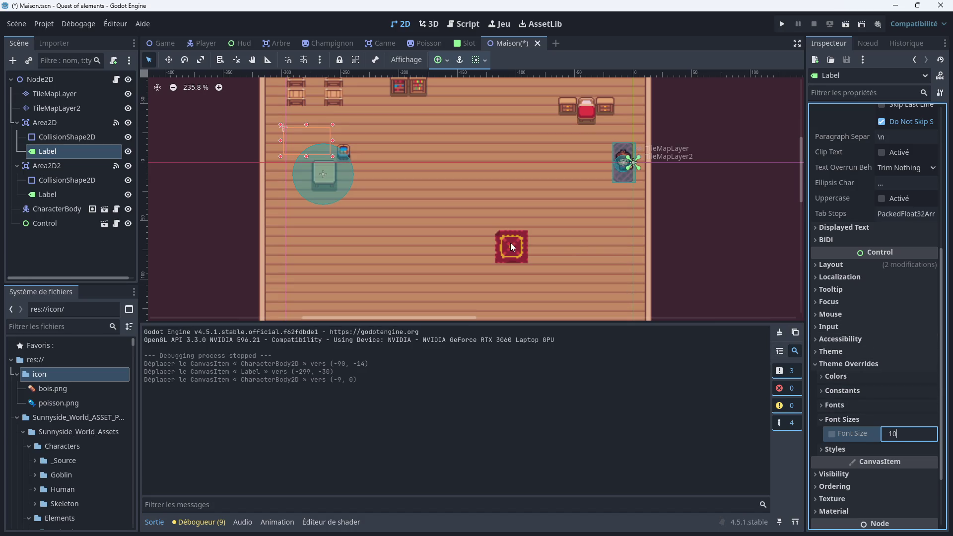
click(391, 204)
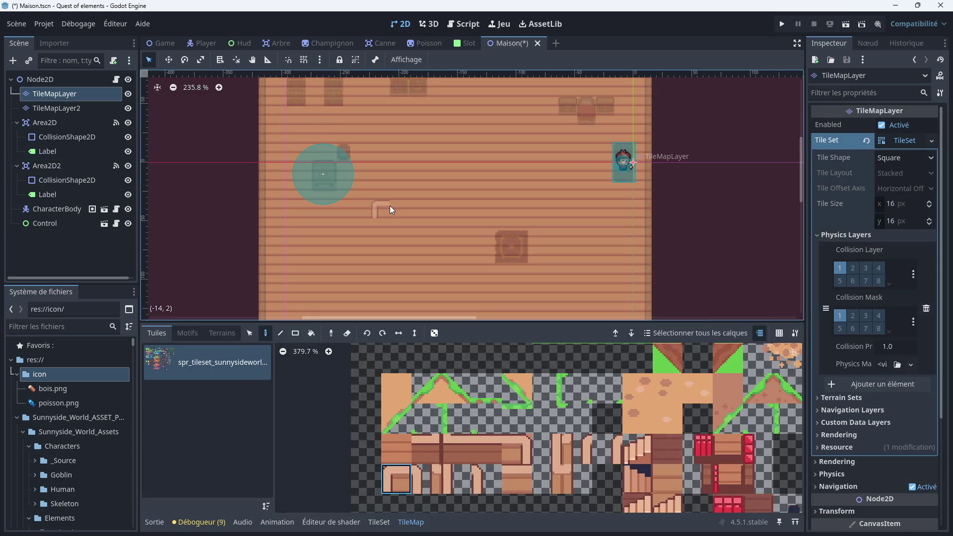
Go back to maison.gd and scroll up to the _process code that loads res://Game.tscn, line 23
scroll(394, 205, up, 2)
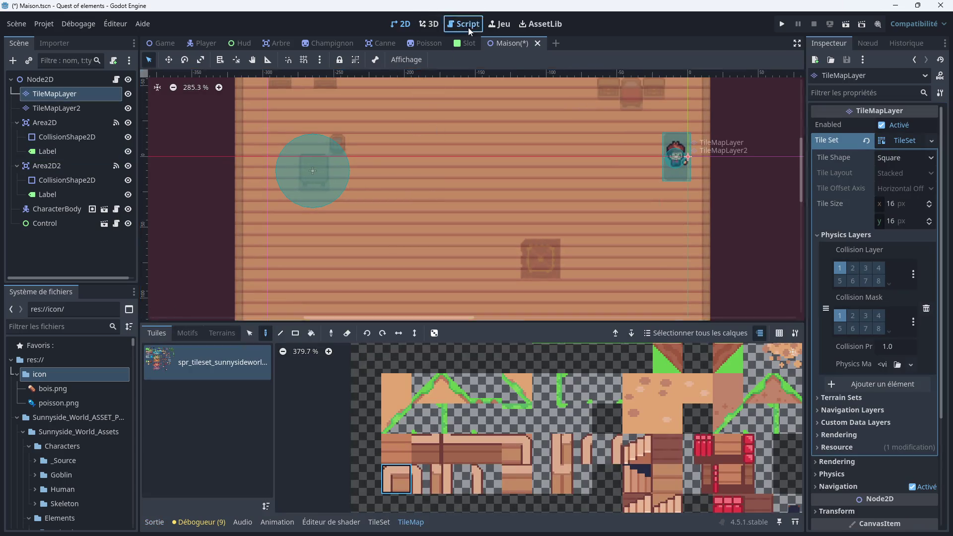
click(464, 24)
click(448, 228)
scroll(403, 214, up, 2)
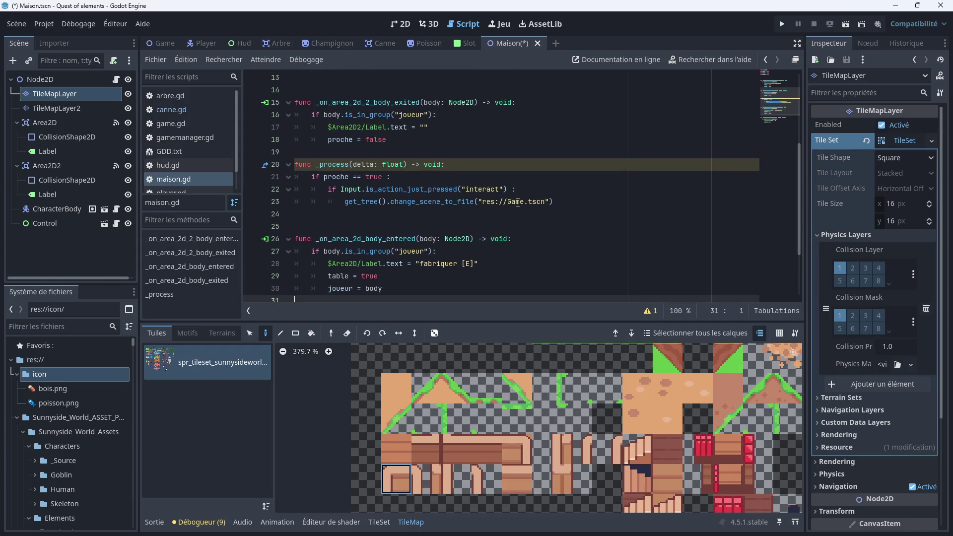
mouse_move(421, 193)
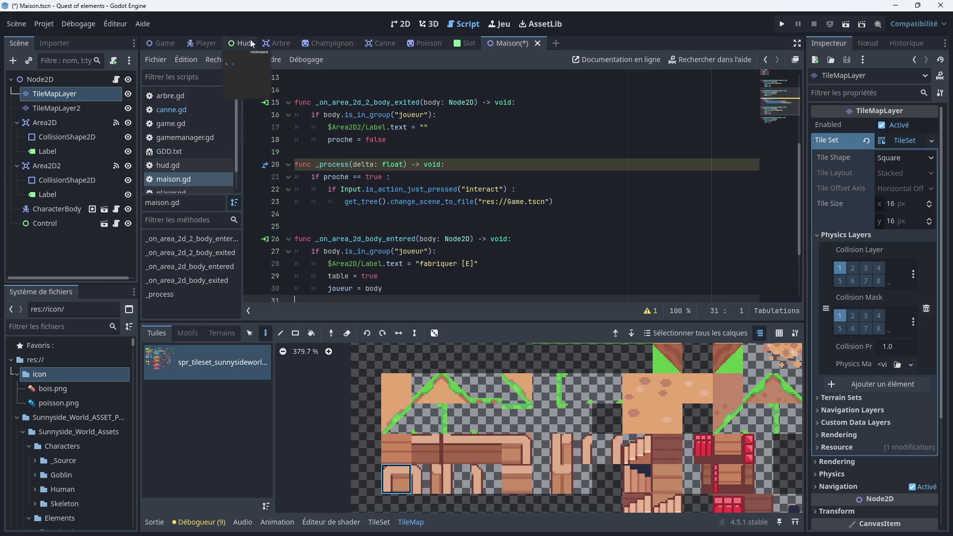
click(566, 202)
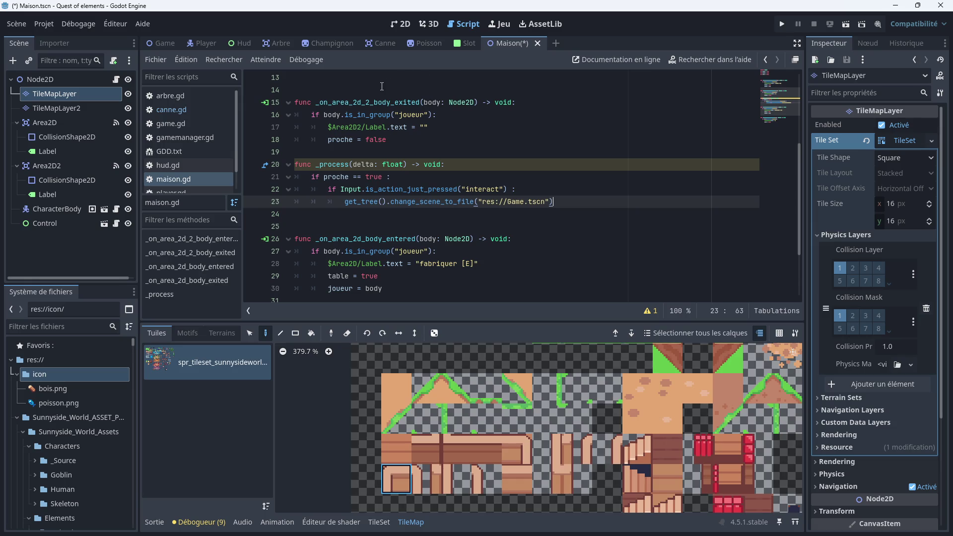
View the Hud scene's layout in the 2D canvas
click(245, 42)
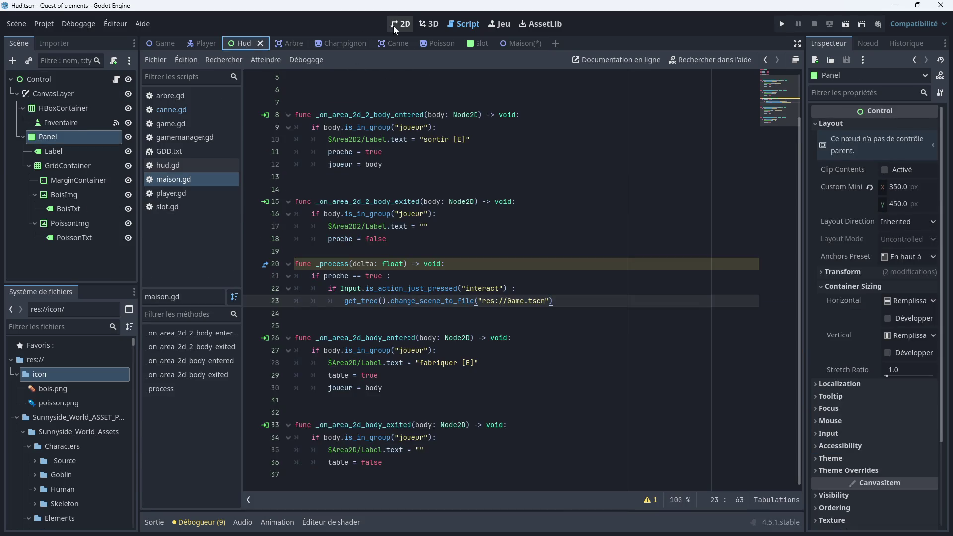
click(393, 25)
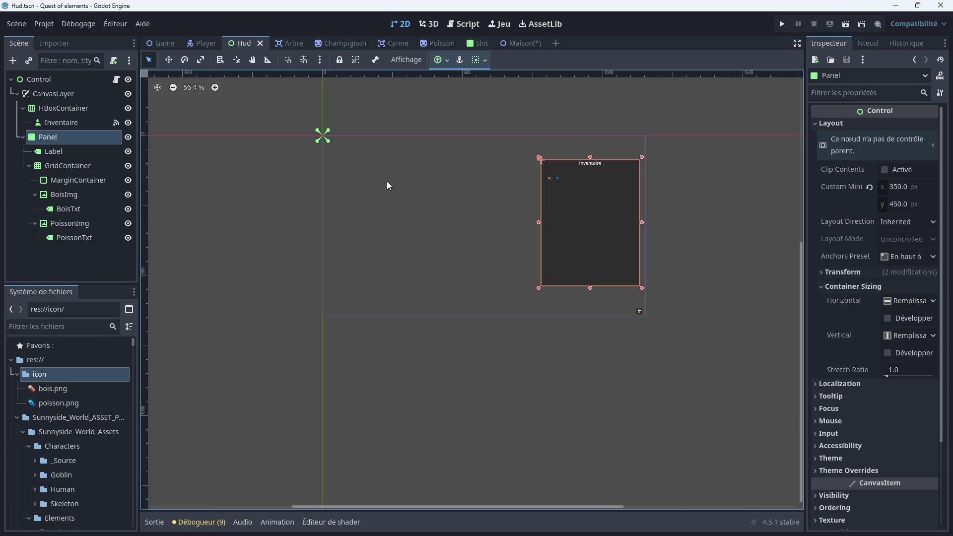
scroll(388, 186, up, 2)
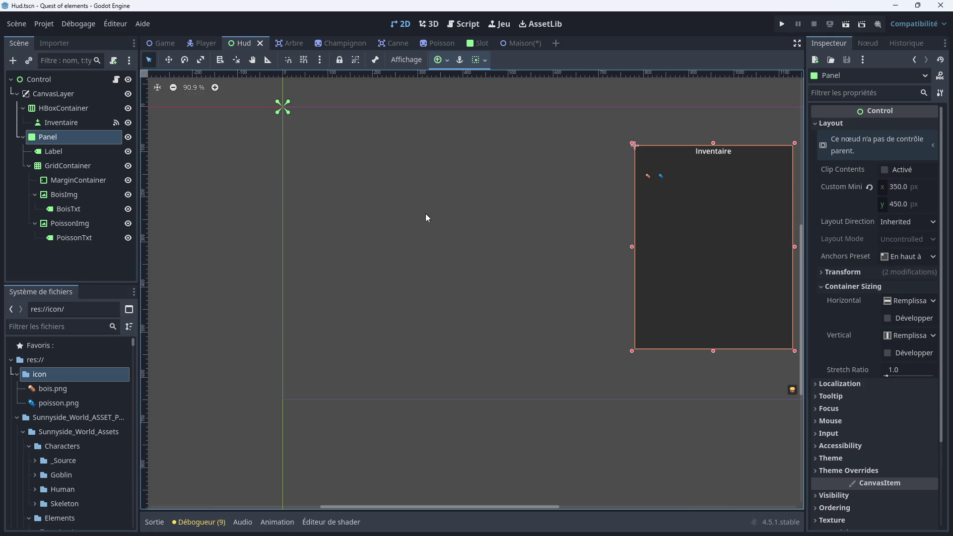
Return to the Maison scene, select its Area2D node, and start a new empty scene
click(525, 44)
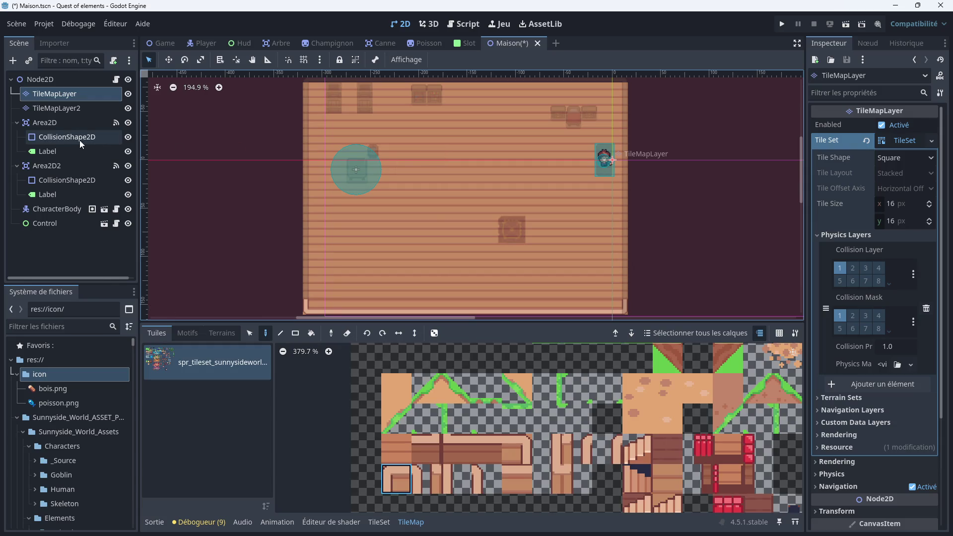
click(56, 124)
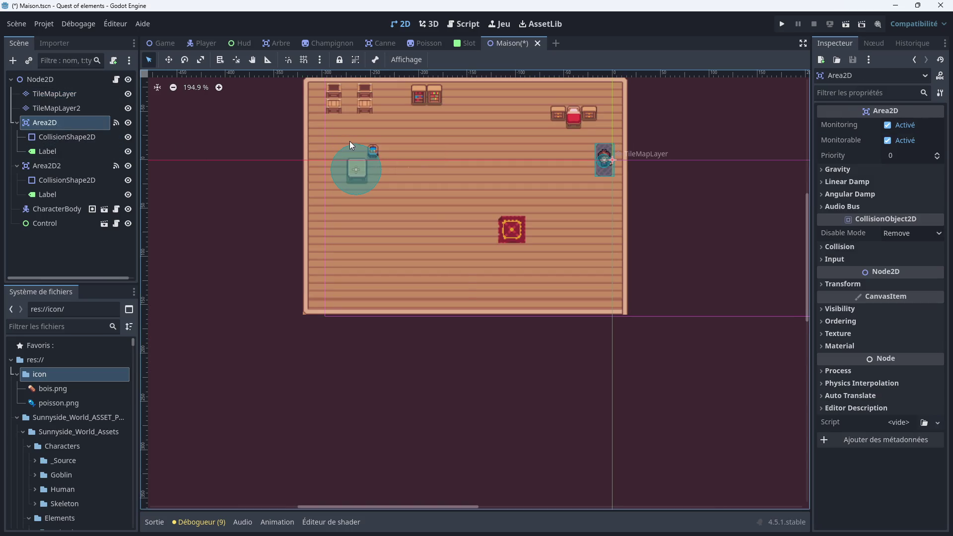
scroll(349, 141, up, 1)
key(ctrl+n)
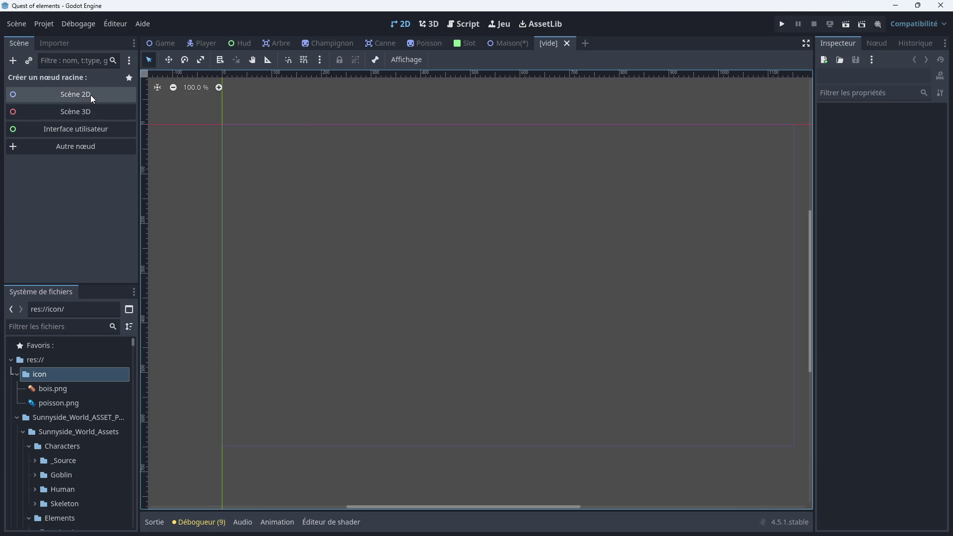
Give the new scene a user-interface Control root and centre it in the view
click(78, 129)
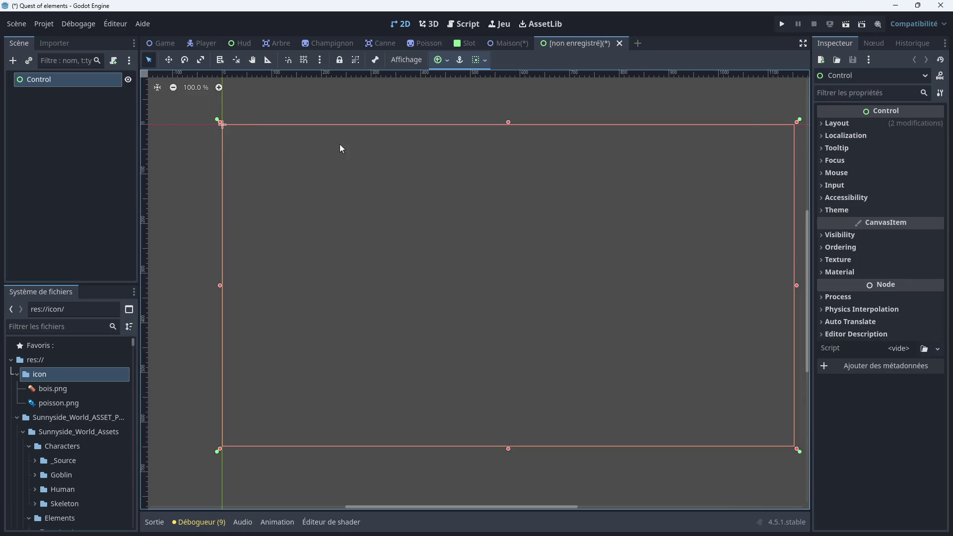
scroll(373, 158, down, 2)
drag(411, 152, 409, 174)
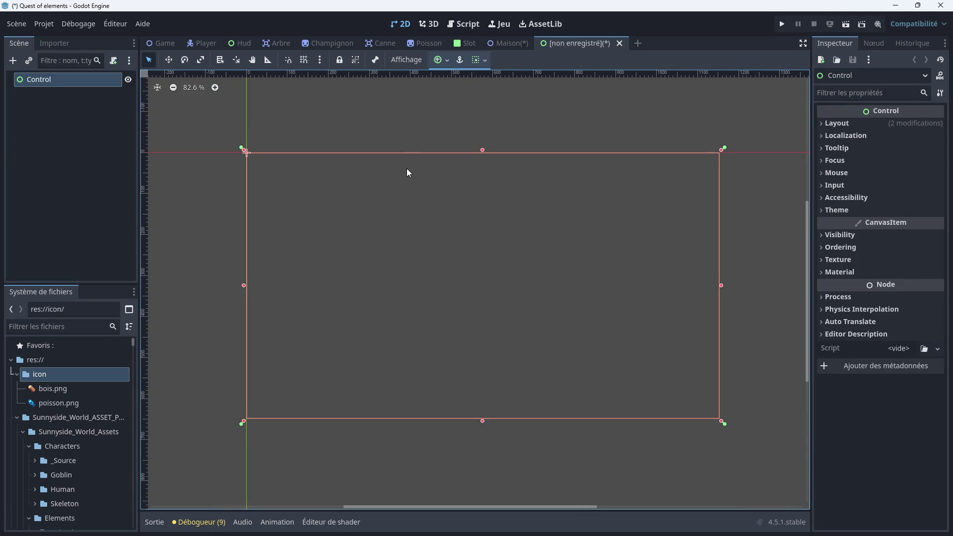
scroll(406, 172, up, 1)
Save the new scene as Craft.tscn, then go back to the Maison scene
right_click(572, 44)
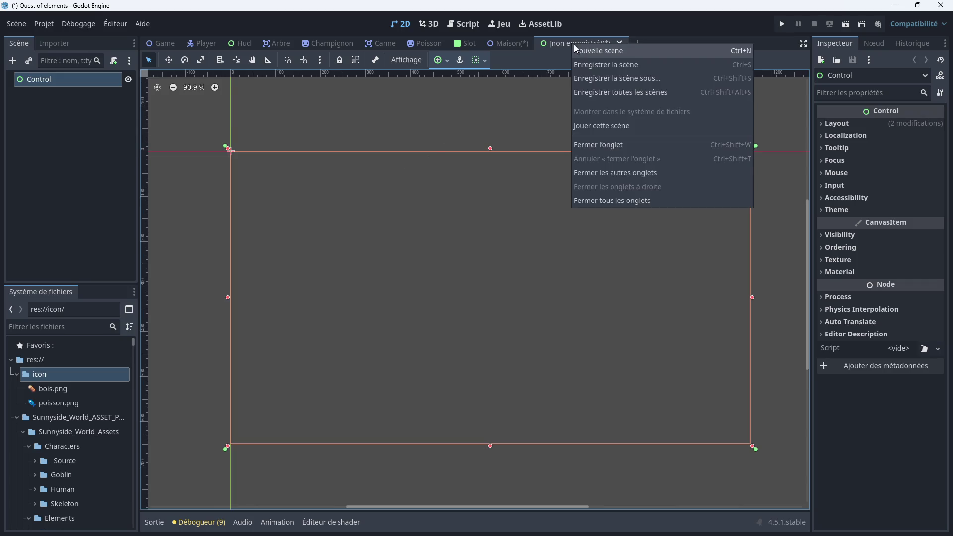
click(599, 60)
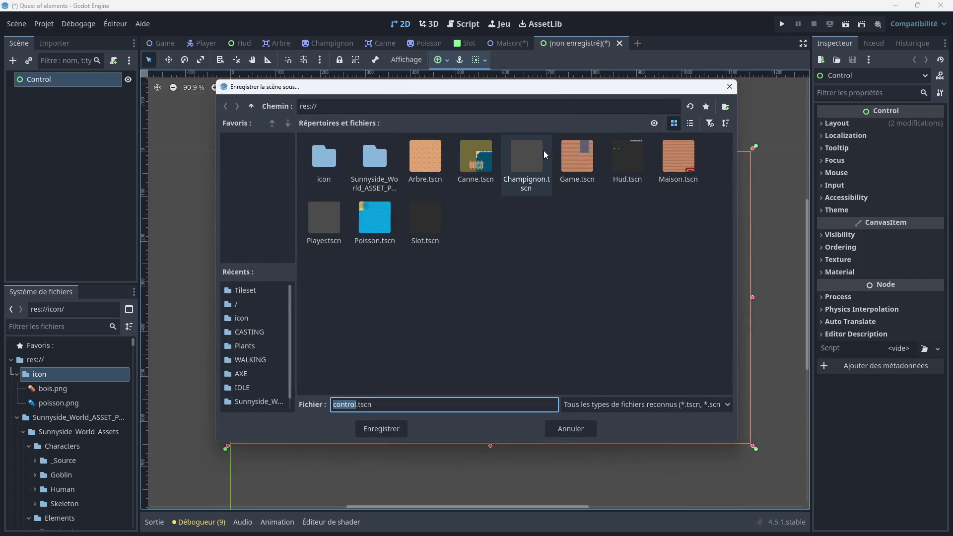
text(Craft)
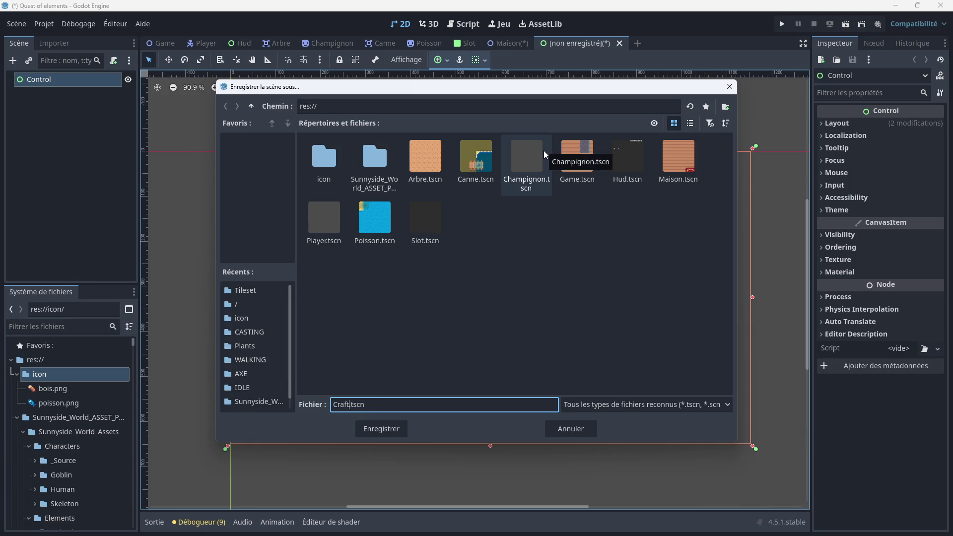
click(392, 430)
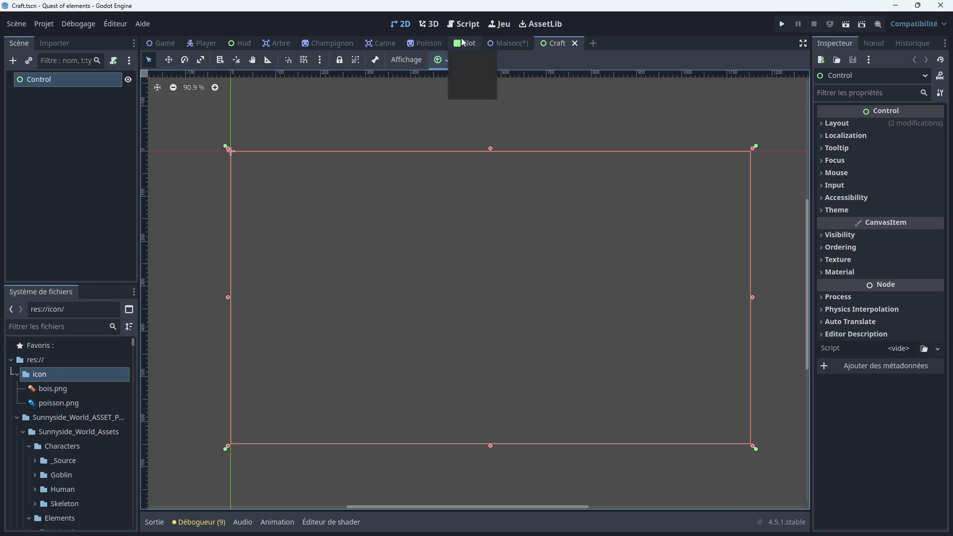
click(504, 43)
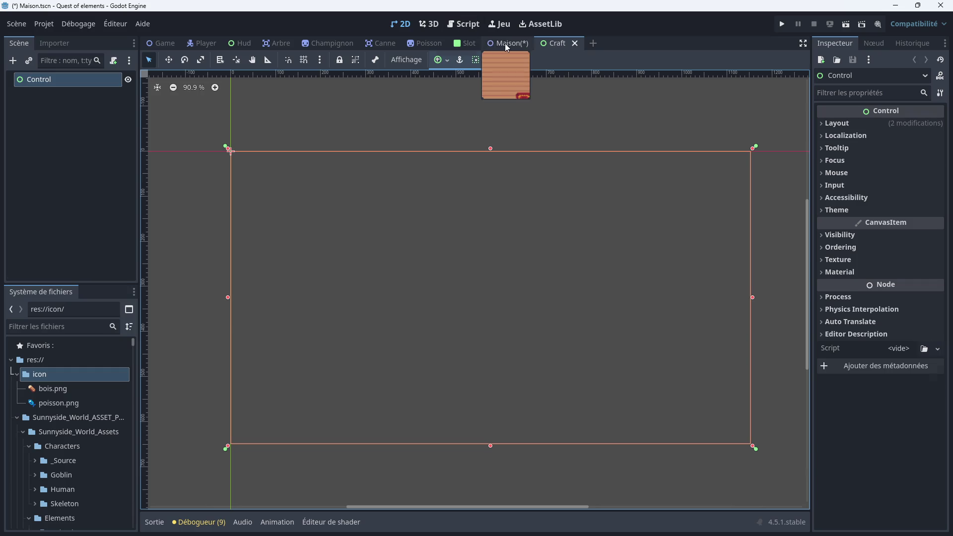
In maison.gd, add an 'if table == true:' check on line 24
click(461, 23)
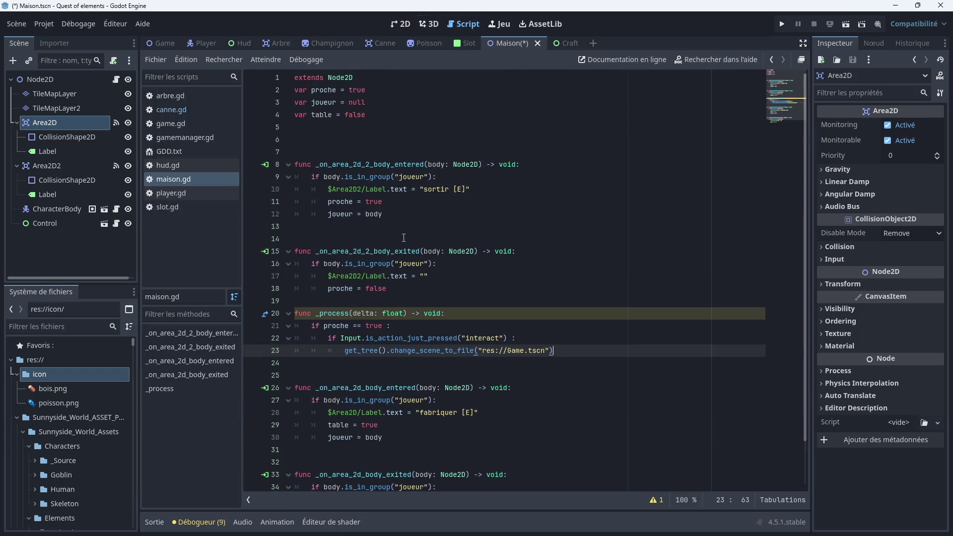
scroll(403, 238, down, 2)
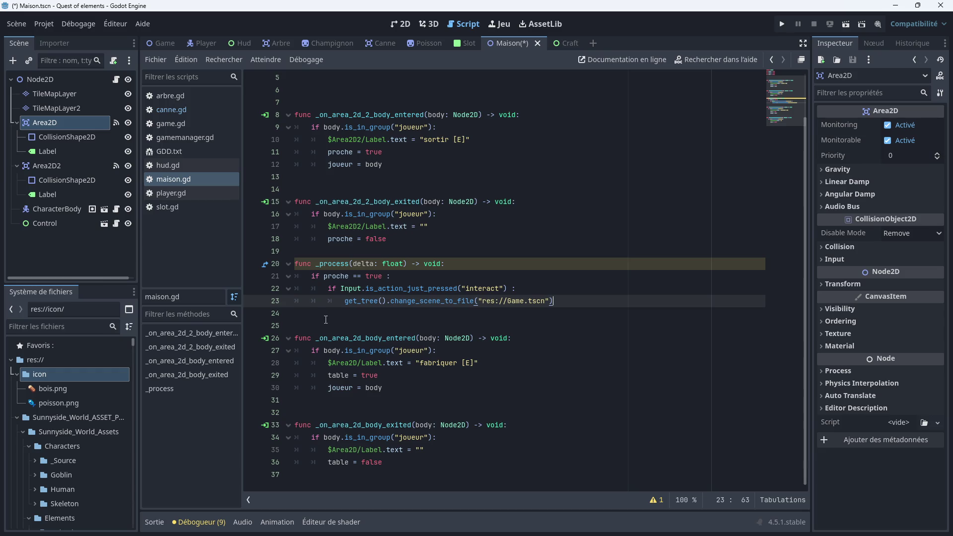
click(342, 314)
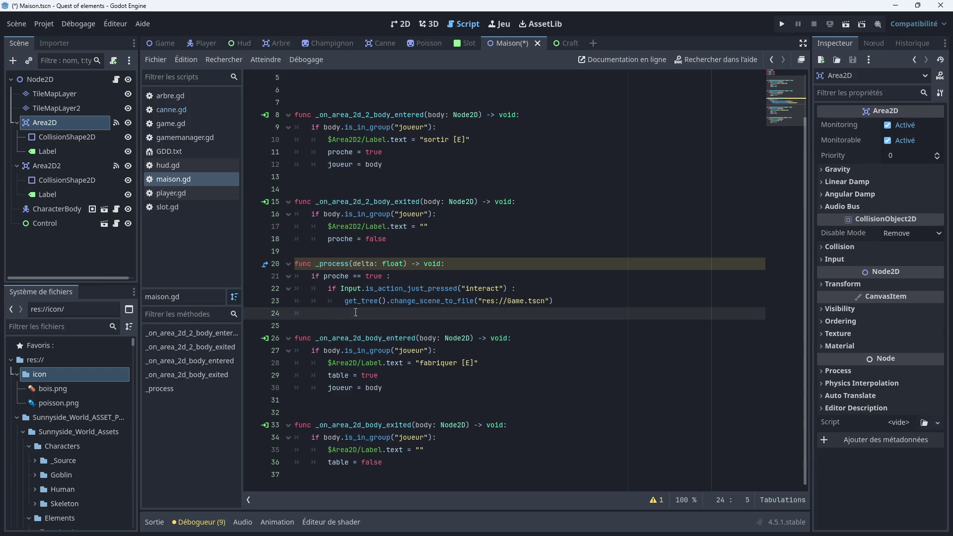
text(if table = true)
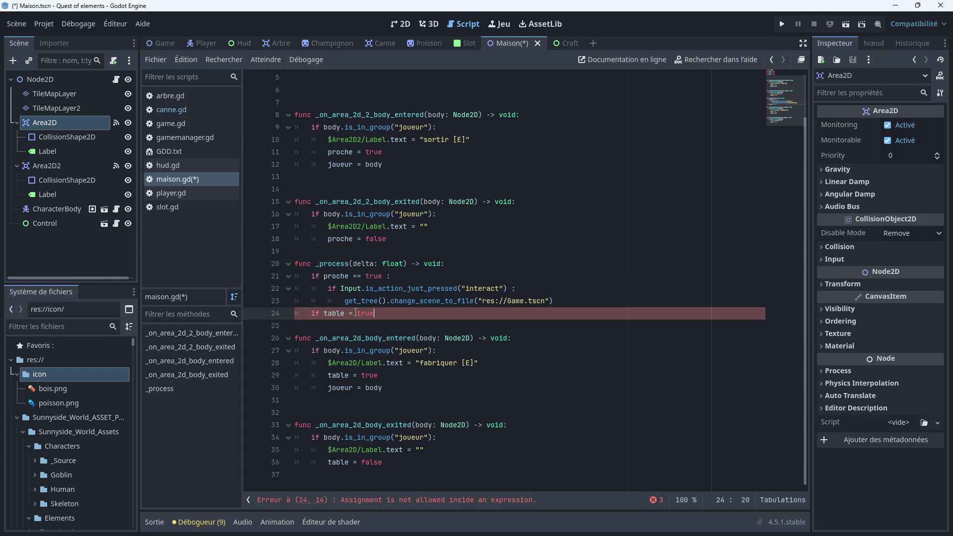
text(=)
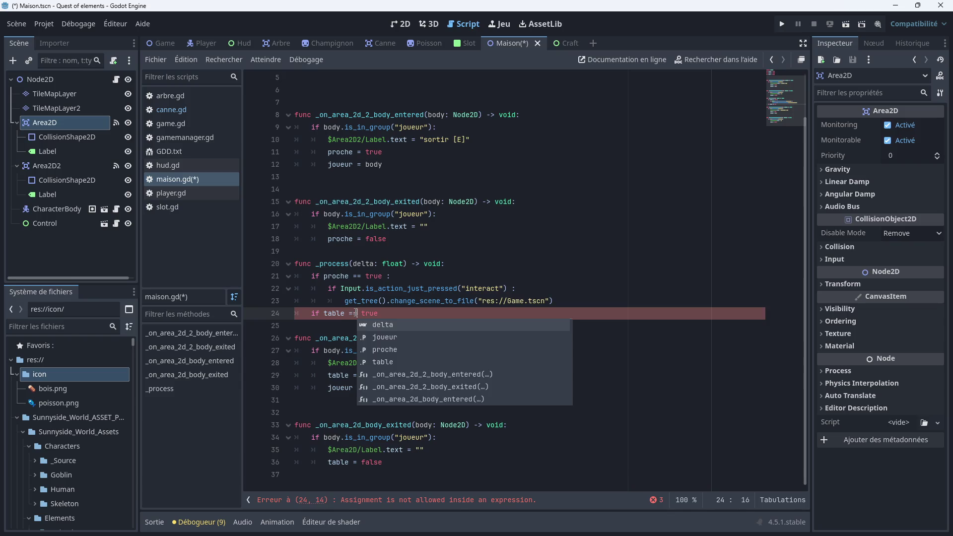
key(End)
text(:)
key(Return)
Nest an 'if Input.is_action_just_pressed("interact"):' check inside the table condition
text(if)
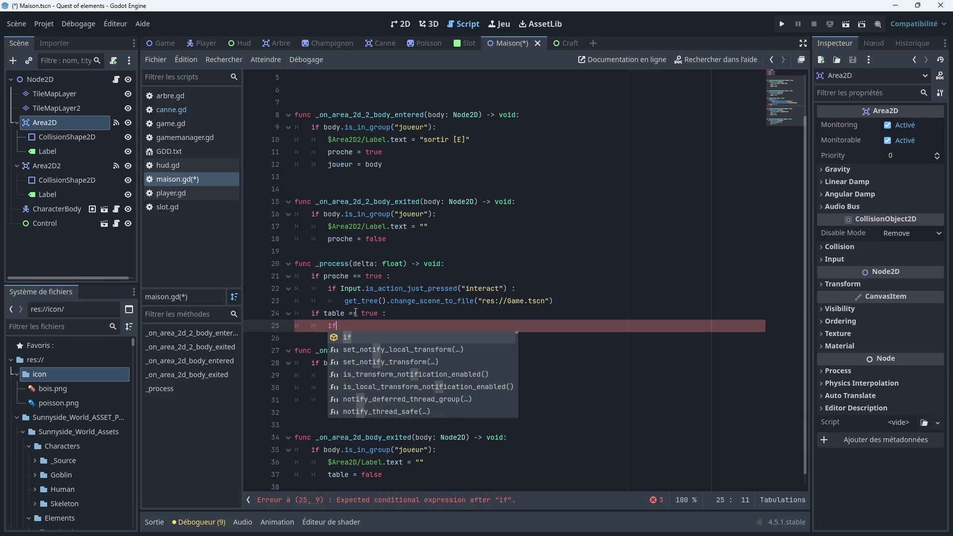
text( in)
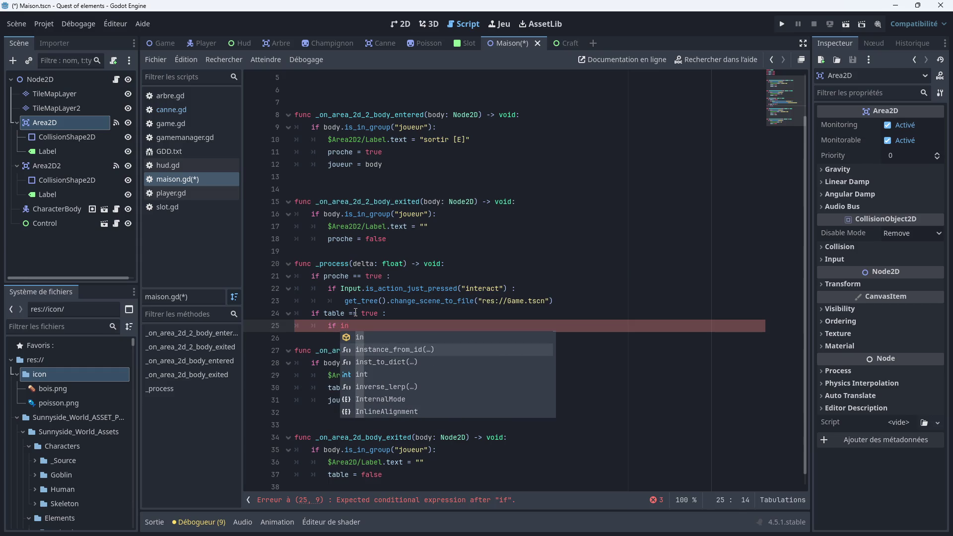
text(p)
key(Return)
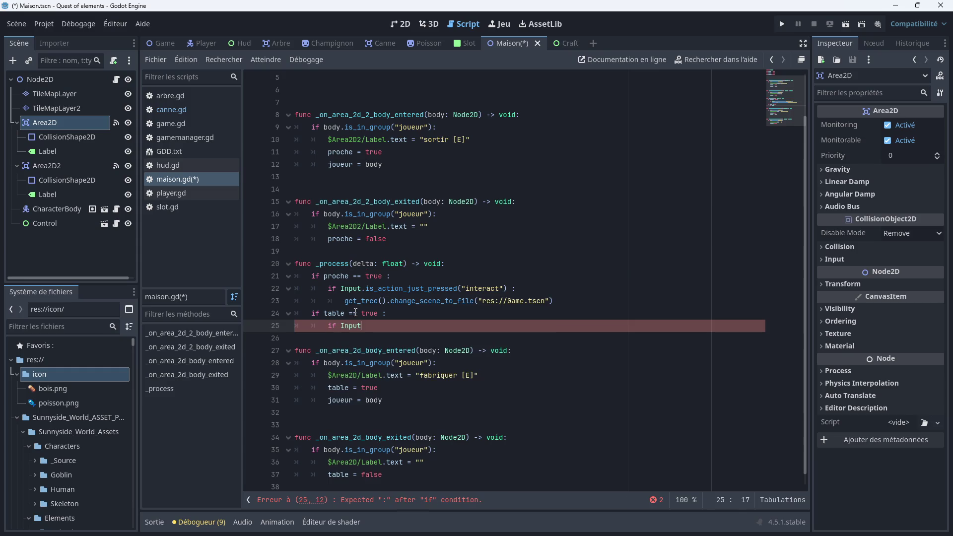
text(.is)
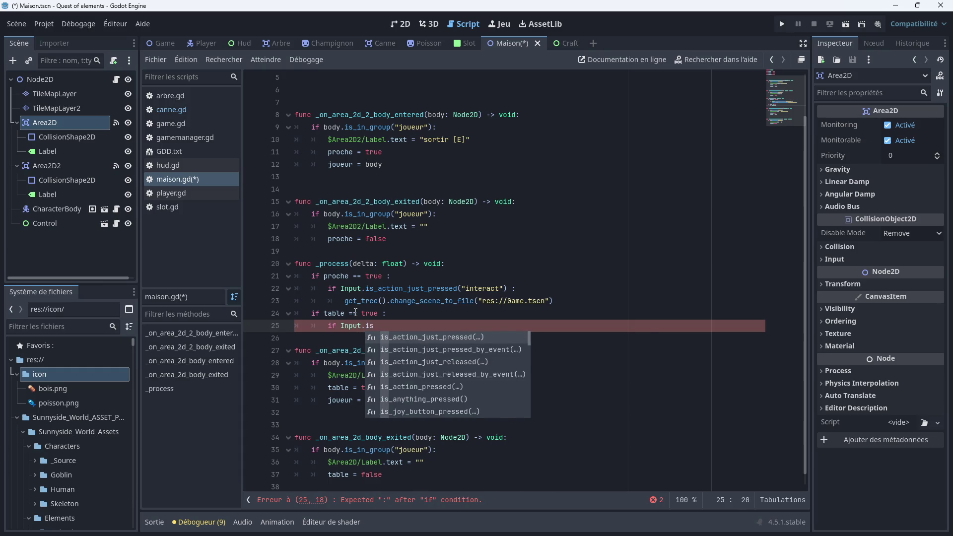
key(Return)
text(")
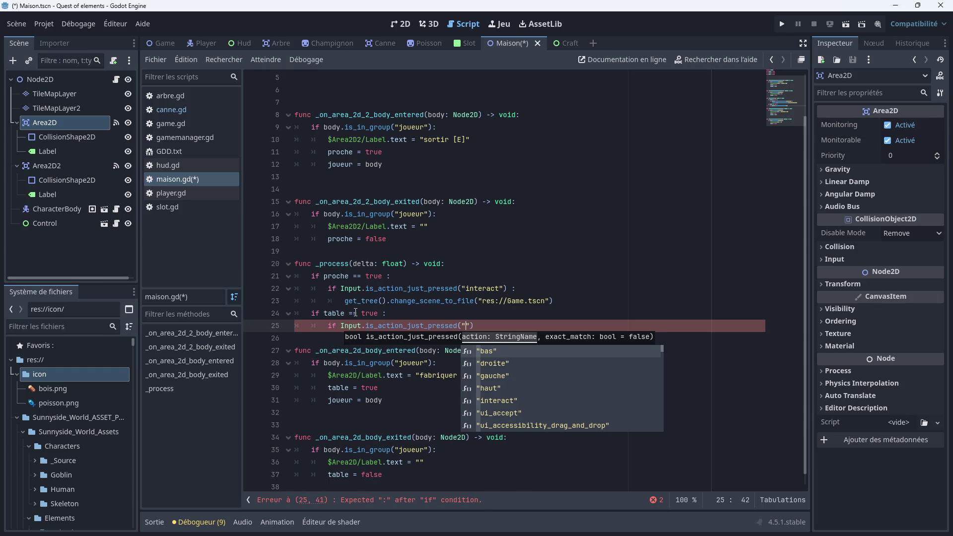
text(int)
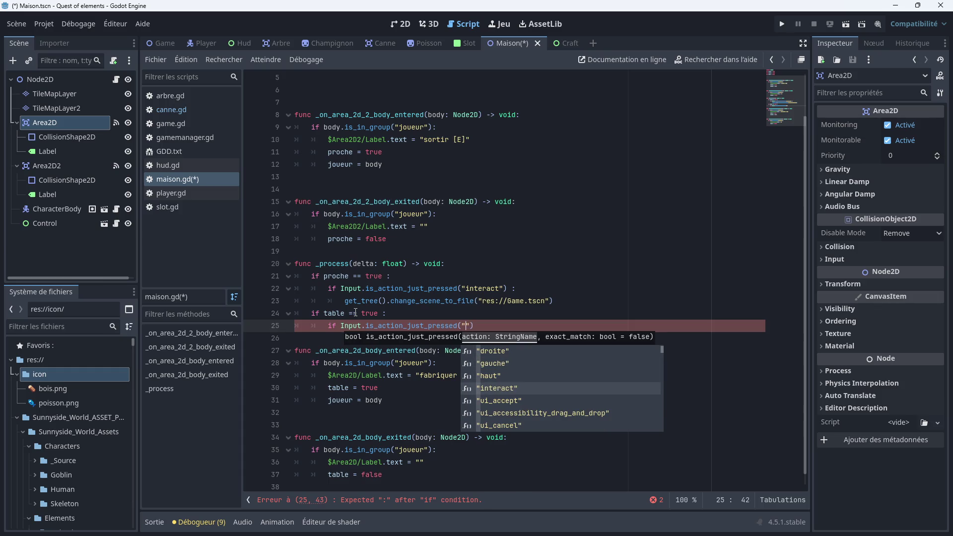
key(Return)
key(Right)
text(:)
key(Return)
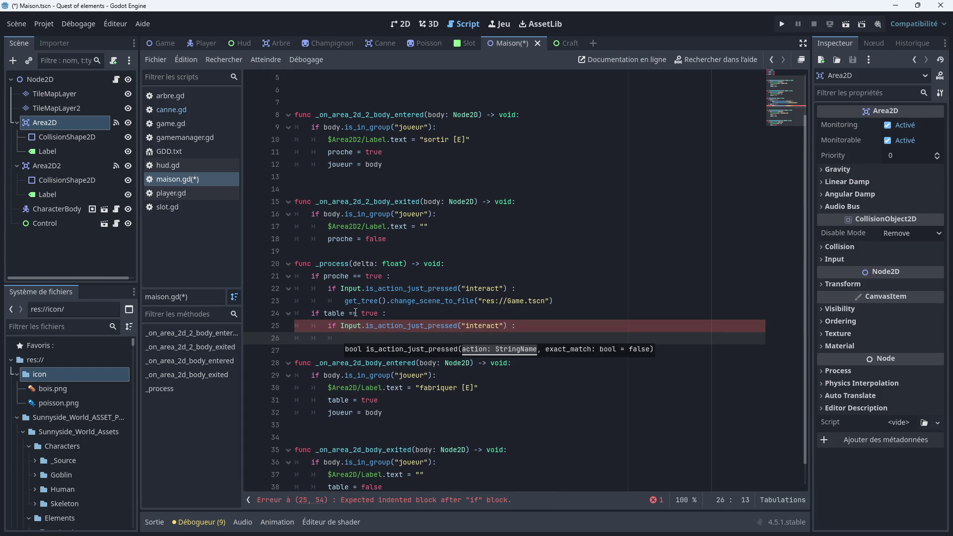
Make that branch call get_tree().change_scene_to_file("res://Craft.tscn")
text(get)
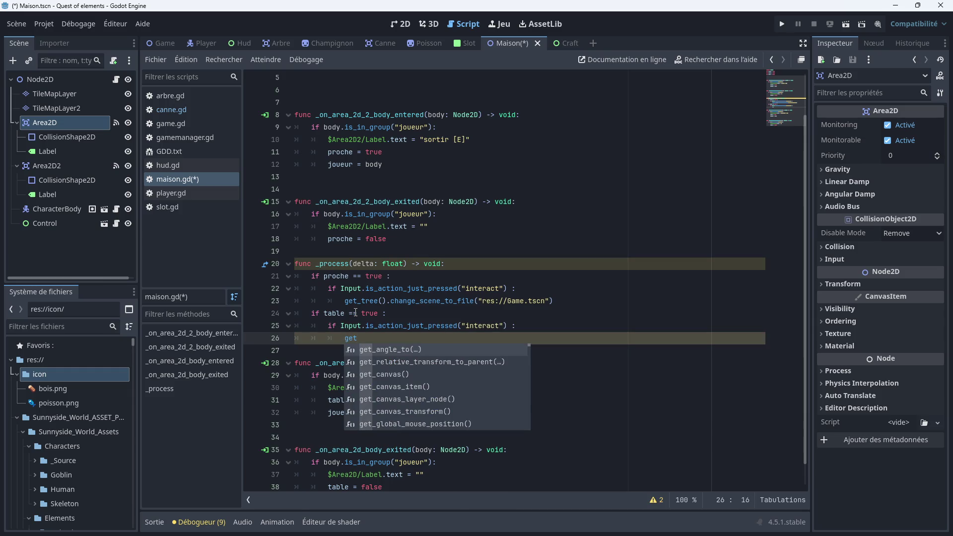
text(_tr)
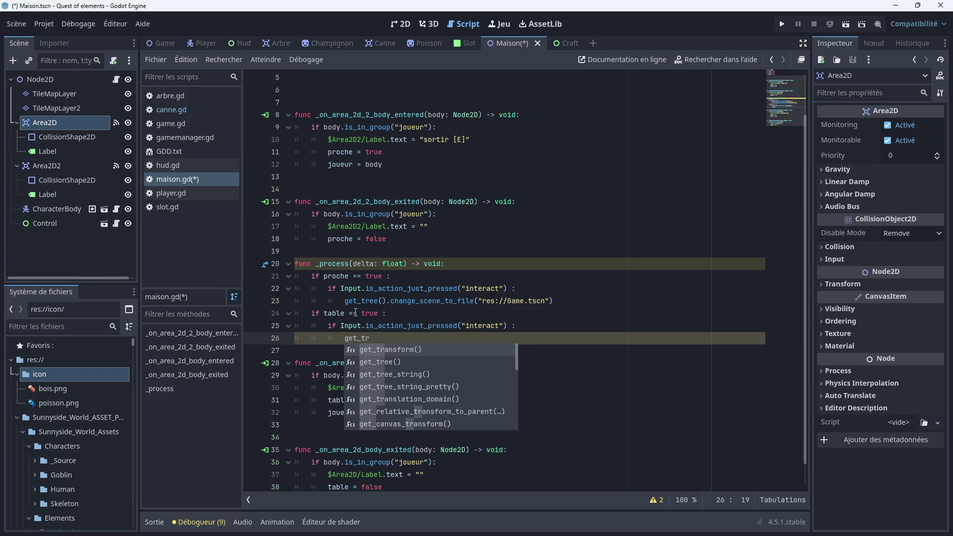
key(Down)
key(Return)
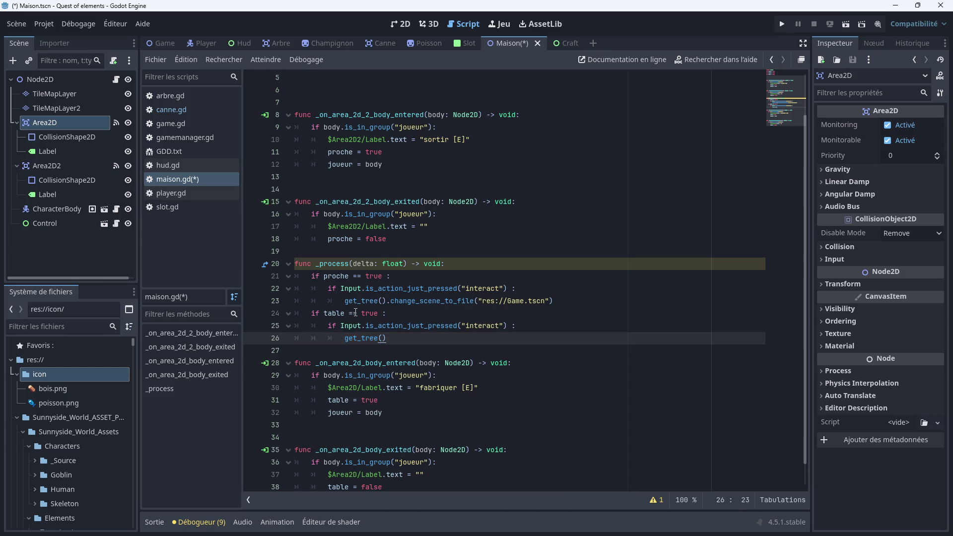
text(c)
key(BackSpace)
text(.chang)
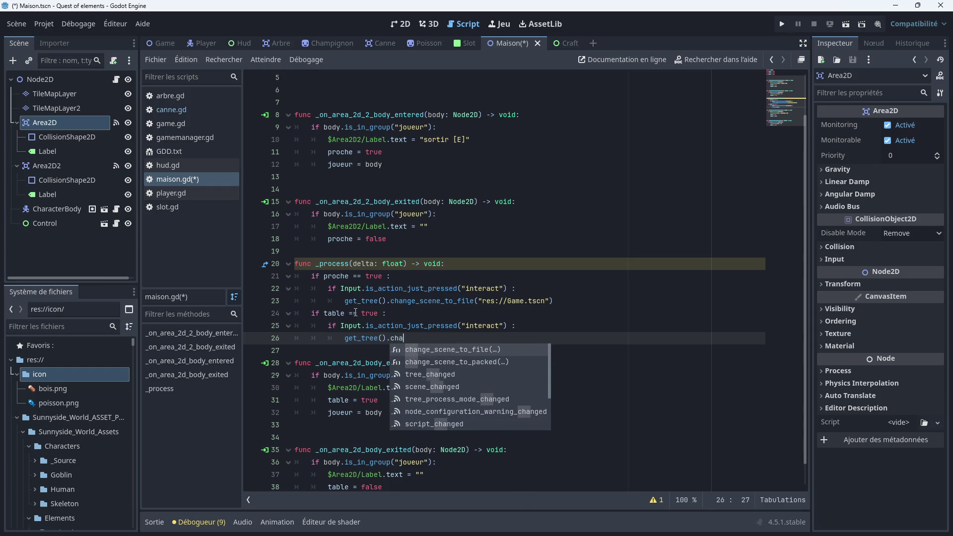
key(Return)
key(Down)
key(Down)
key(Down)
key(Return)
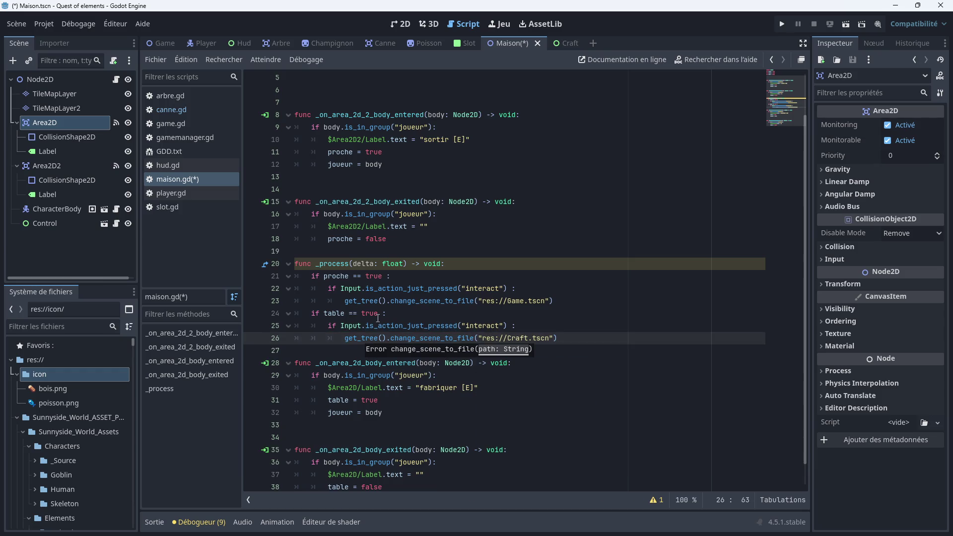
scroll(392, 327, down, 1)
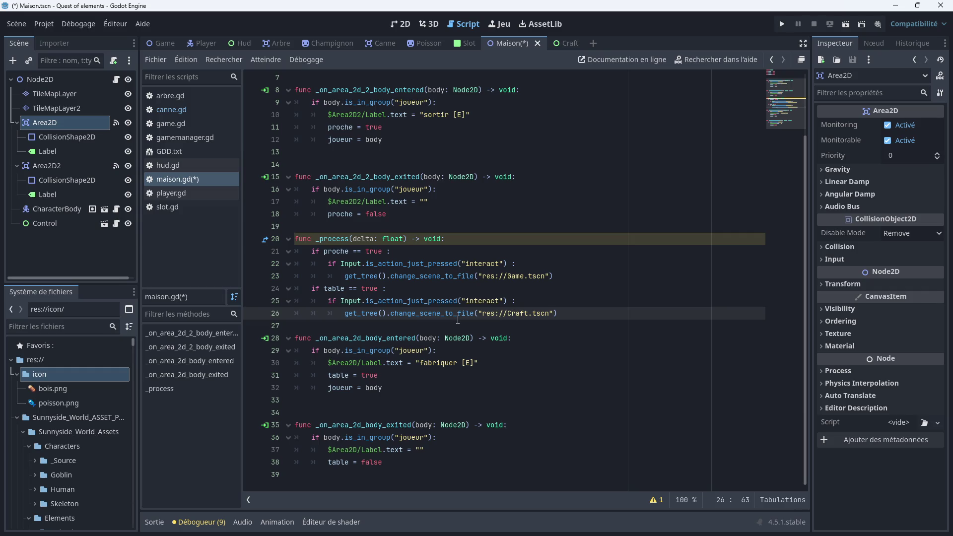
click(580, 316)
Save the house script
click(566, 45)
click(523, 138)
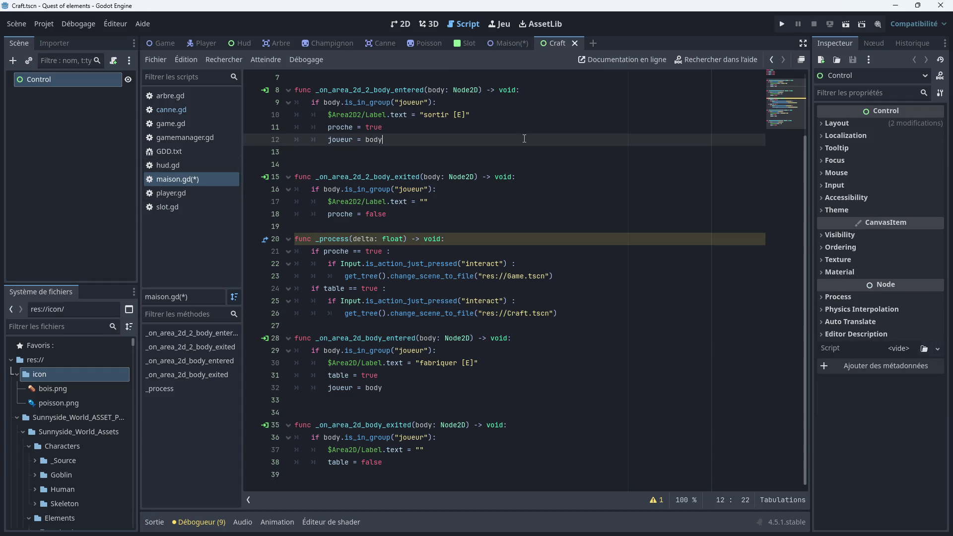
key(ctrl+s)
In the Craft scene's 2D view, add a Button as a child of Control
click(403, 25)
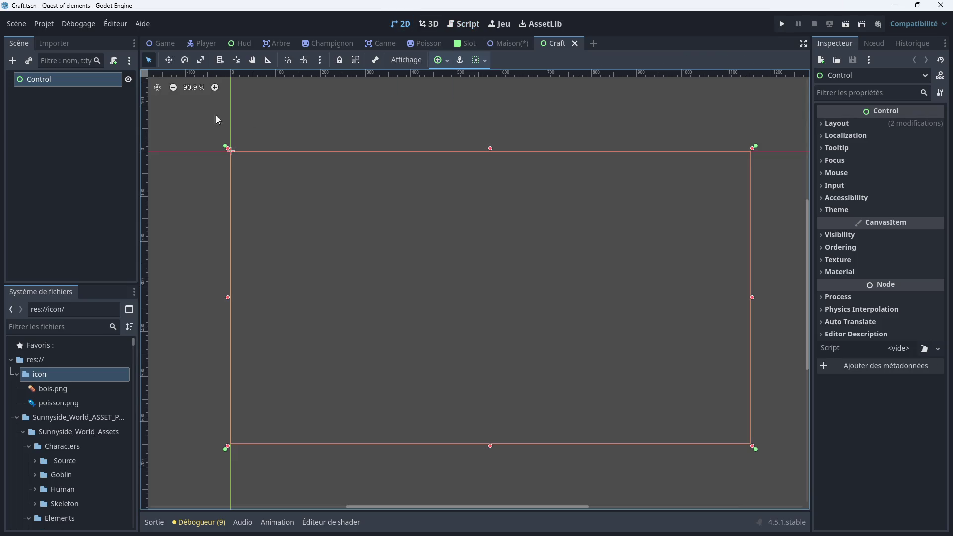
right_click(77, 85)
click(94, 90)
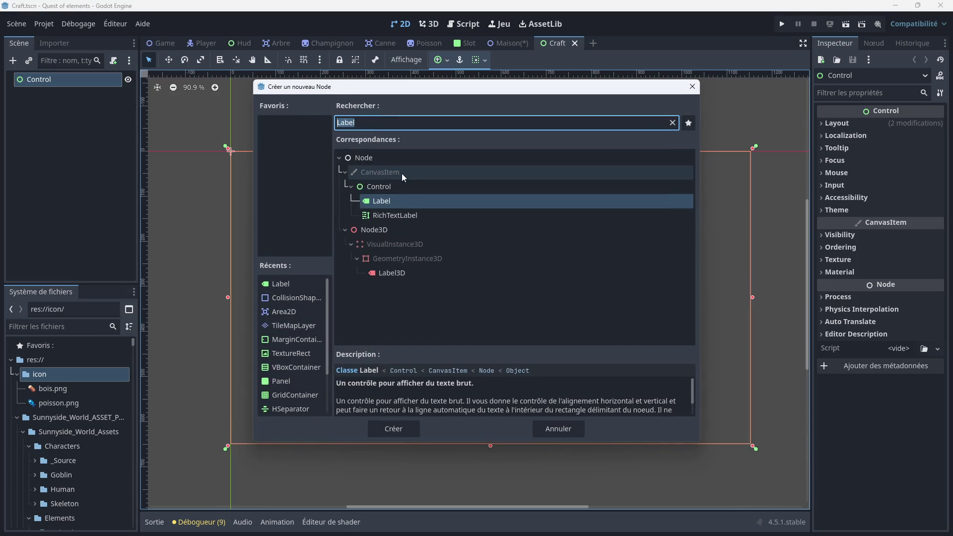
text(bu)
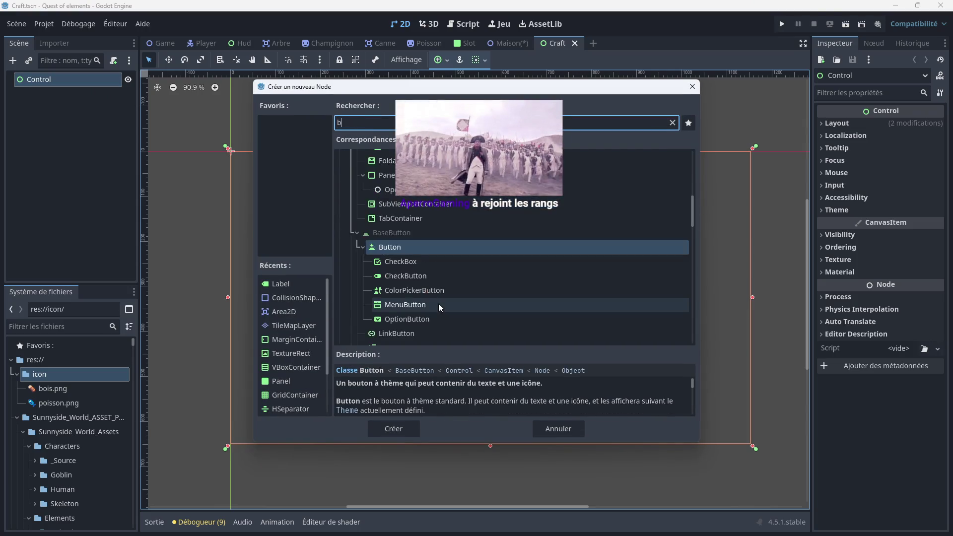
double_click(423, 248)
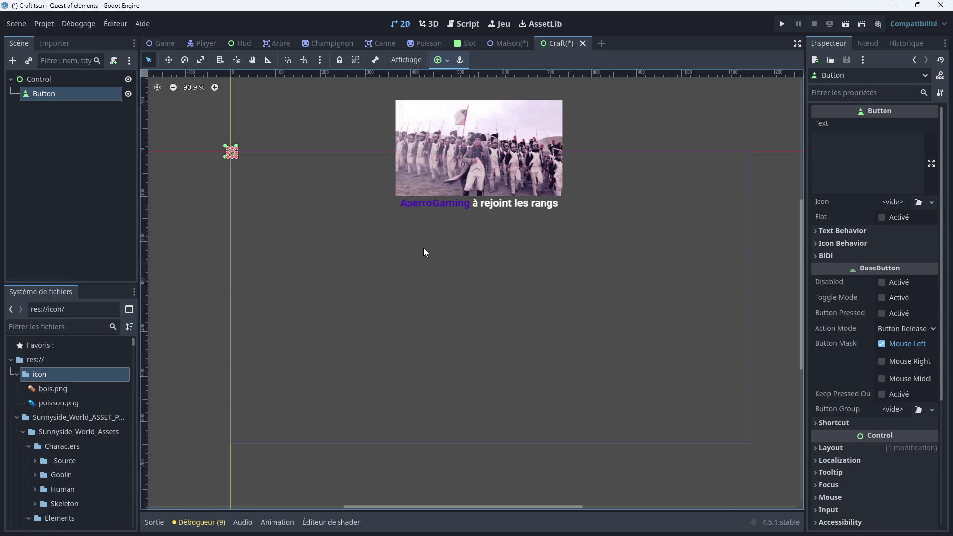
Set the button text to 'Sortir' and anchor it to the top-right corner (En haut à droite)
click(837, 155)
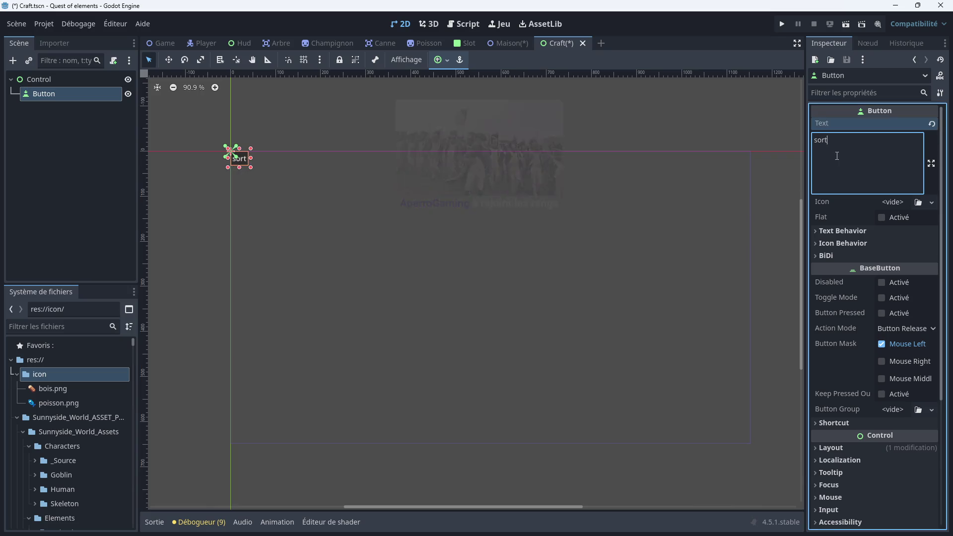
text(Sortir)
scroll(878, 315, down, 3)
click(850, 343)
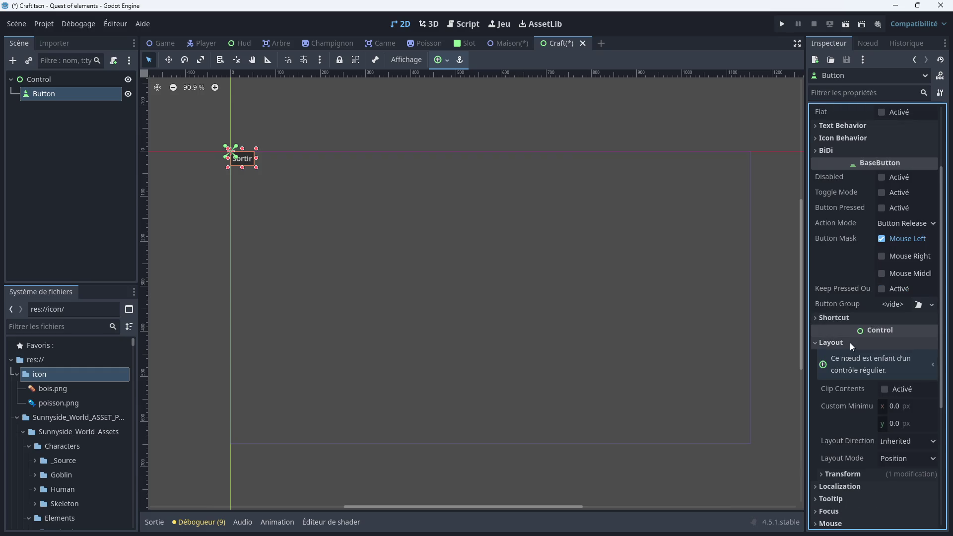
scroll(885, 405, down, 2)
click(933, 405)
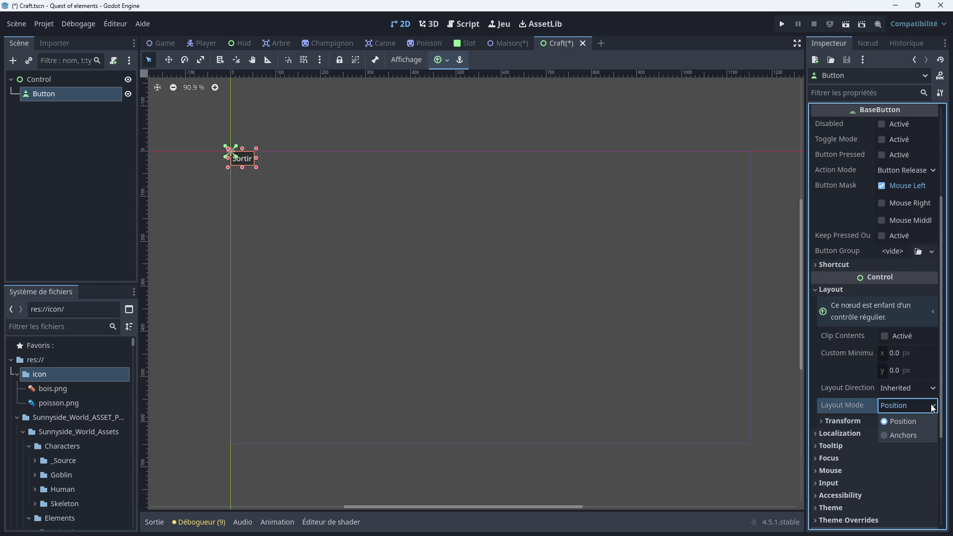
click(905, 435)
click(913, 422)
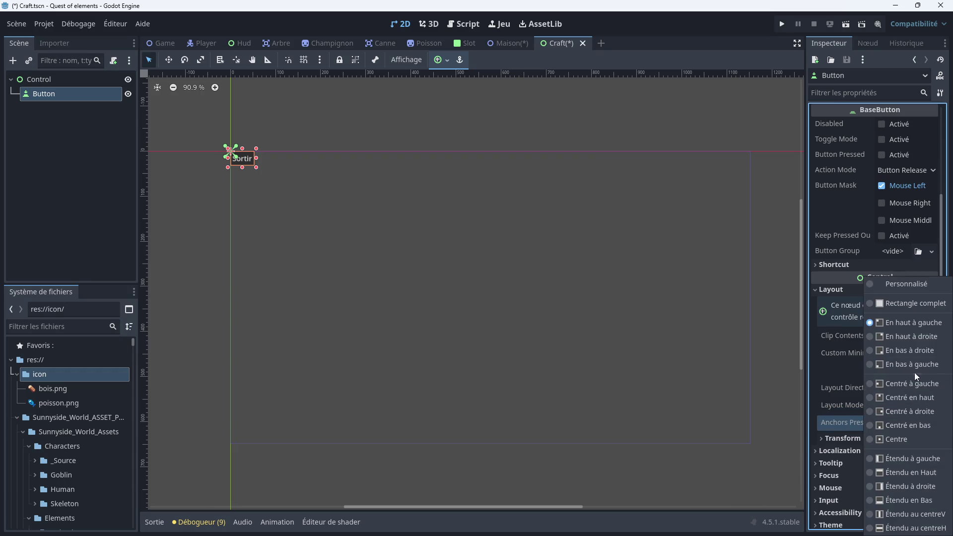
click(913, 336)
scroll(760, 166, up, 3)
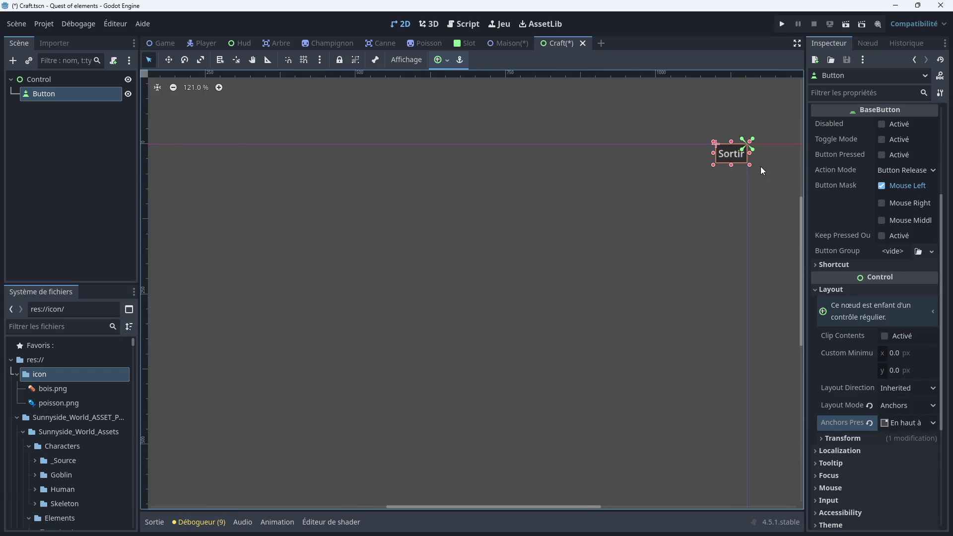
click(39, 80)
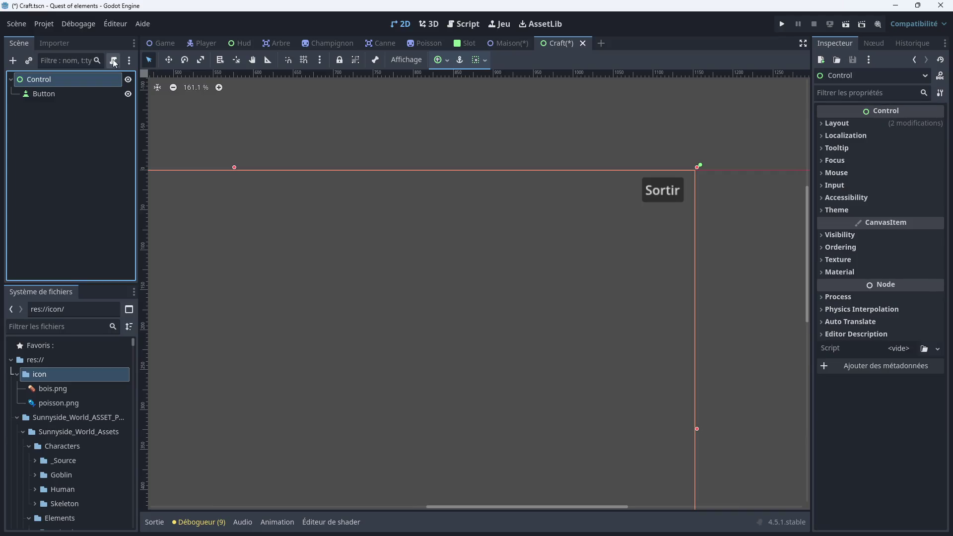
Attach a new craft.gd script to the Control root
click(113, 60)
click(434, 347)
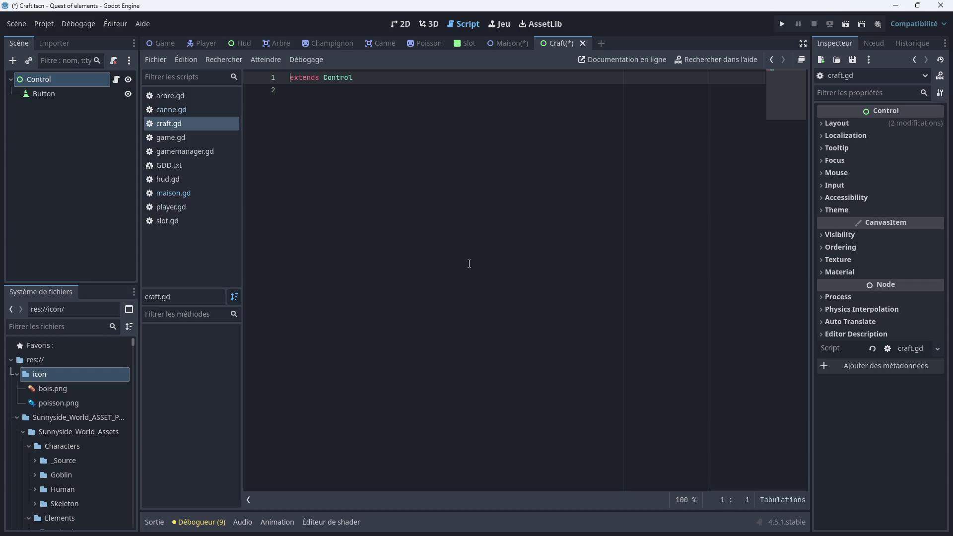
click(305, 98)
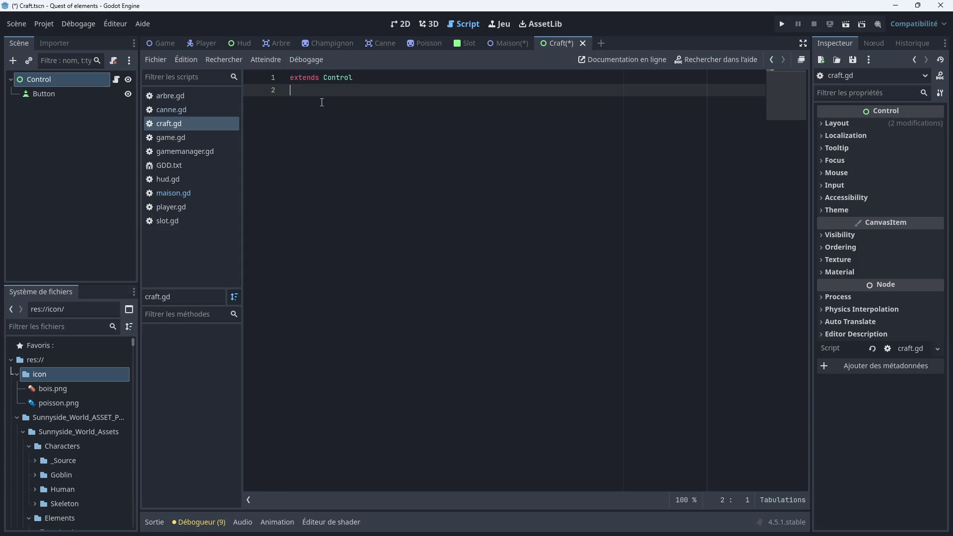
Connect the Button's pressed() signal to _on_button_pressed in craft.gd
click(73, 93)
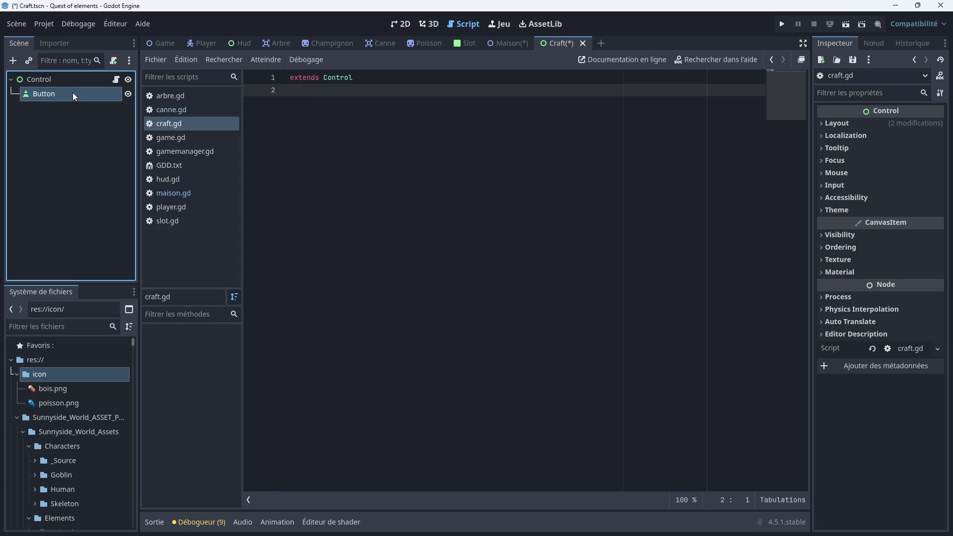
click(867, 48)
click(844, 62)
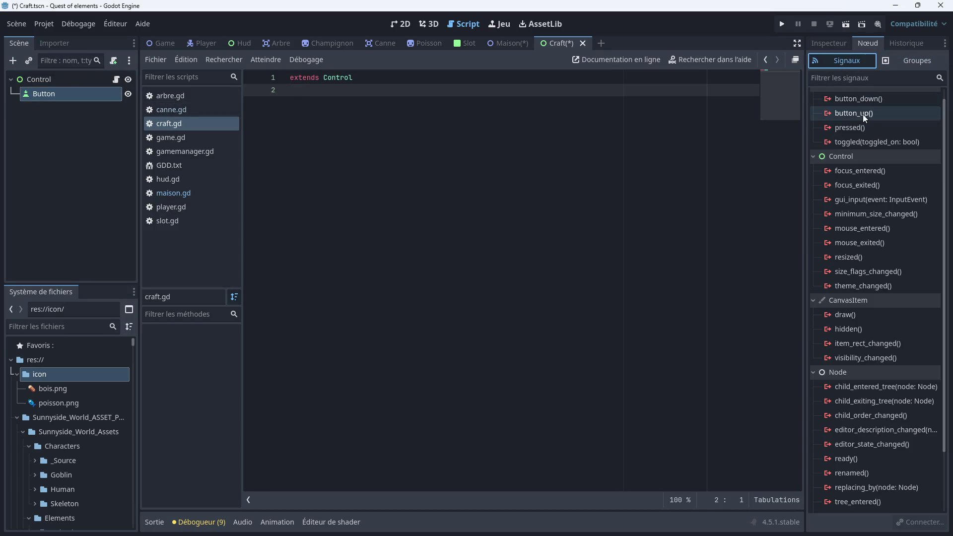
double_click(850, 128)
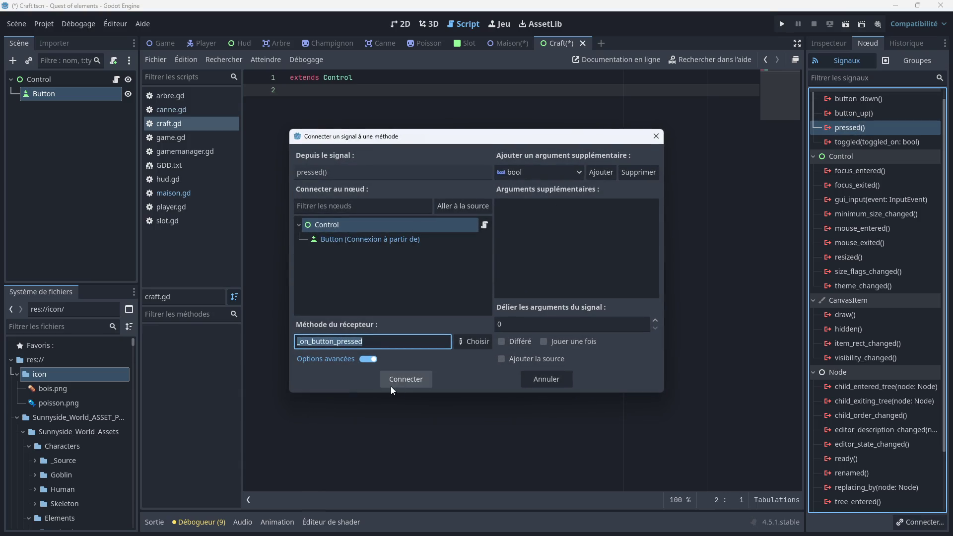
click(407, 380)
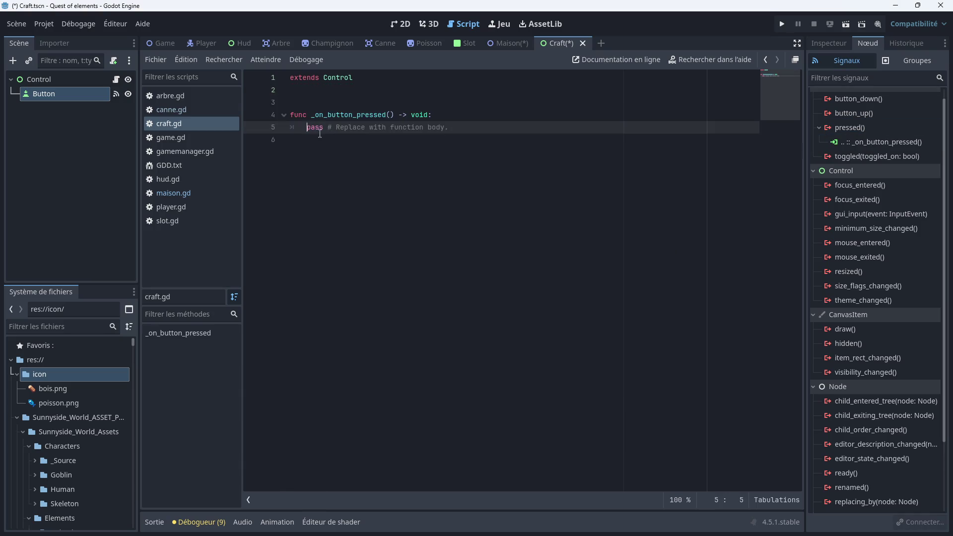
Replace the handler's pass with get_tree().change_scene_to_file("res://Maison.tscn")
drag(448, 128, 293, 125)
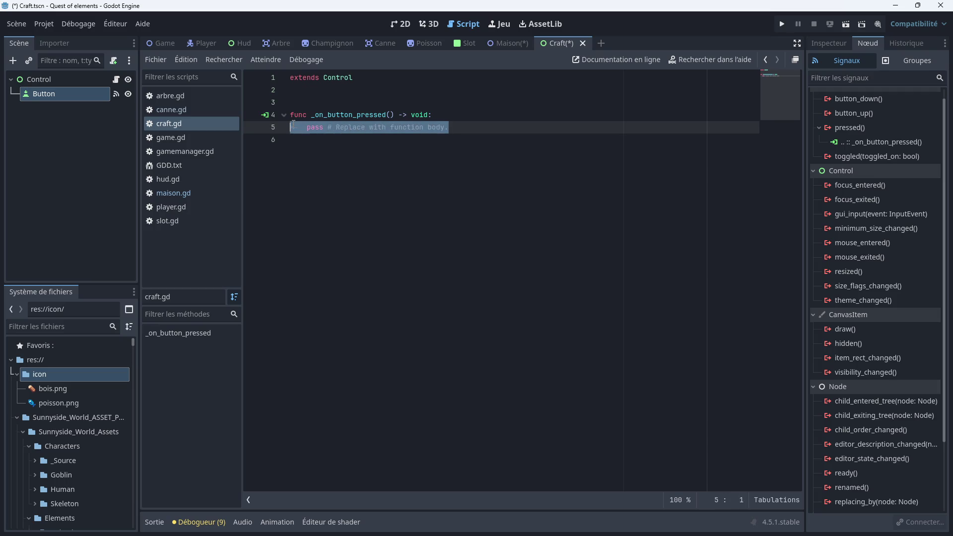
key(BackSpace)
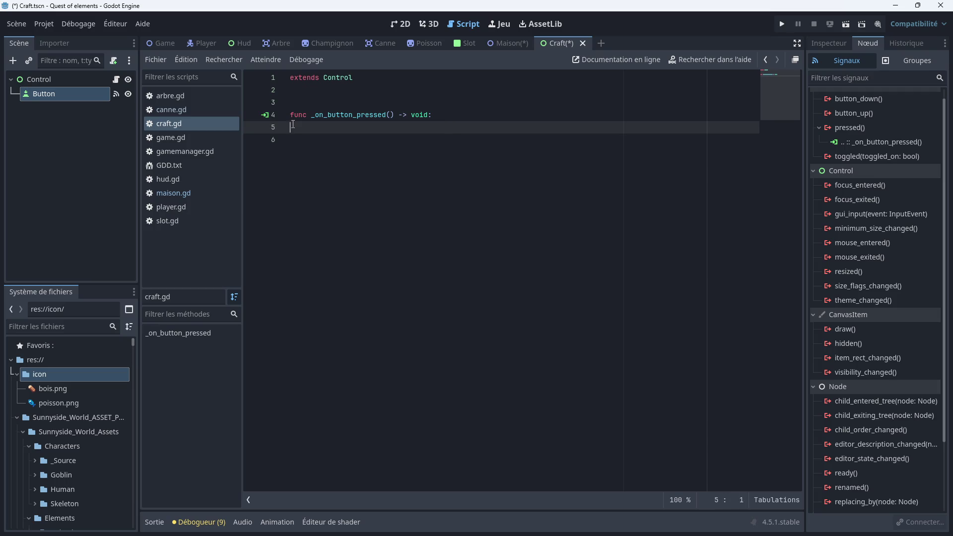
text(get)
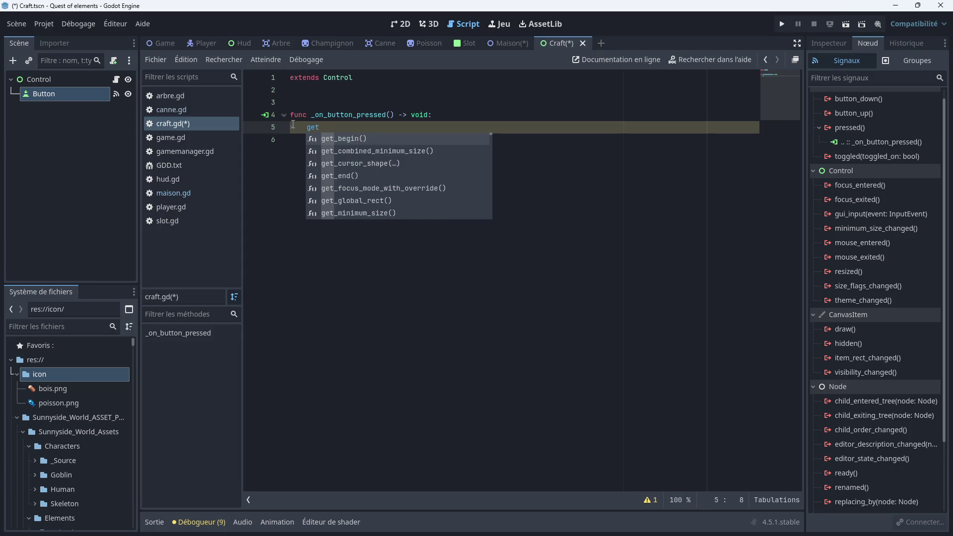
text(_tree())
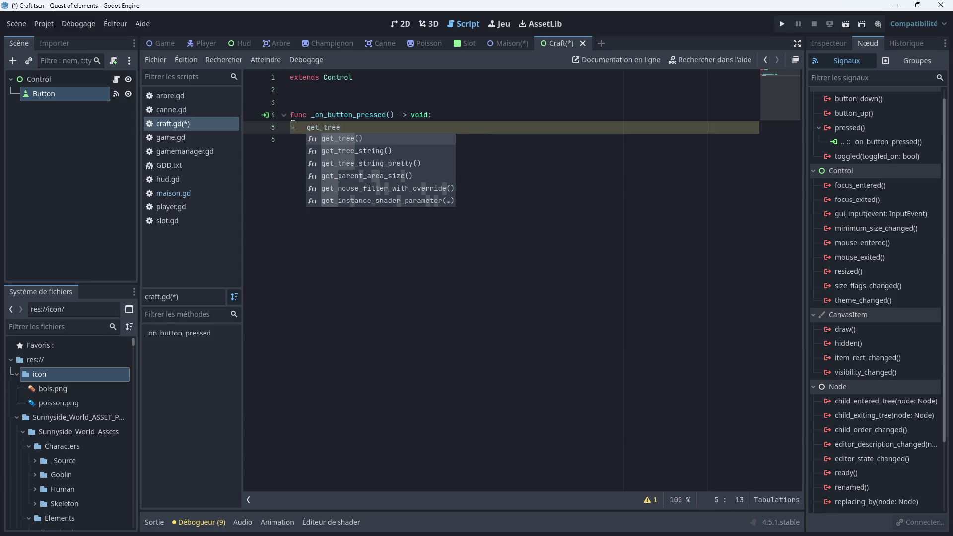
key(Return)
text(.chang)
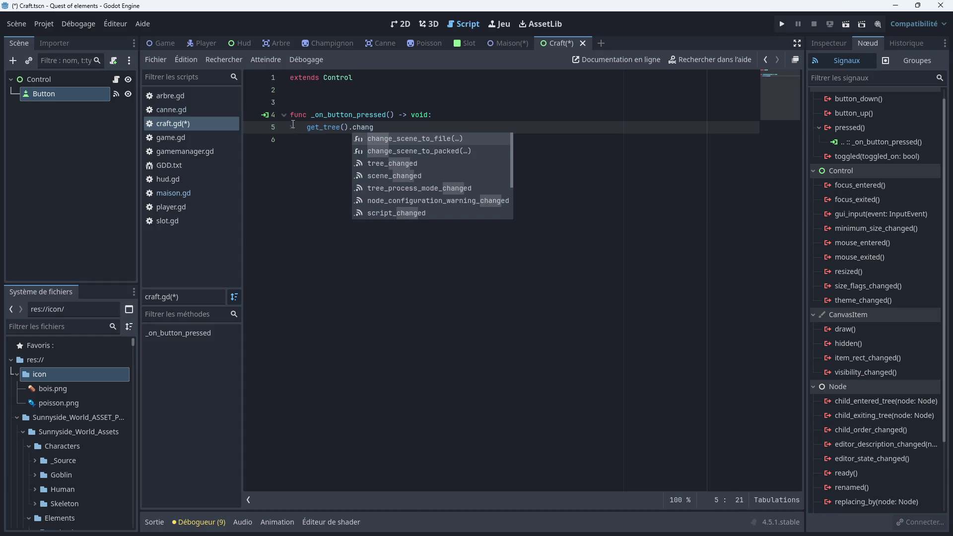
key(Return)
key(Down)
key(Down)
key(Down)
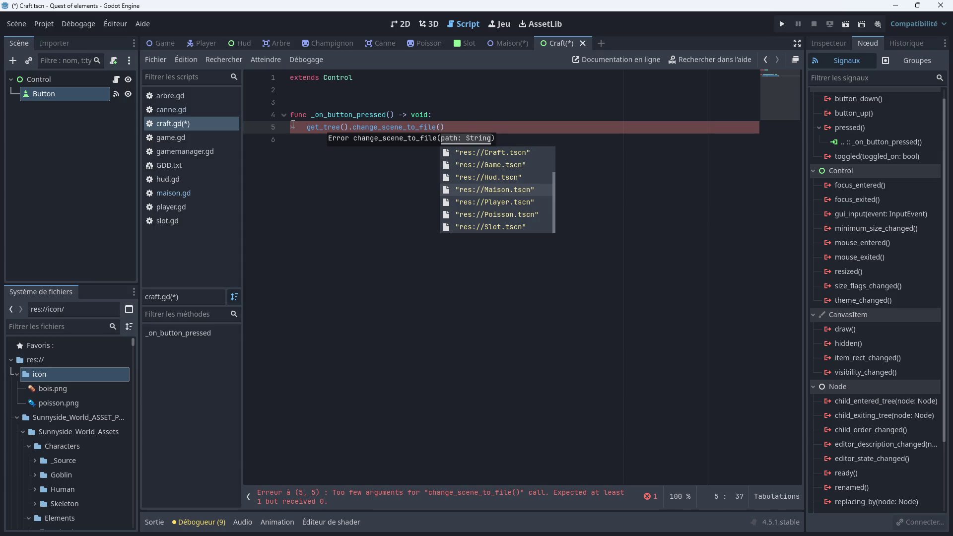
key(Return)
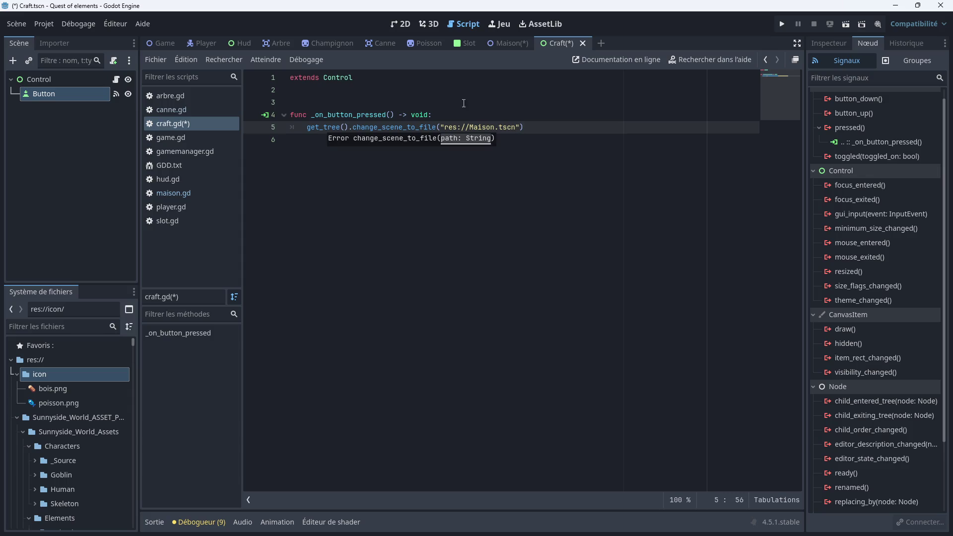
click(539, 144)
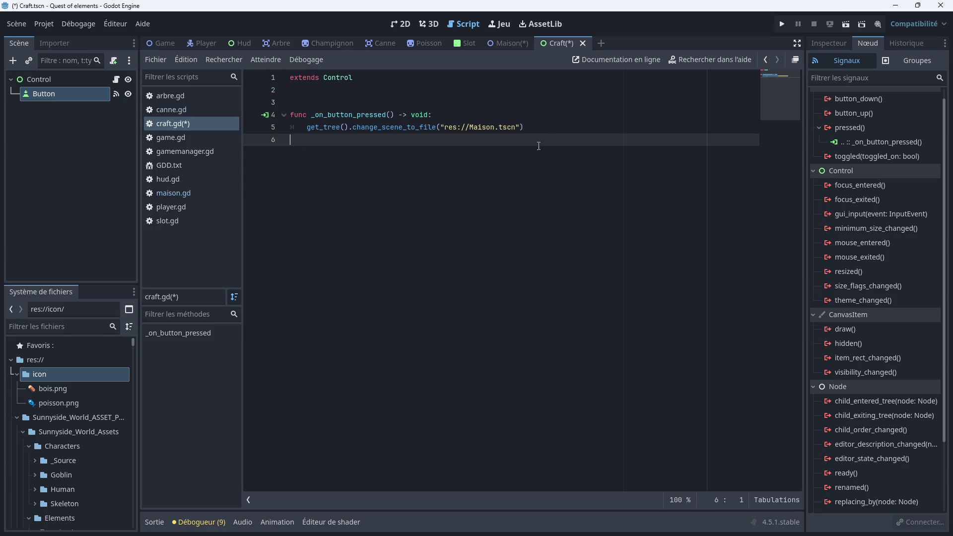
Back in the 2D view, add a ColorRect as a child of Control
click(408, 28)
scroll(511, 169, down, 5)
scroll(468, 191, up, 4)
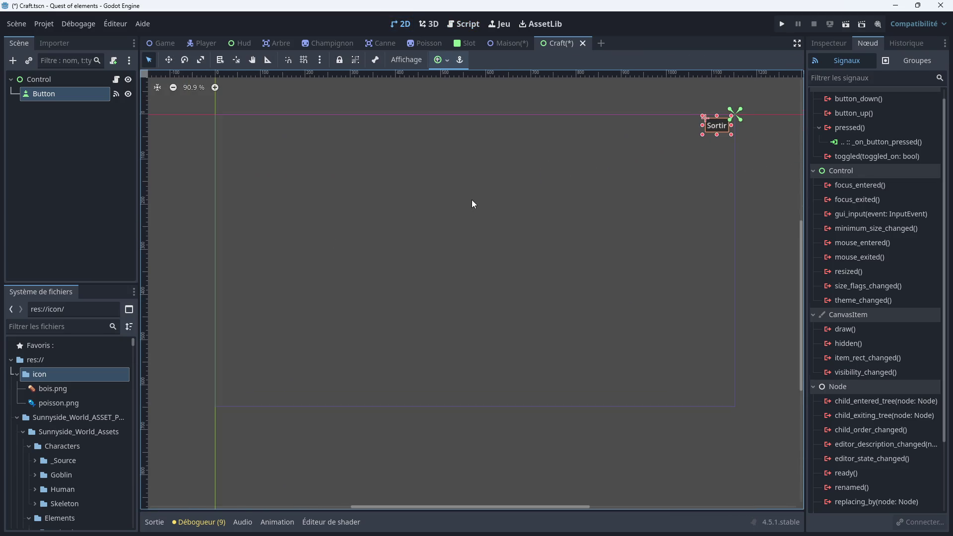
drag(472, 200, 484, 204)
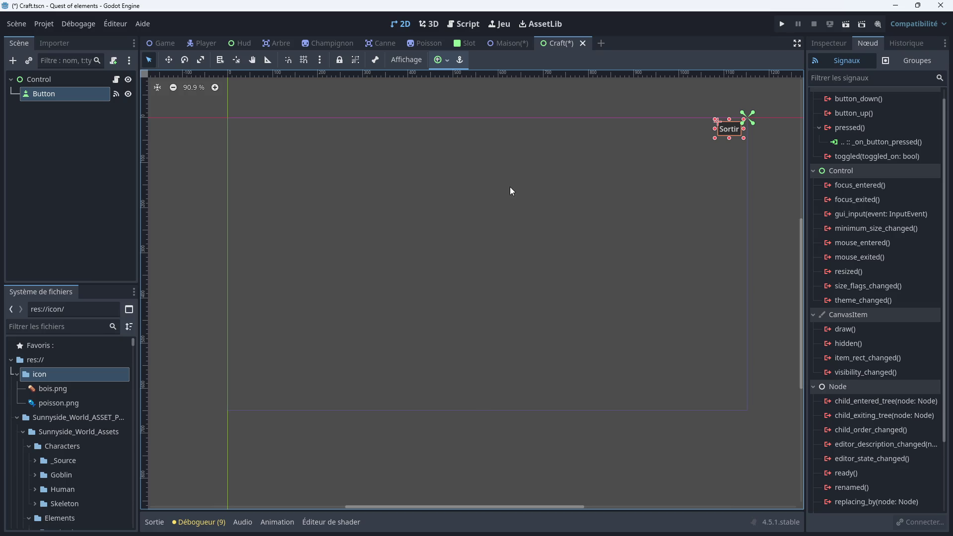
click(69, 78)
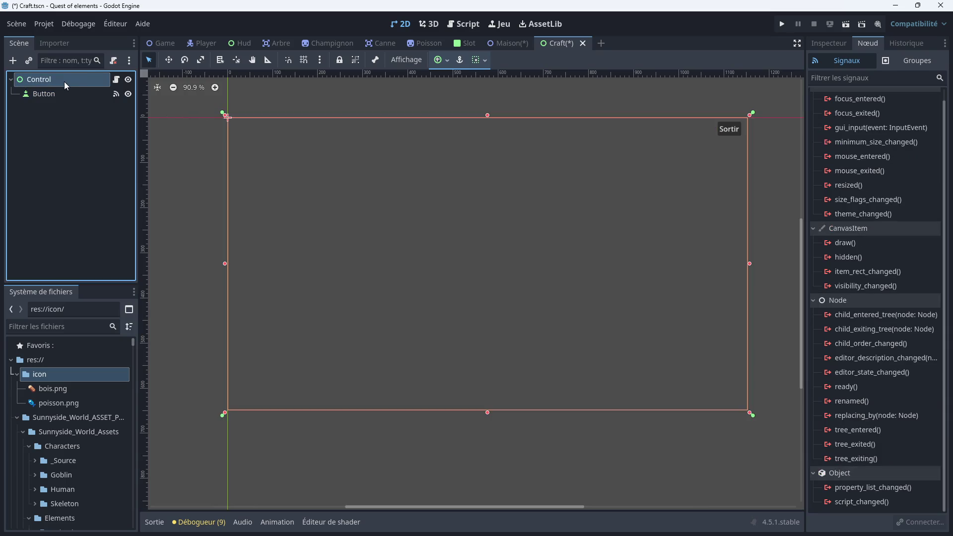
right_click(65, 85)
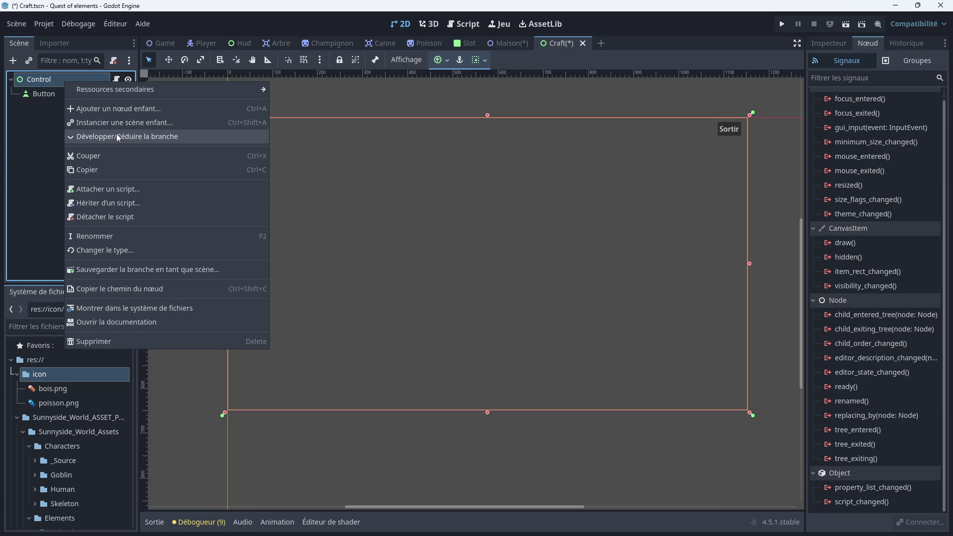
click(109, 108)
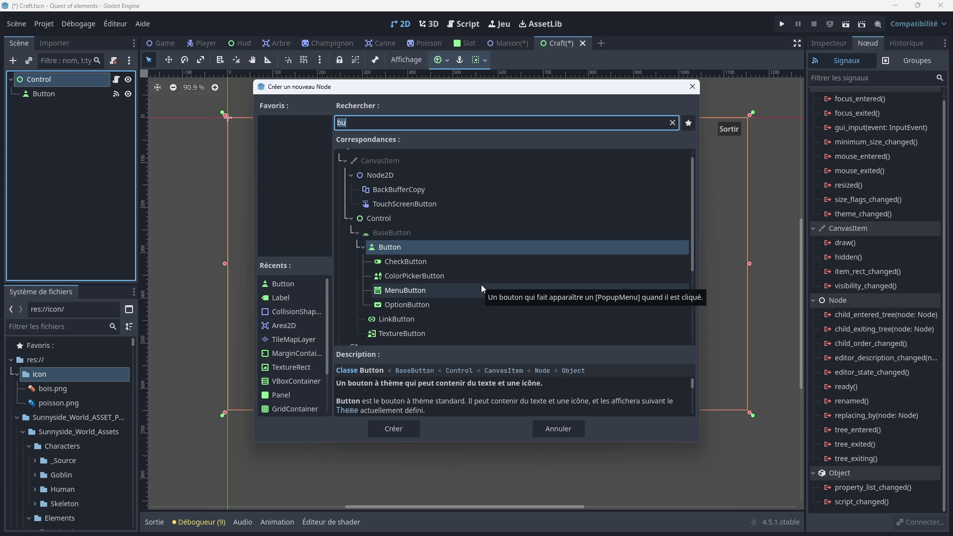
text(colo)
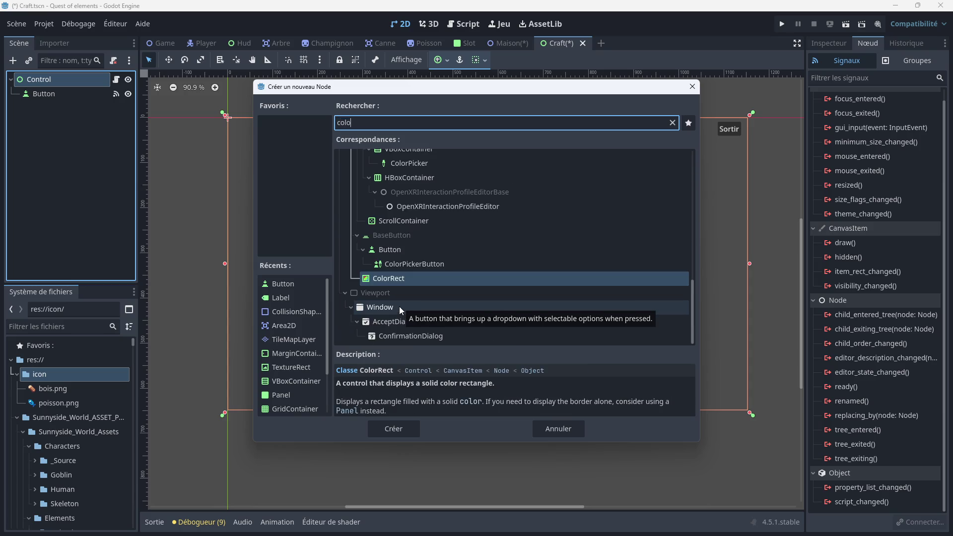
double_click(386, 278)
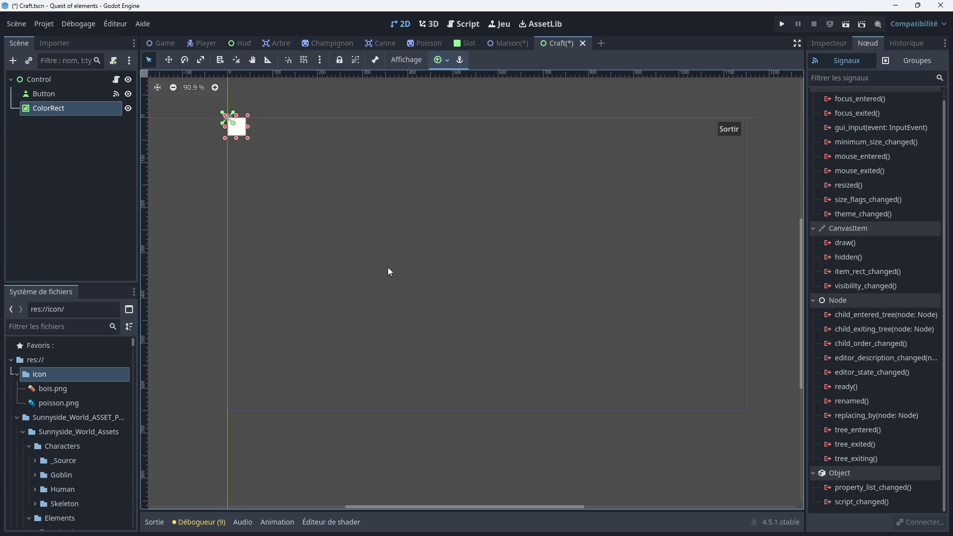
Colour the ColorRect grey 5d5d5d and anchor it with the Full Rect preset
click(825, 46)
click(911, 124)
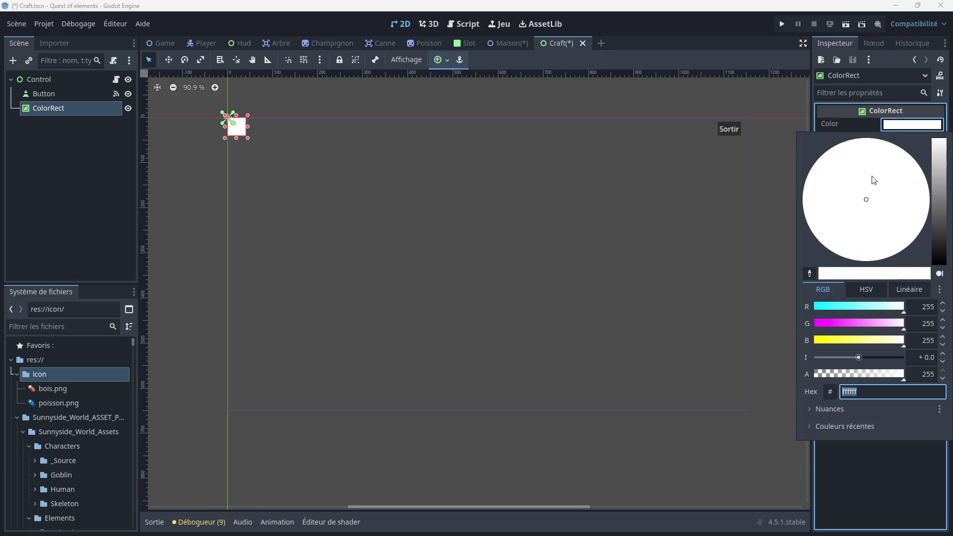
drag(943, 151, 944, 219)
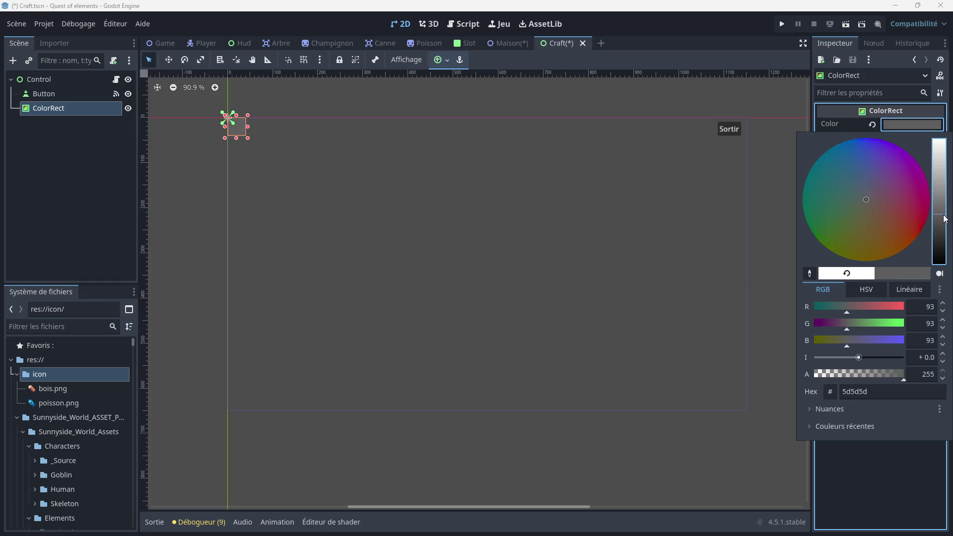
click(843, 124)
click(841, 153)
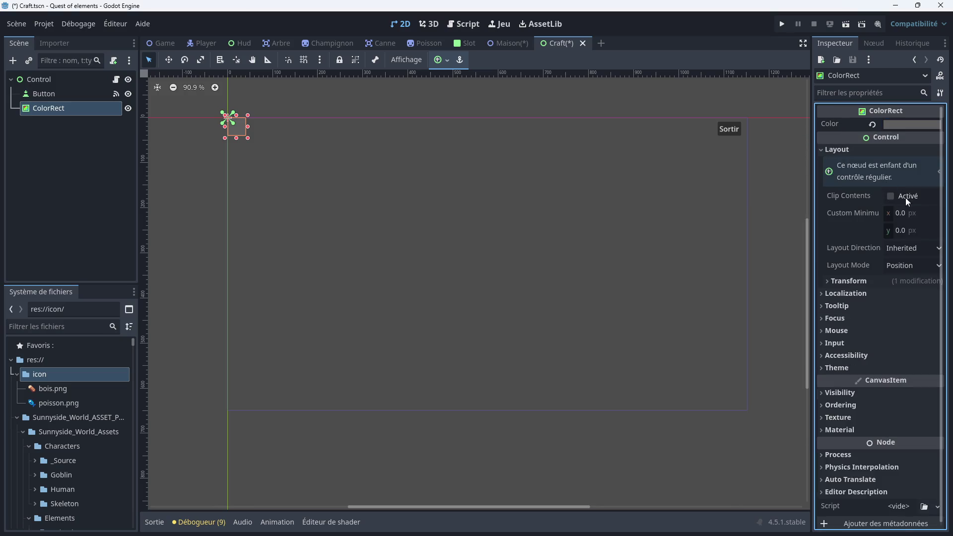
click(919, 266)
click(916, 296)
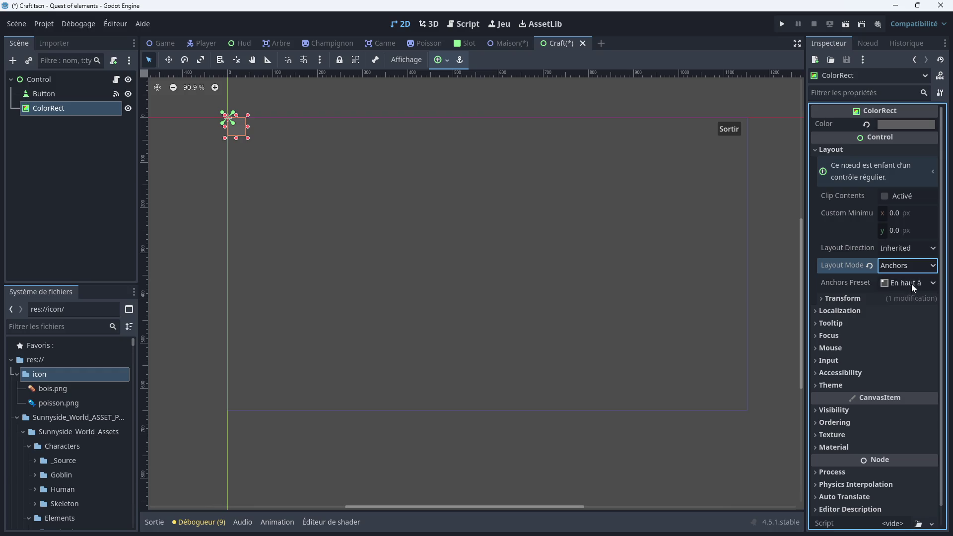
click(911, 284)
click(909, 300)
Move the ColorRect above the Button in the scene tree
scroll(576, 247, down, 1)
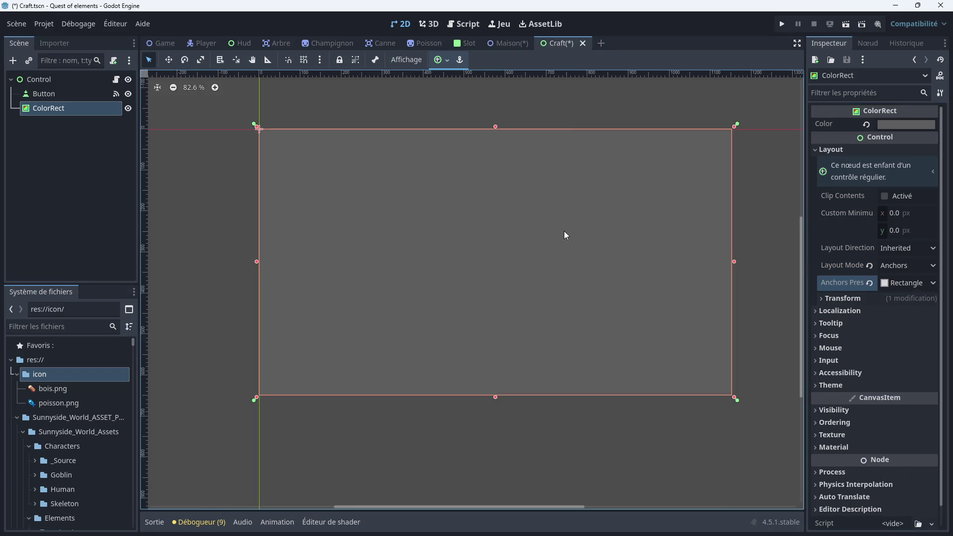
drag(60, 113, 64, 92)
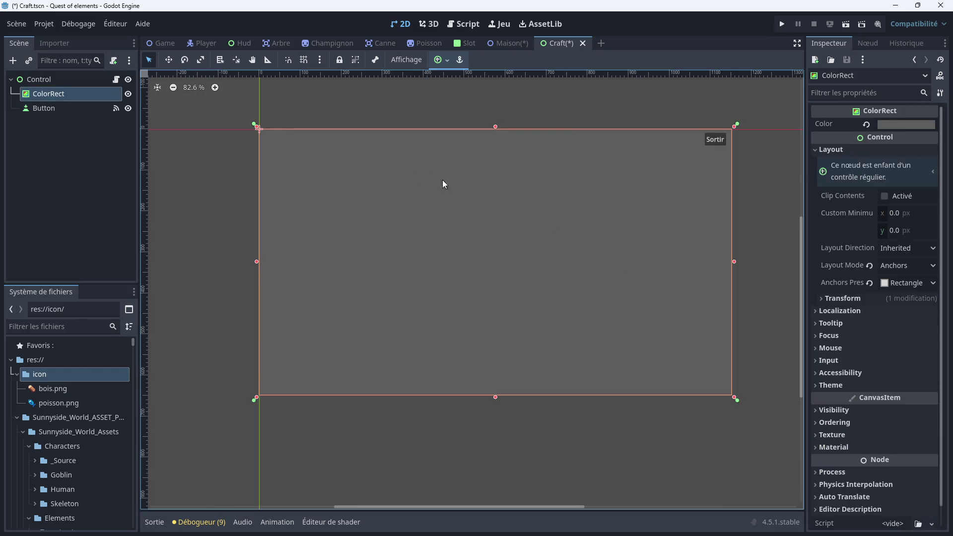
scroll(526, 195, up, 2)
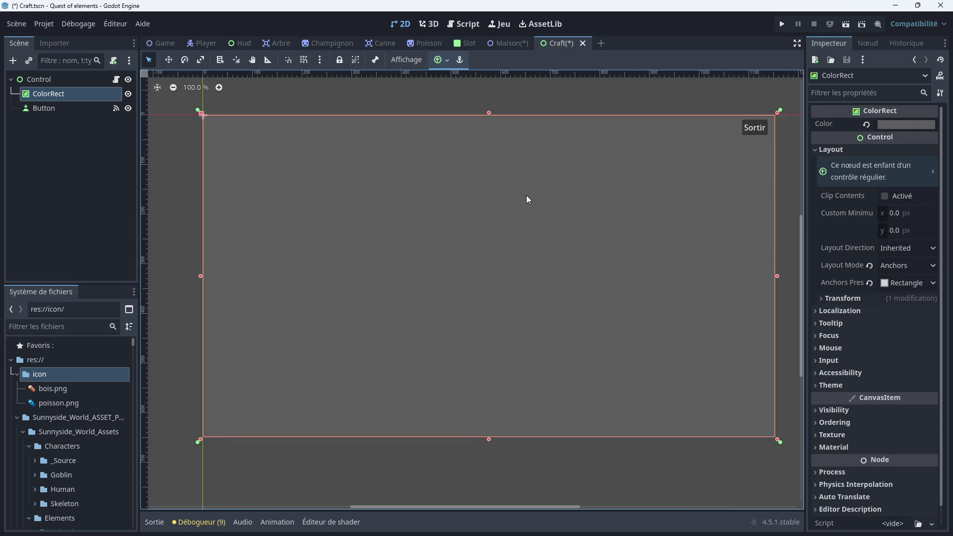
click(77, 134)
right_click(44, 79)
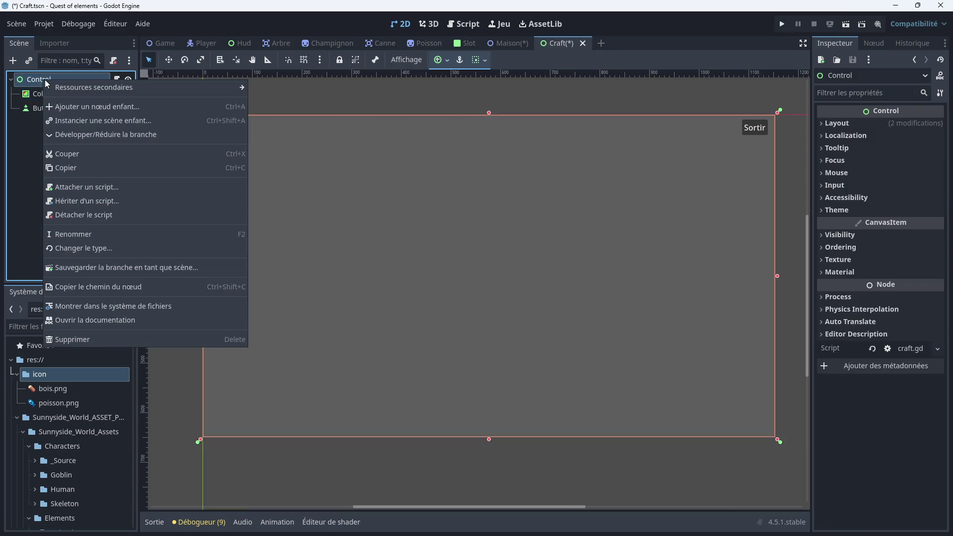
Add a VBoxContainer as a child of Control
click(72, 108)
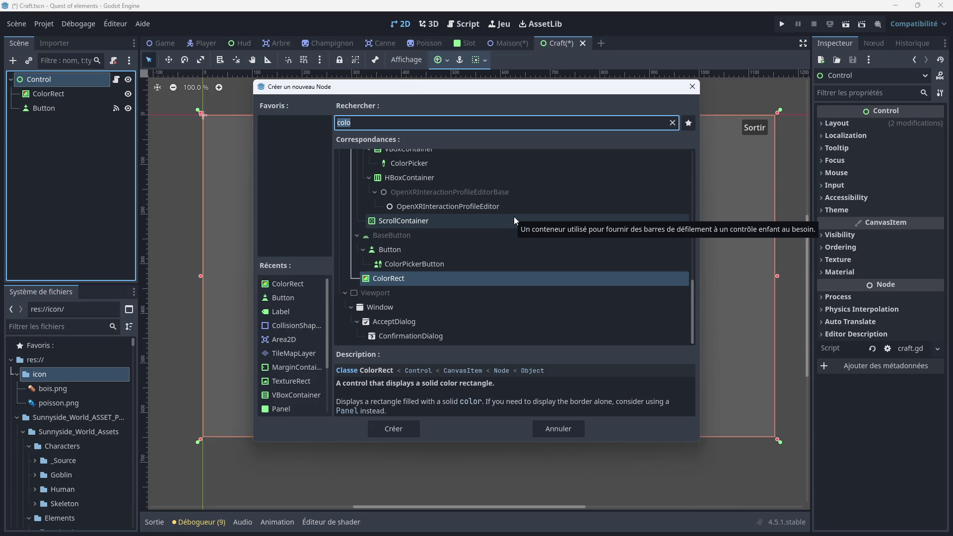
text(grid)
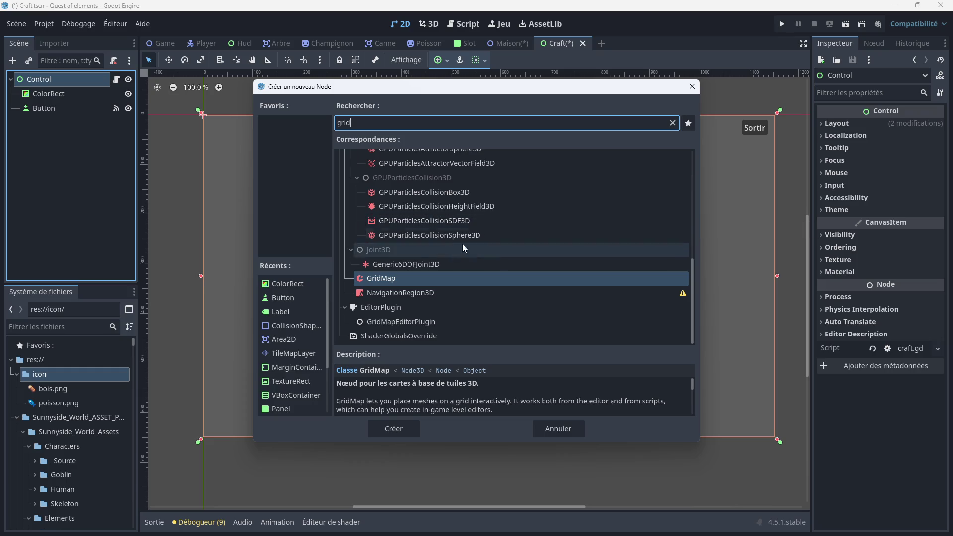
scroll(292, 342, down, 4)
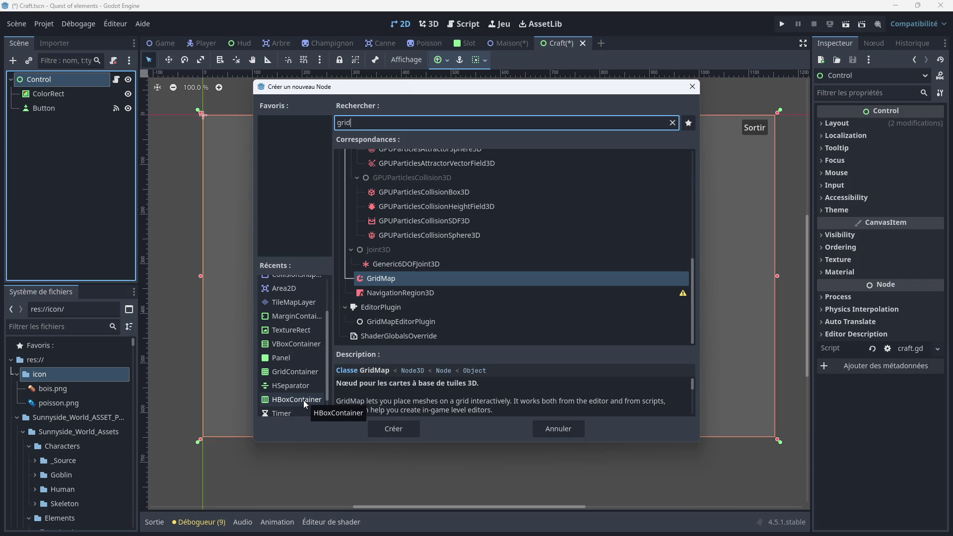
double_click(290, 347)
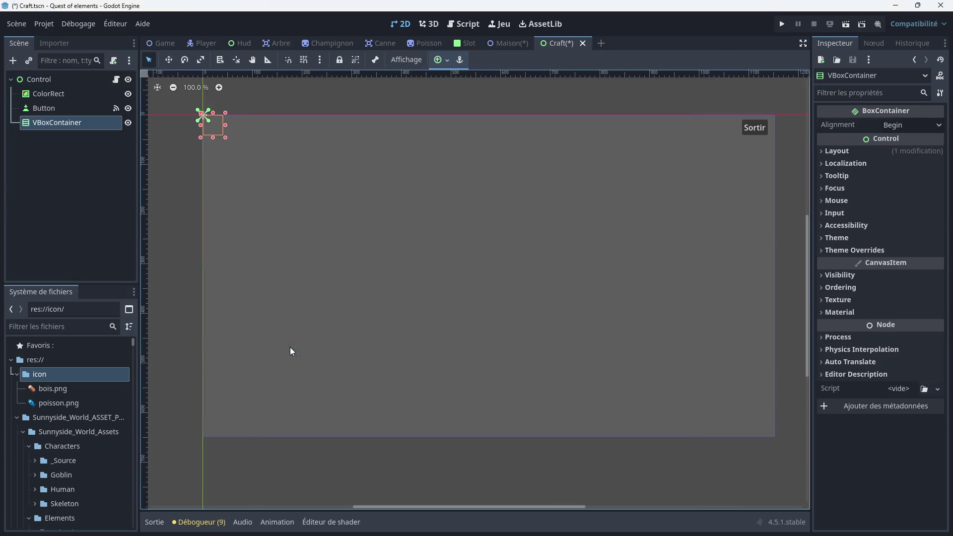
Add a Label under the VBoxContainer
right_click(100, 126)
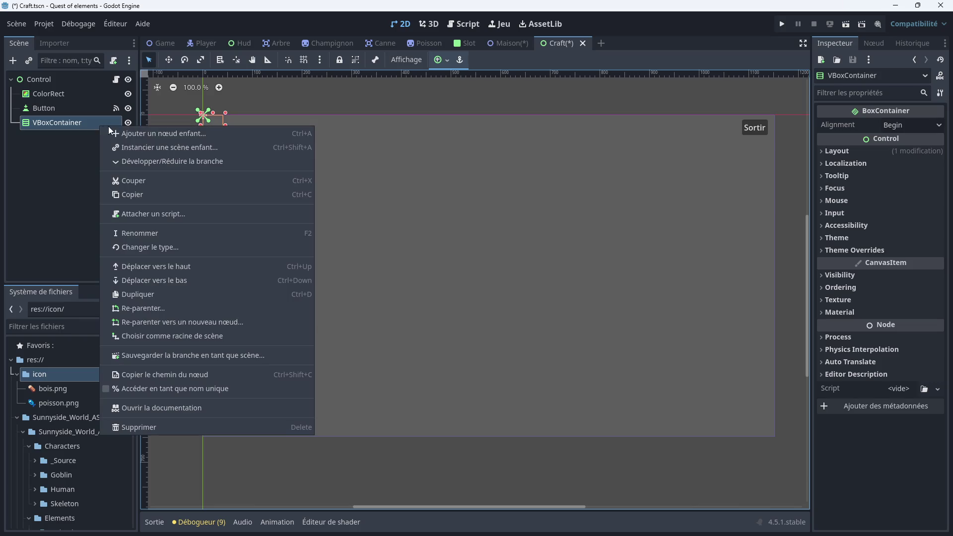
click(131, 134)
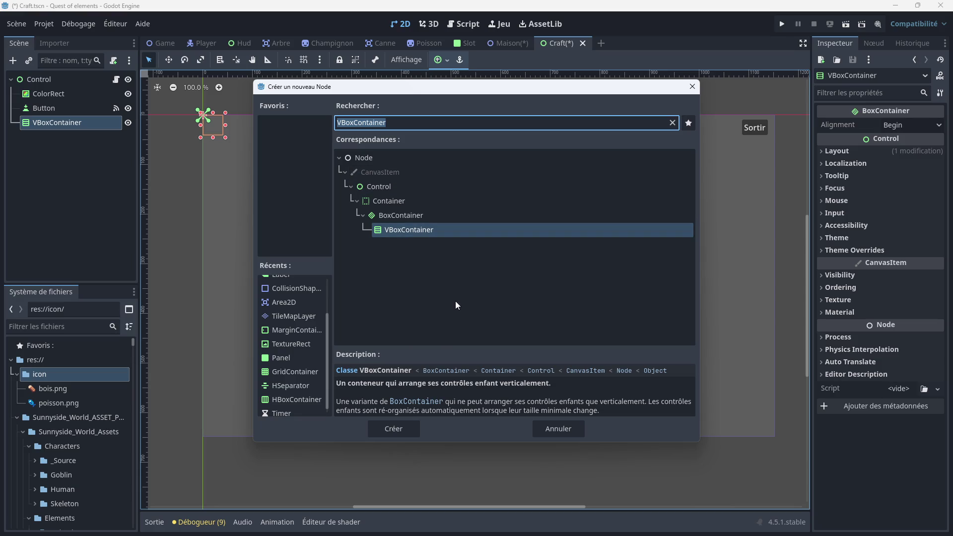
text(label)
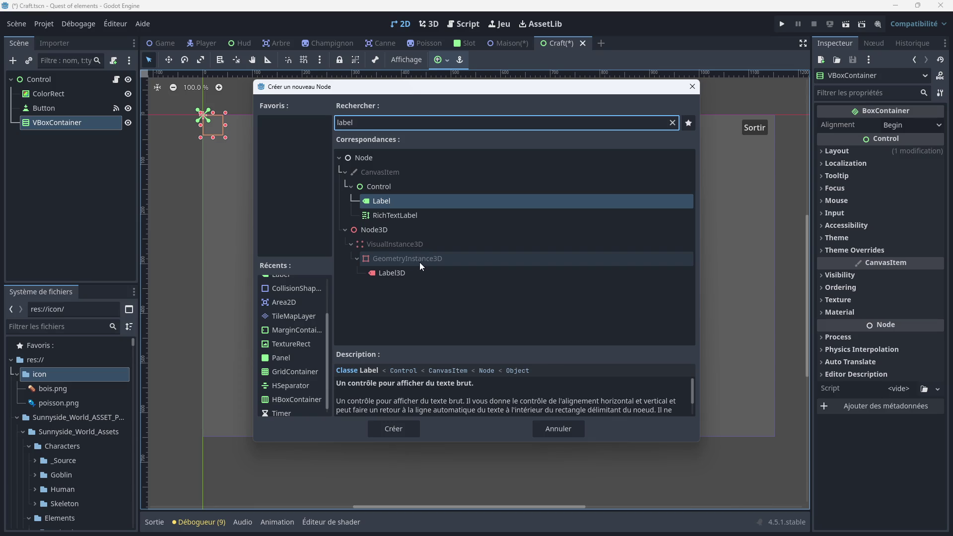
double_click(390, 202)
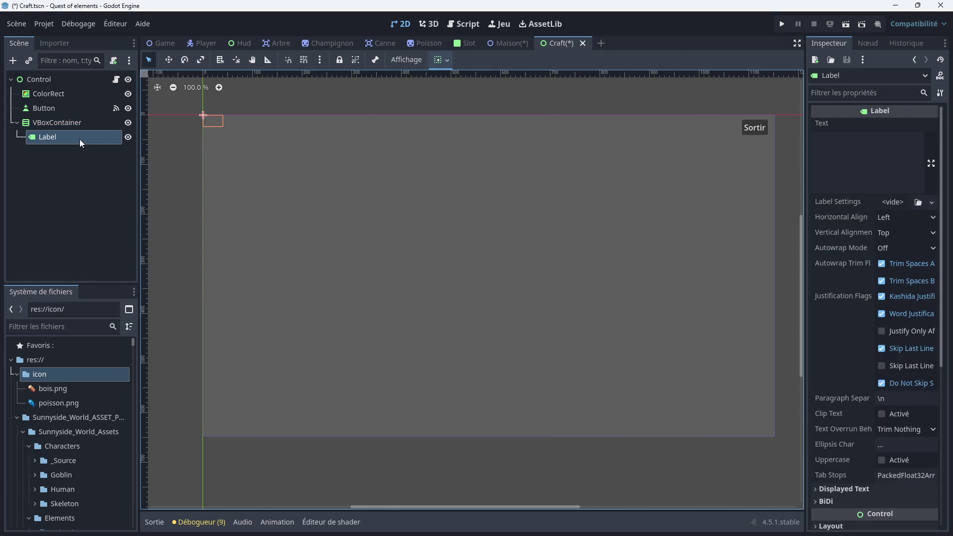
click(846, 142)
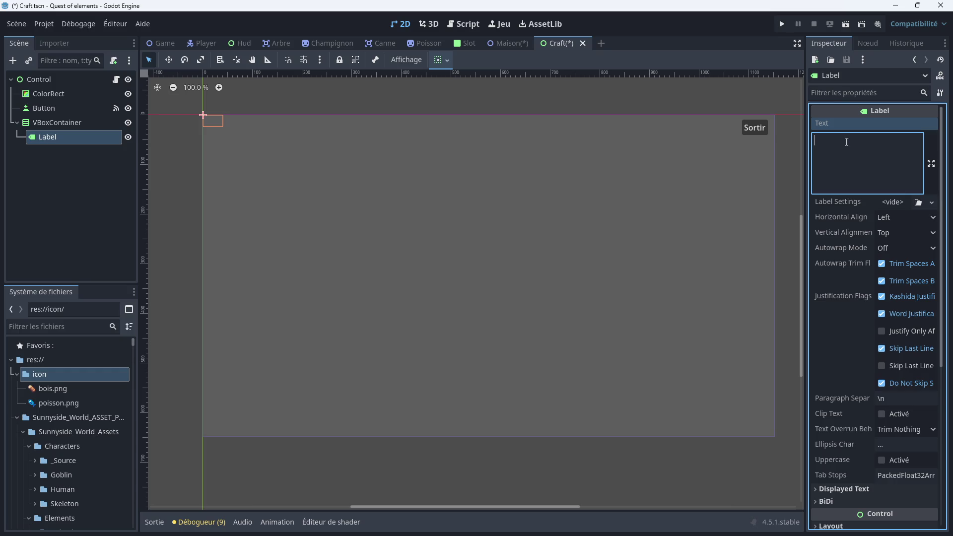
Add a MarginContainer under the VBoxContainer and move the Label into it
right_click(47, 124)
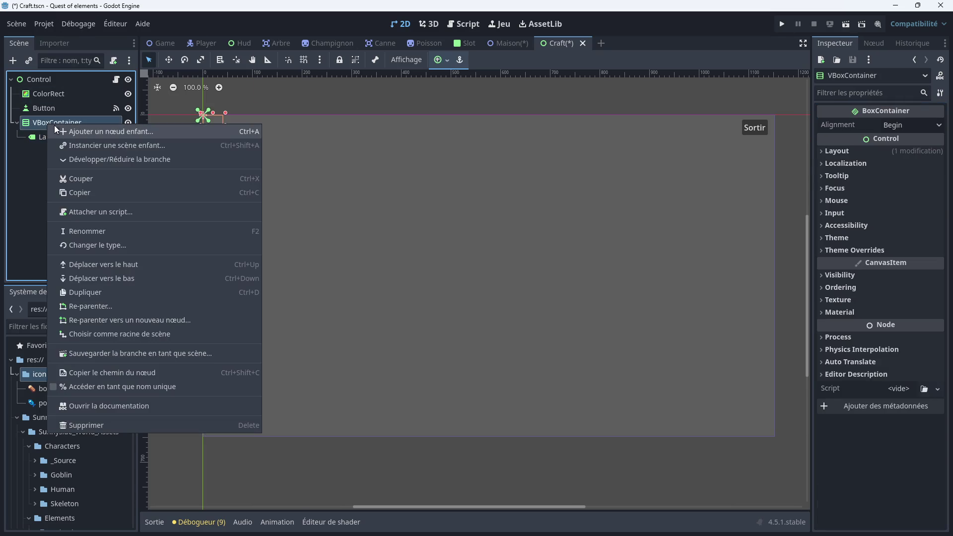
click(100, 132)
double_click(287, 328)
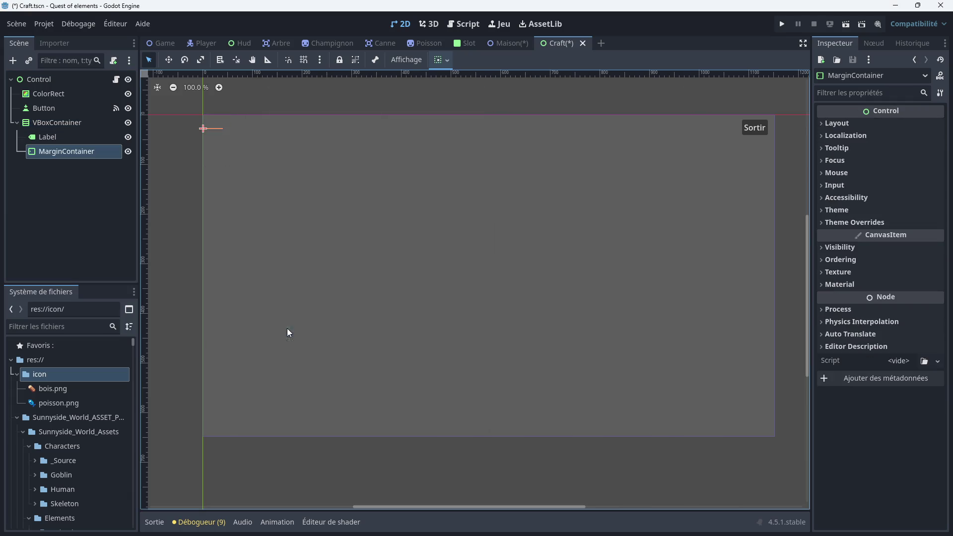
drag(60, 140, 54, 157)
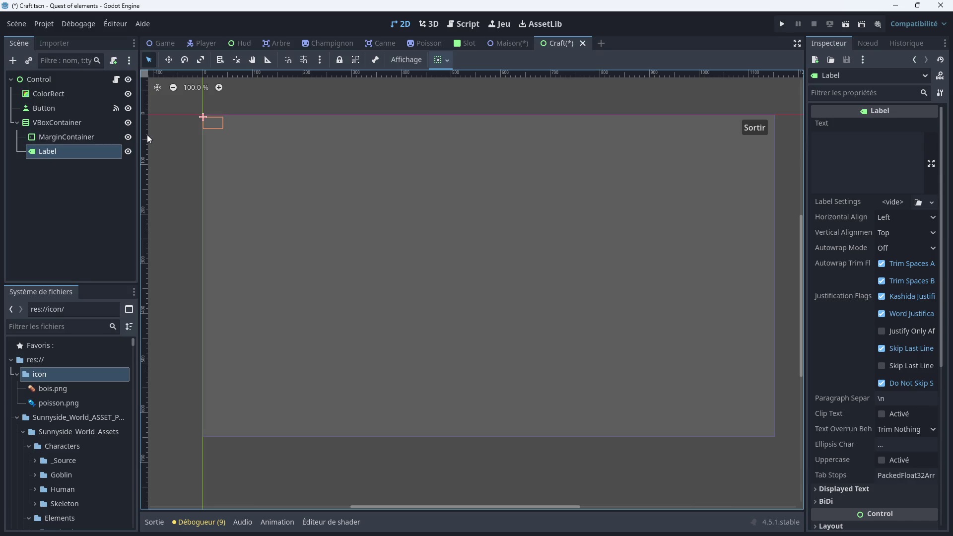
scroll(167, 123, up, 4)
scroll(168, 125, up, 10)
drag(50, 151, 64, 136)
click(99, 138)
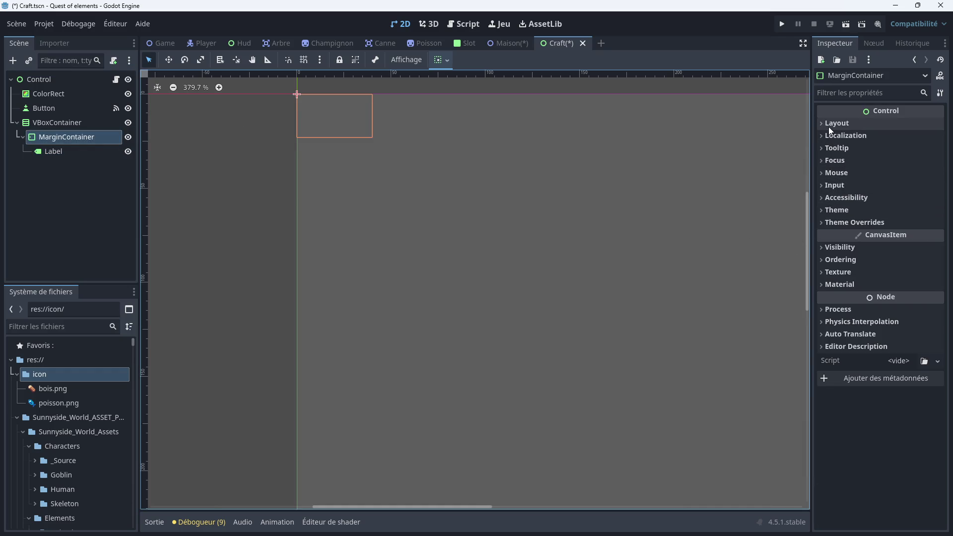
Override the MarginContainer's left, right, top and bottom margins to 6
click(834, 221)
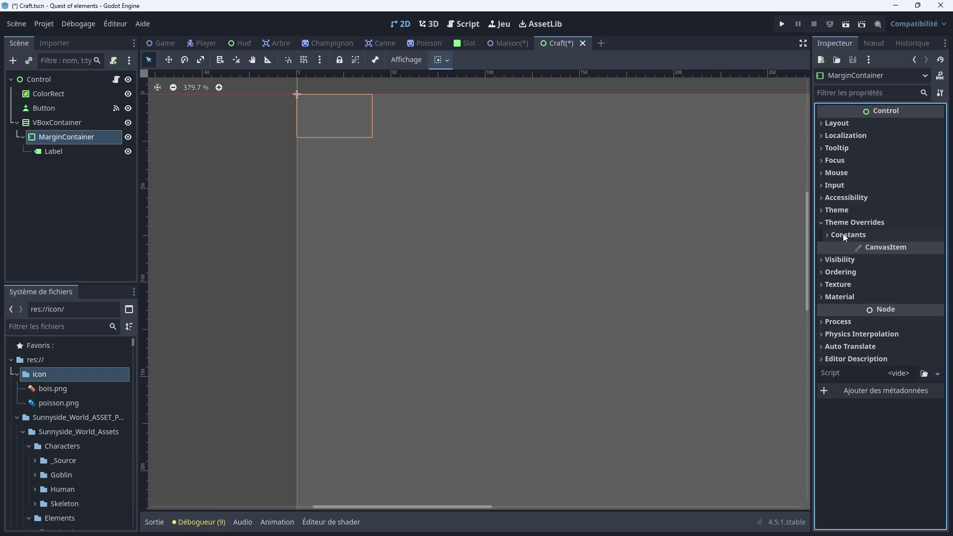
click(843, 233)
click(937, 248)
click(937, 248)
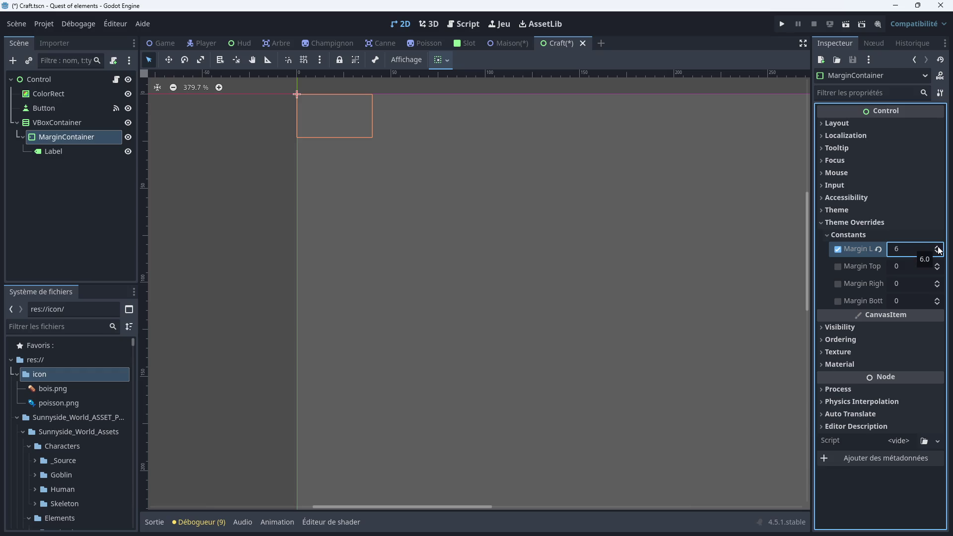
click(938, 281)
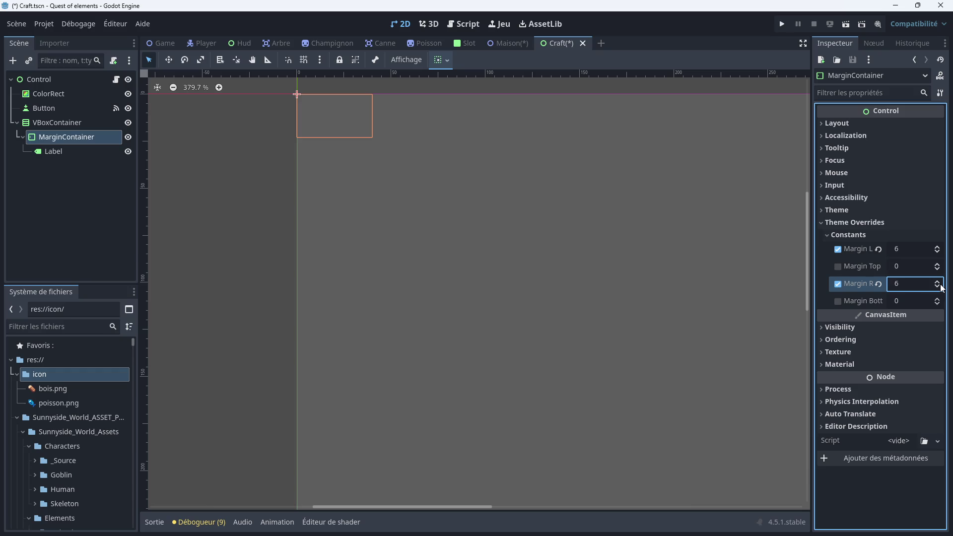
click(938, 268)
click(937, 267)
click(937, 266)
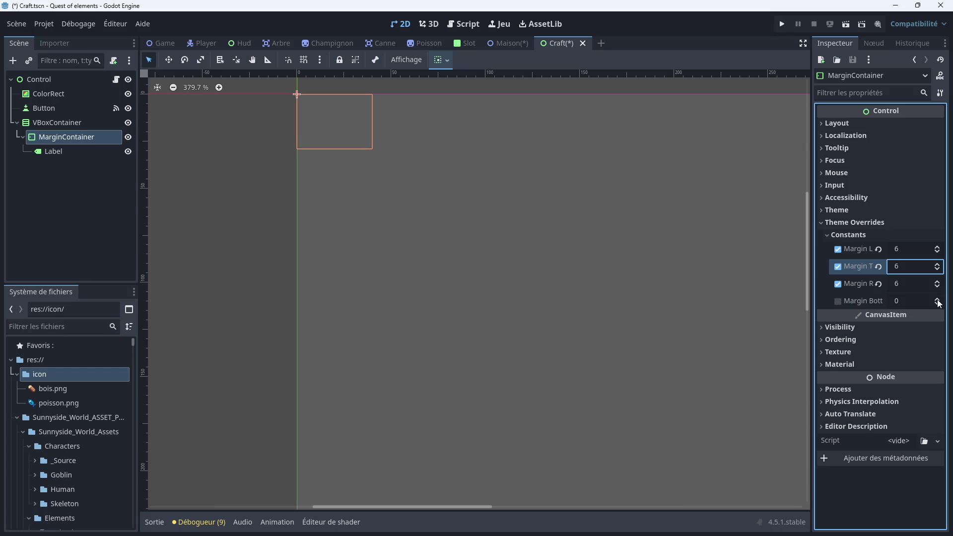
click(938, 301)
drag(937, 300, 938, 300)
click(938, 303)
Inspect the MarginContainer's container sizing, leaving horizontal sizing unchanged
click(845, 125)
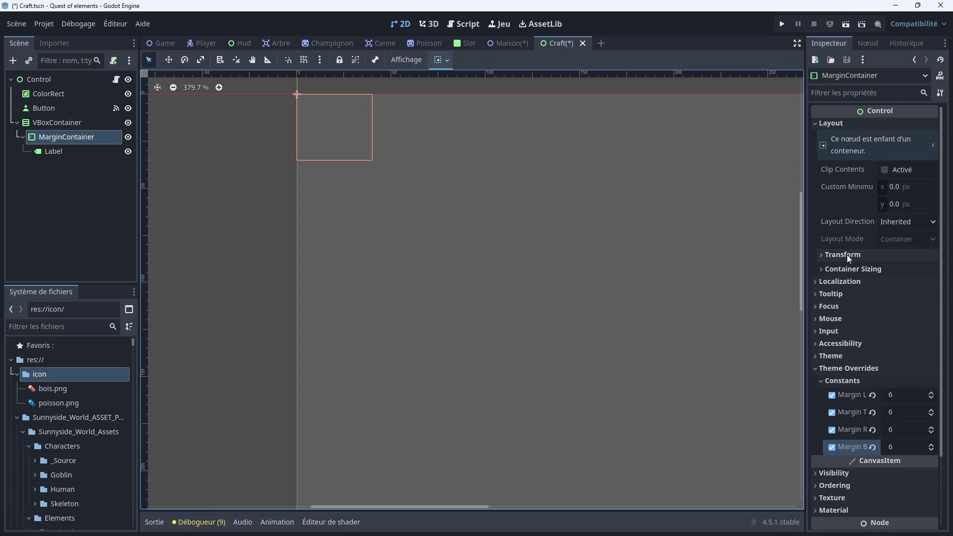
click(850, 269)
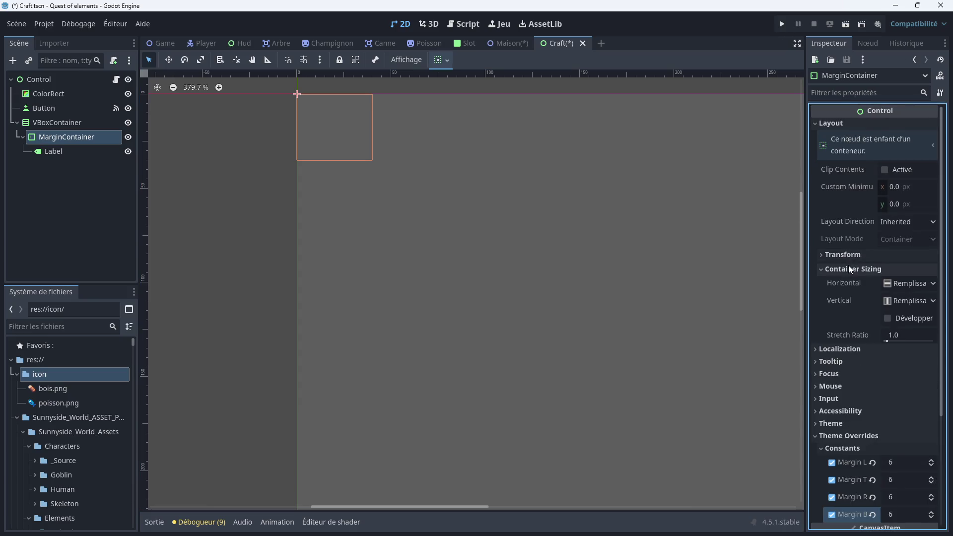
click(933, 284)
click(934, 285)
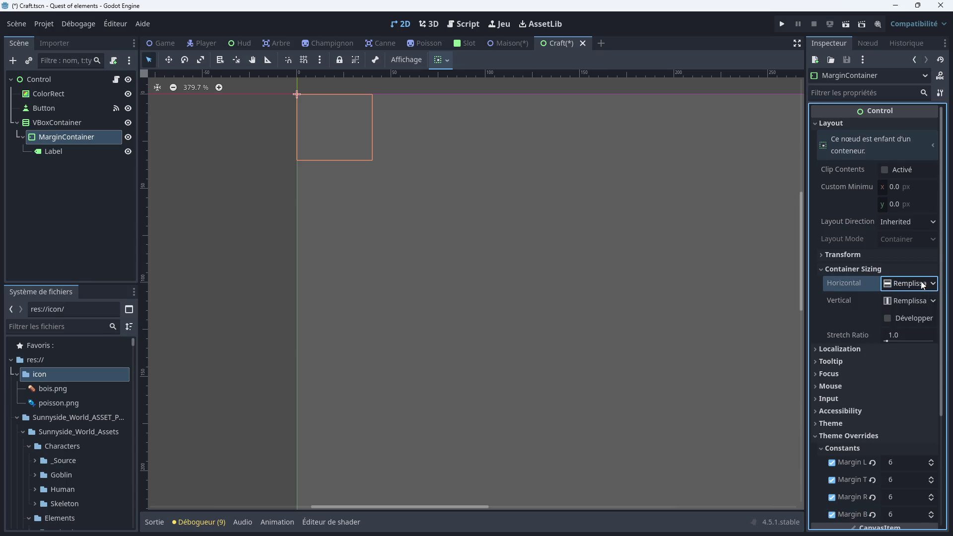
scroll(395, 169, down, 2)
click(76, 151)
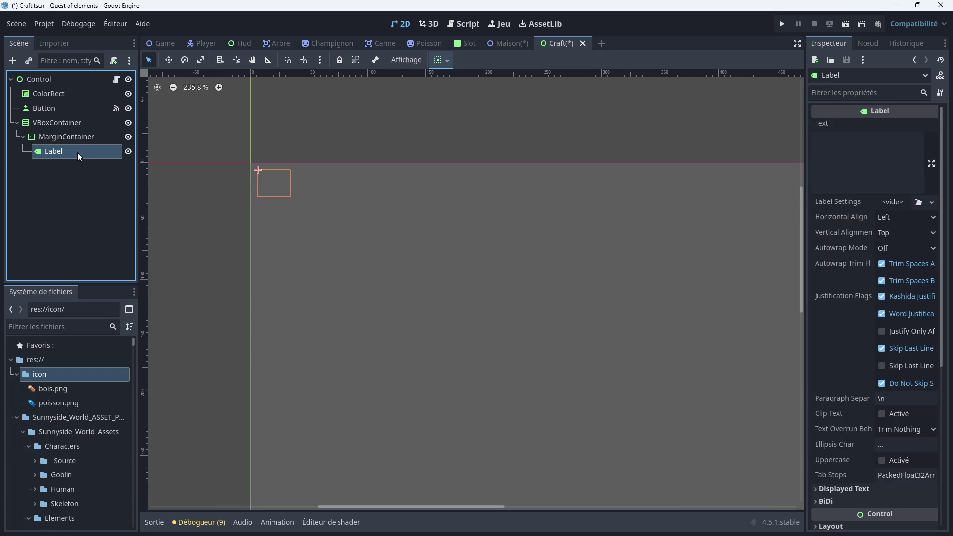
click(69, 133)
Add a second Label child inside the MarginContainer
right_click(69, 133)
click(99, 143)
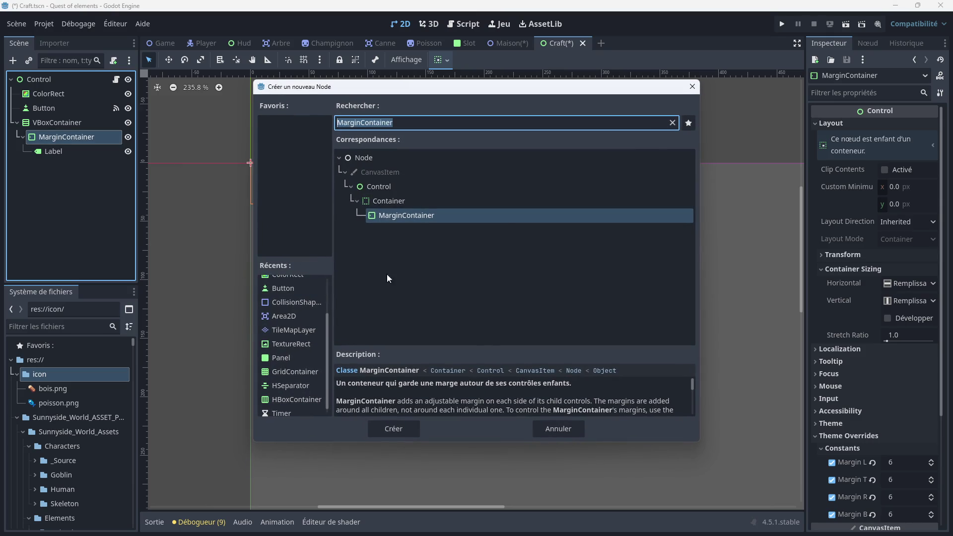
scroll(289, 356, up, 3)
double_click(292, 297)
click(53, 153)
click(61, 166)
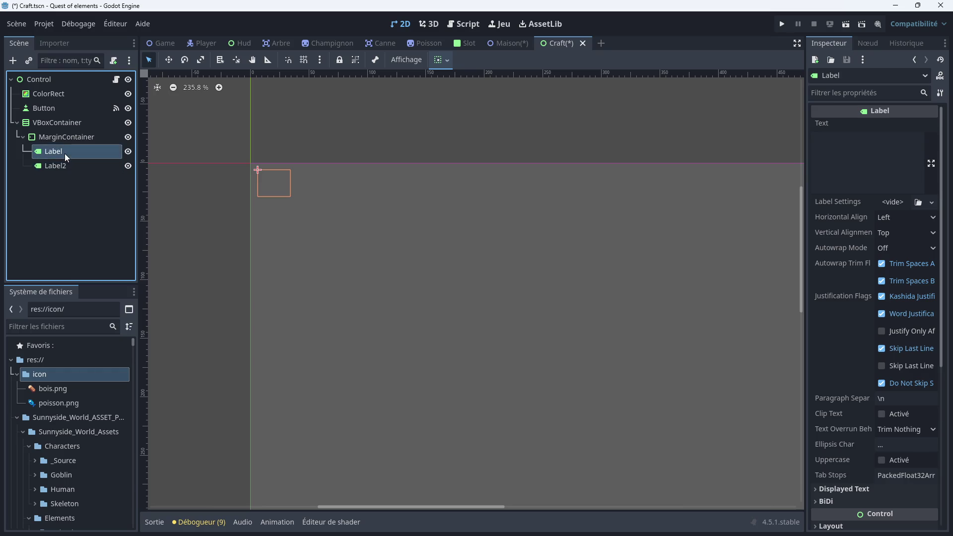
Drag the first Label out of the MarginContainer into the VBoxContainer
click(60, 135)
right_click(60, 135)
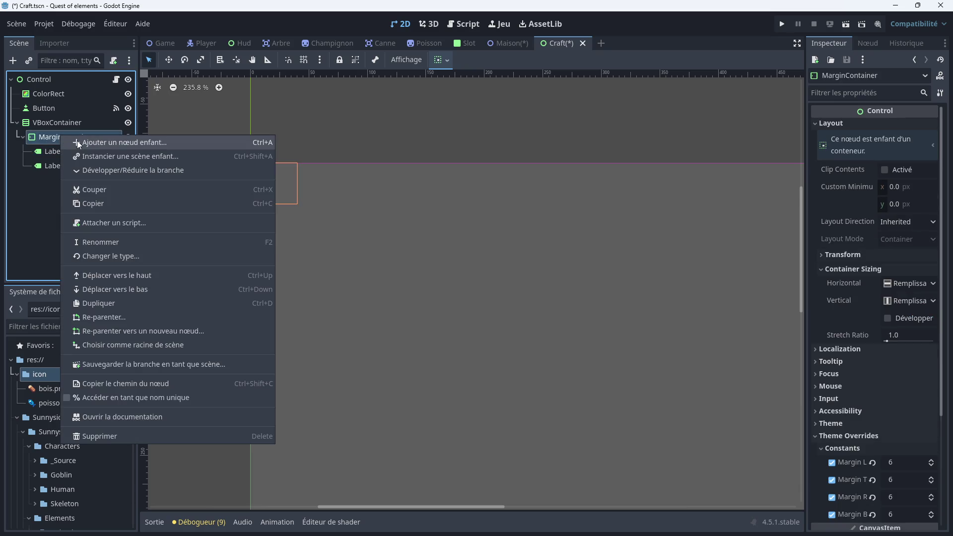
click(52, 168)
click(55, 153)
drag(55, 153, 55, 124)
Delete the MarginContainer, leaving Label and Label2 under the VBoxContainer
right_click(54, 140)
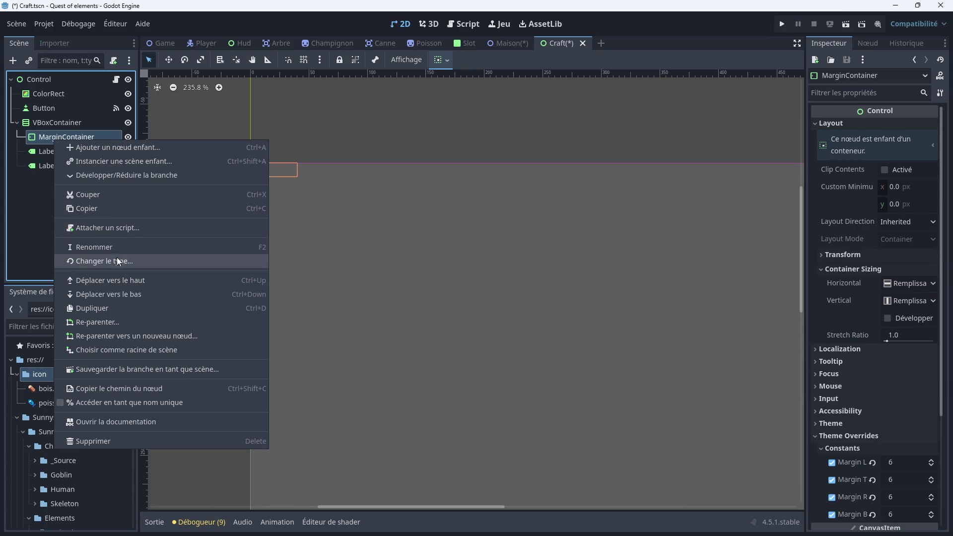
click(101, 438)
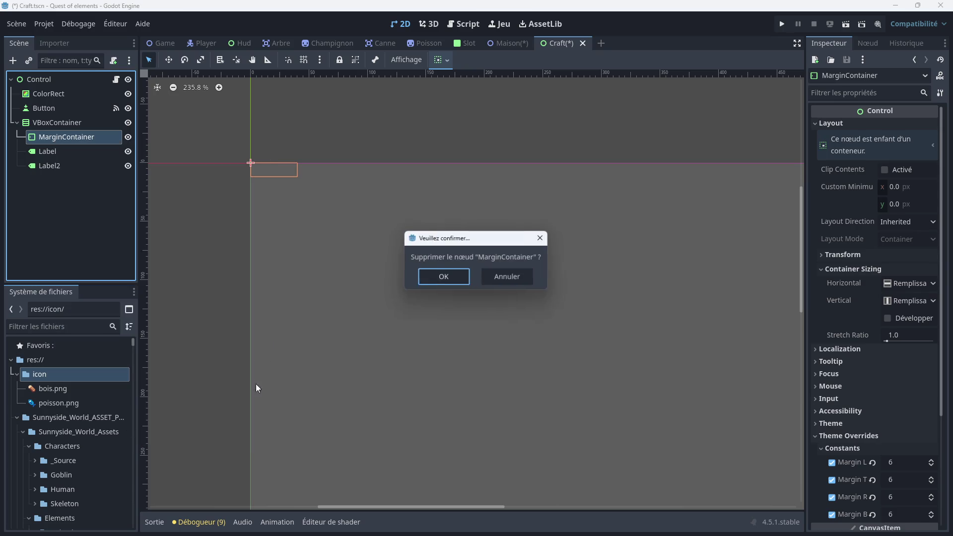
click(442, 275)
click(70, 138)
click(66, 153)
click(70, 142)
click(67, 151)
click(62, 122)
right_click(62, 122)
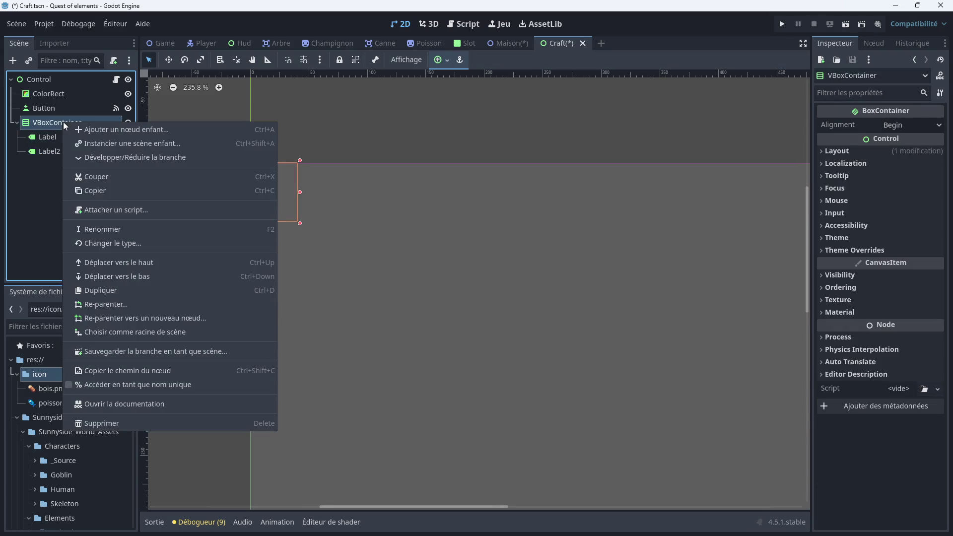
Change the VBoxContainer's node type to HBoxContainer
click(109, 243)
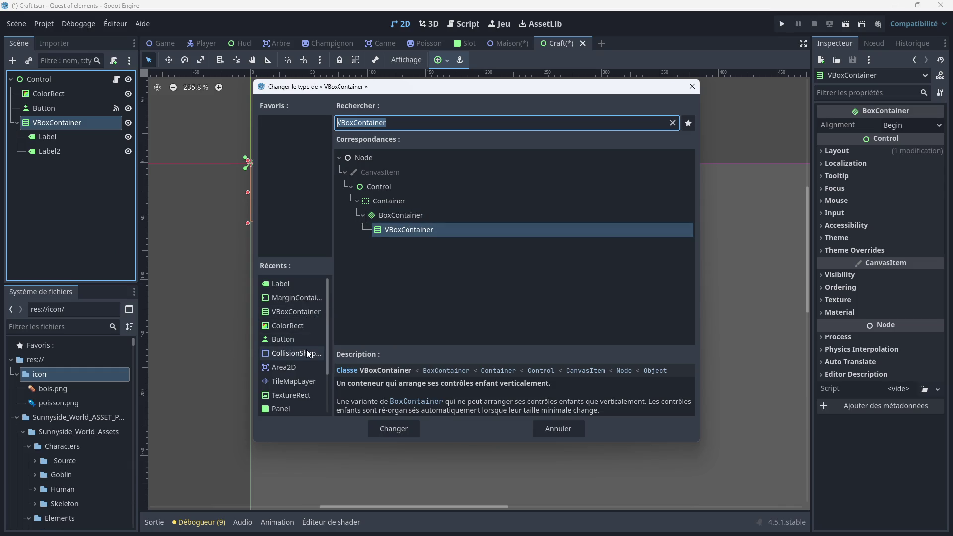
text(hb)
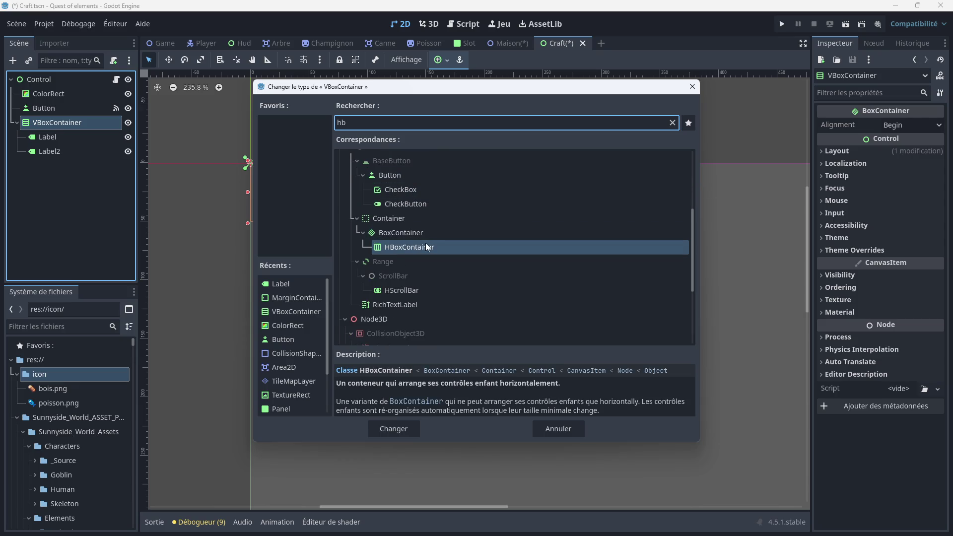
double_click(426, 246)
click(86, 138)
click(80, 153)
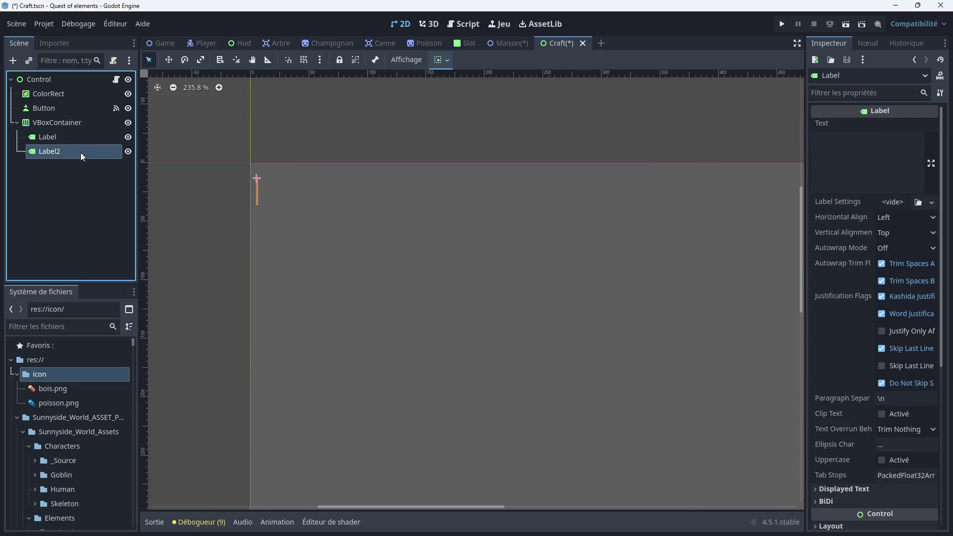
click(73, 141)
click(68, 124)
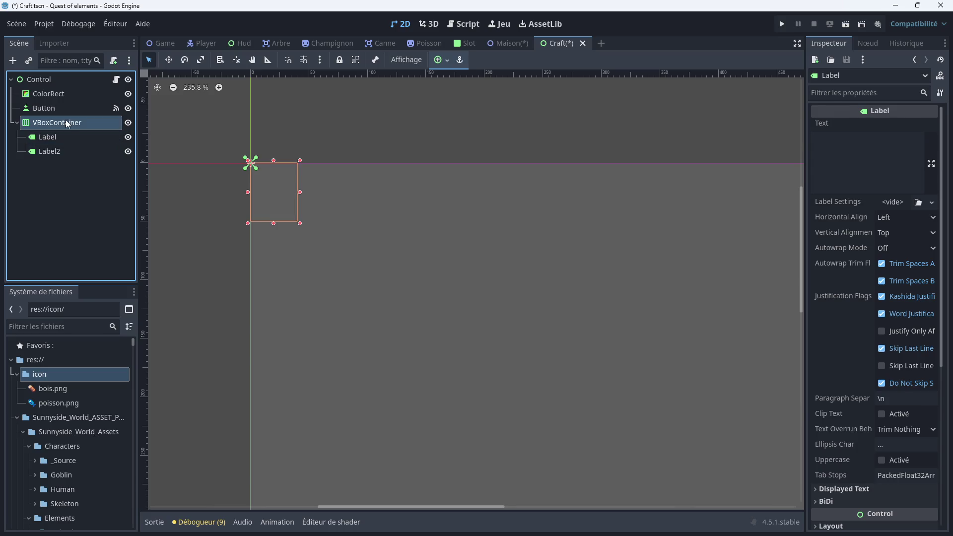
Rename the container node from VBoxContainer to HBoxContainer
click(50, 124)
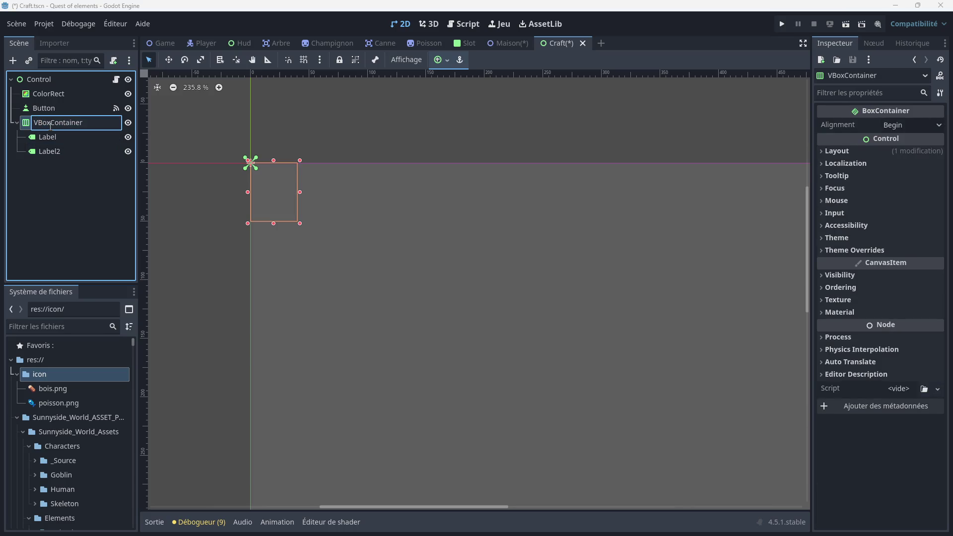
key(BackSpace)
text(H)
key(Return)
click(68, 139)
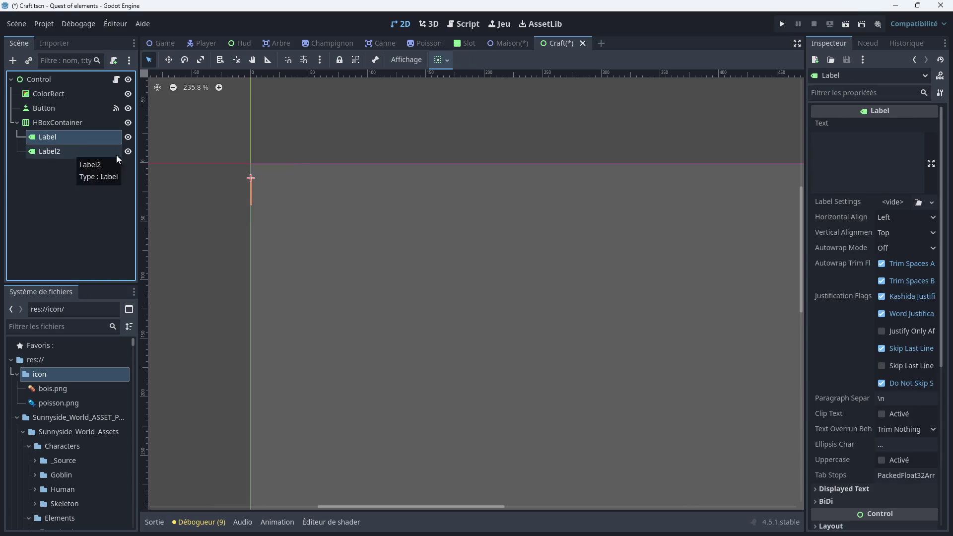
click(861, 157)
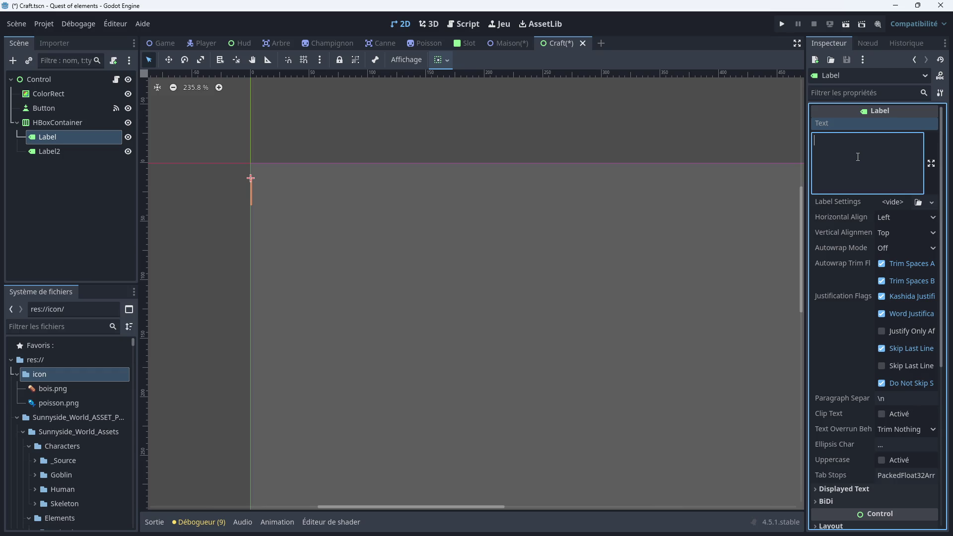
Set the first Label's text to 'Brochette de poisson'
text(Poisson,)
key(BackSpace)
text(à )
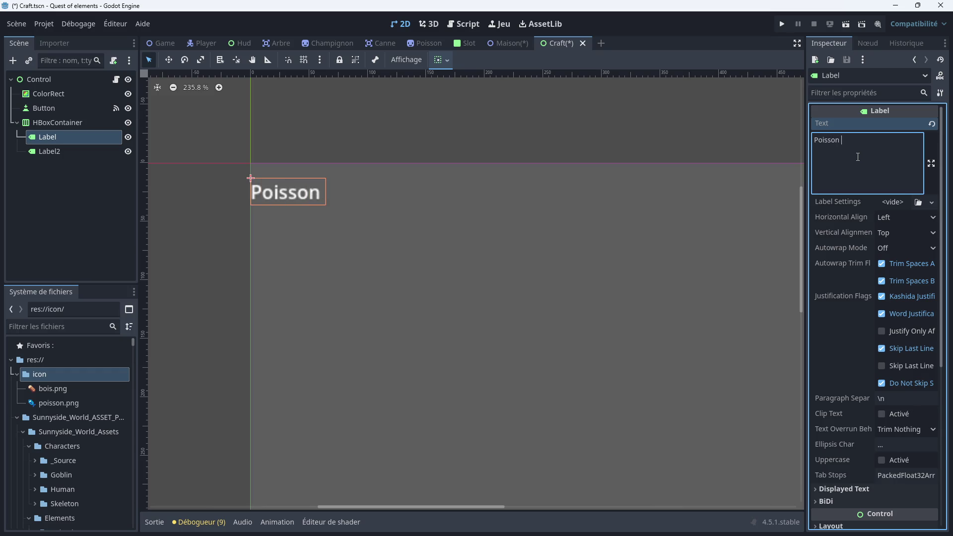
text(la)
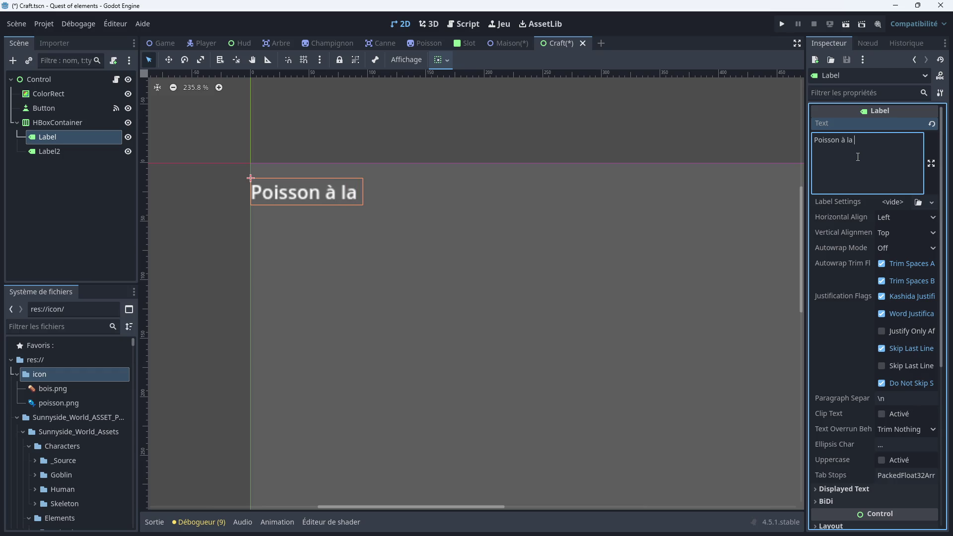
key(BackSpace)
key(BackSpace)
key(BackSpace)
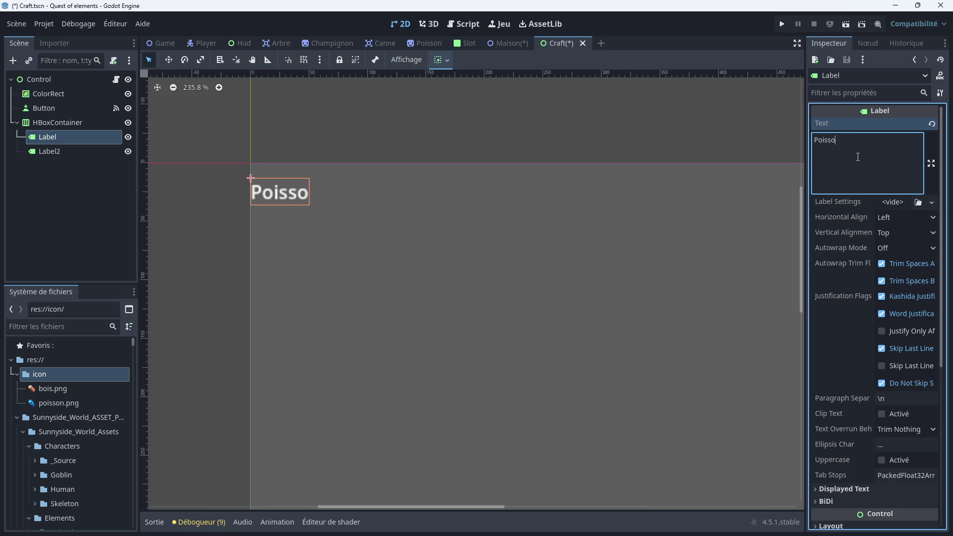
key(BackSpace)
key(BackSpace)
key(BackSpace)
text(Broc)
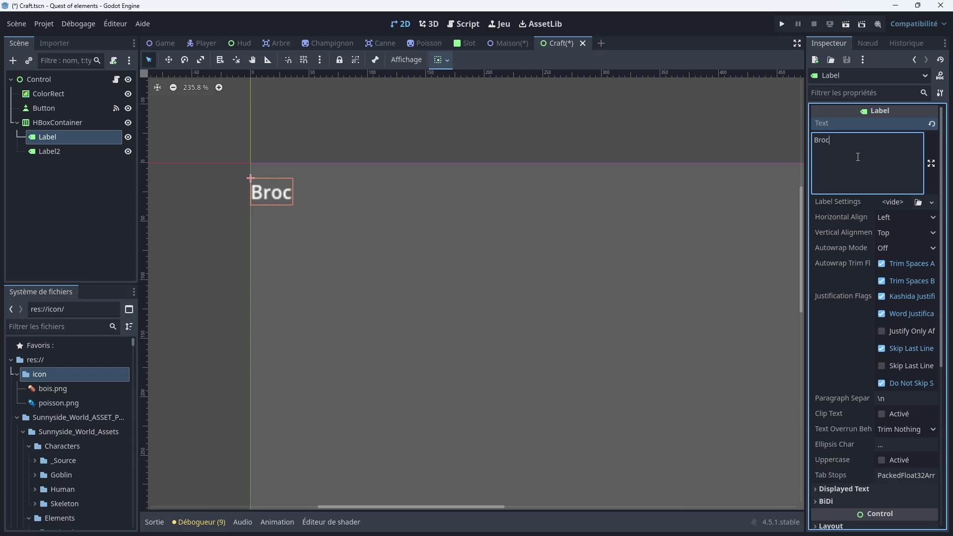
text(hette de poisson)
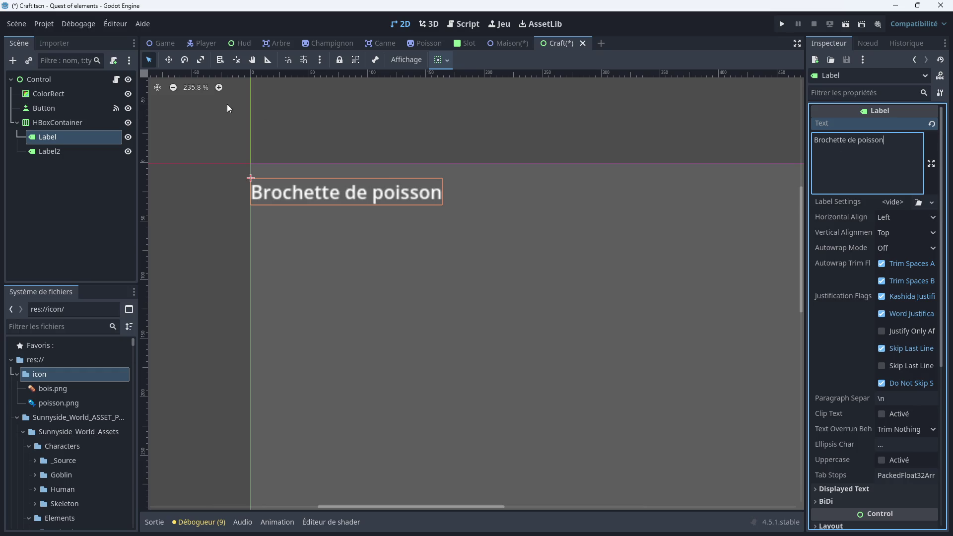
Set Label2's text to '2x poisson / 1x Bois'
click(72, 151)
click(840, 149)
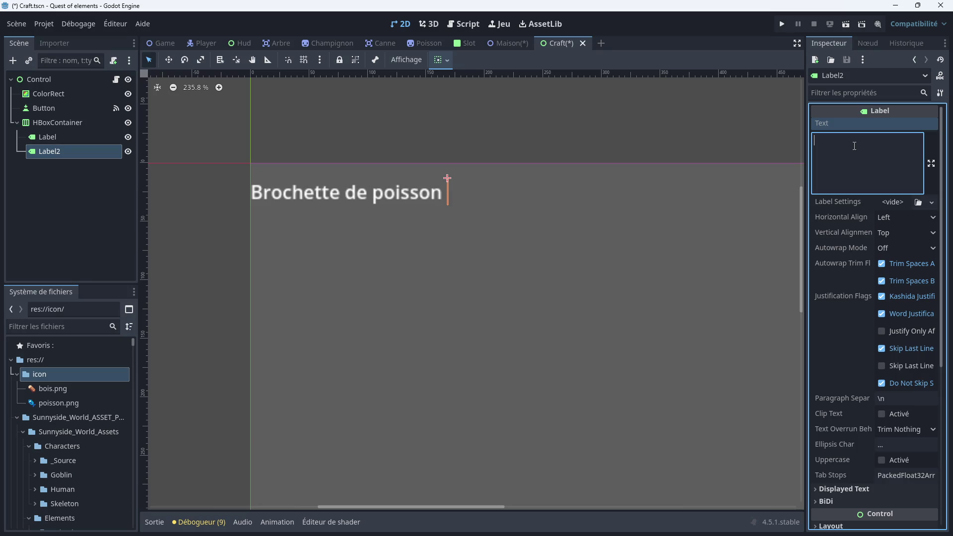
text(2)
text(x)
text( poisson)
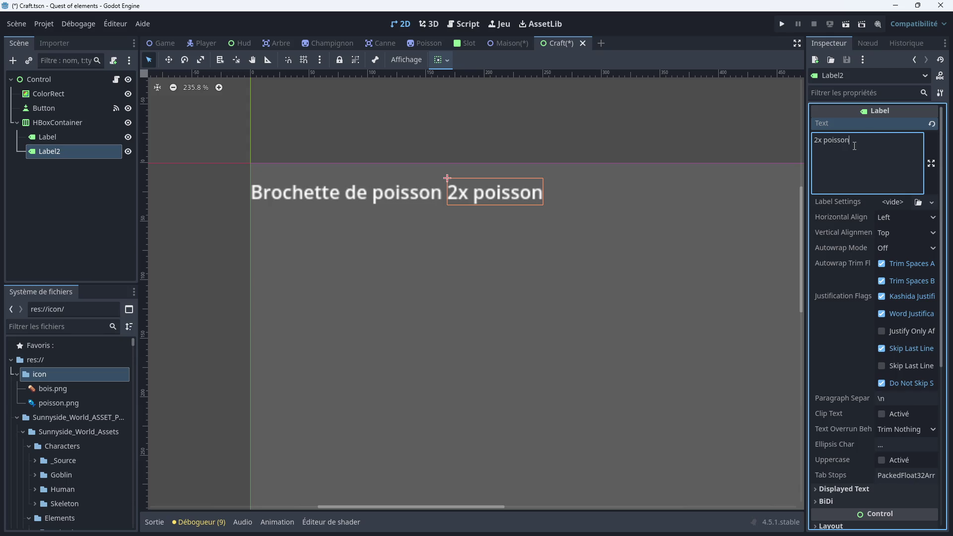
text( 21)
key(BackSpace)
key(BackSpace)
text(/ 1x )
text(Bois)
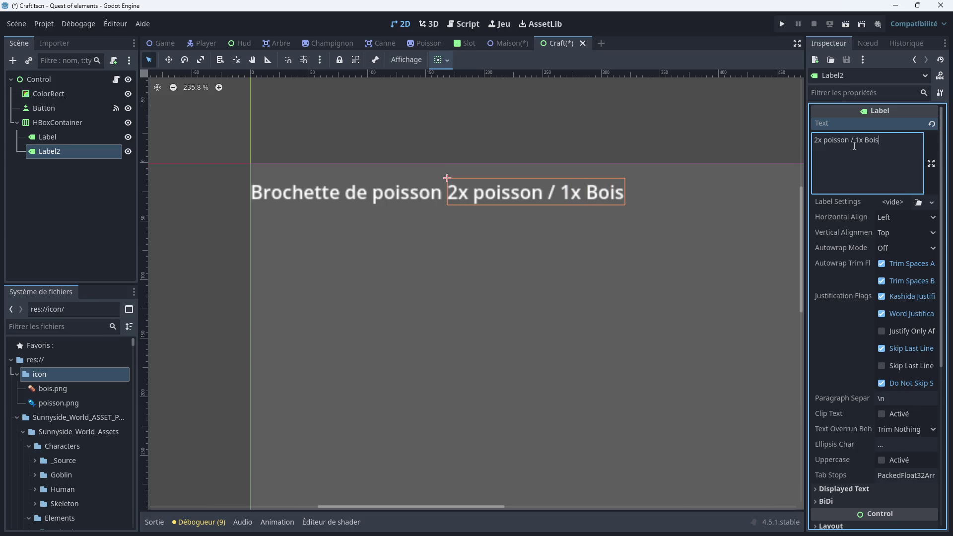
scroll(454, 207, down, 1)
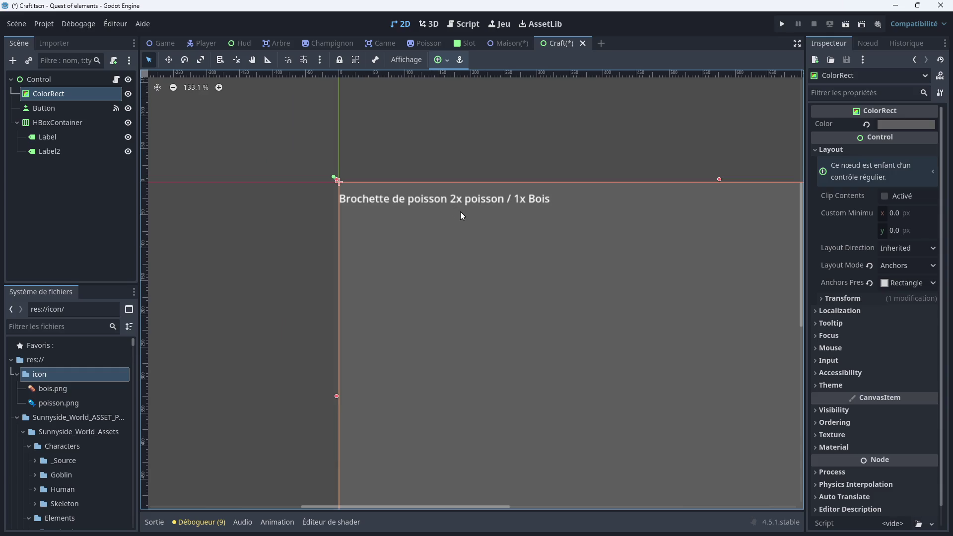
Add a VSeparator under the HBoxContainer and place it between Label and Label2
click(424, 204)
click(389, 199)
click(414, 200)
right_click(49, 121)
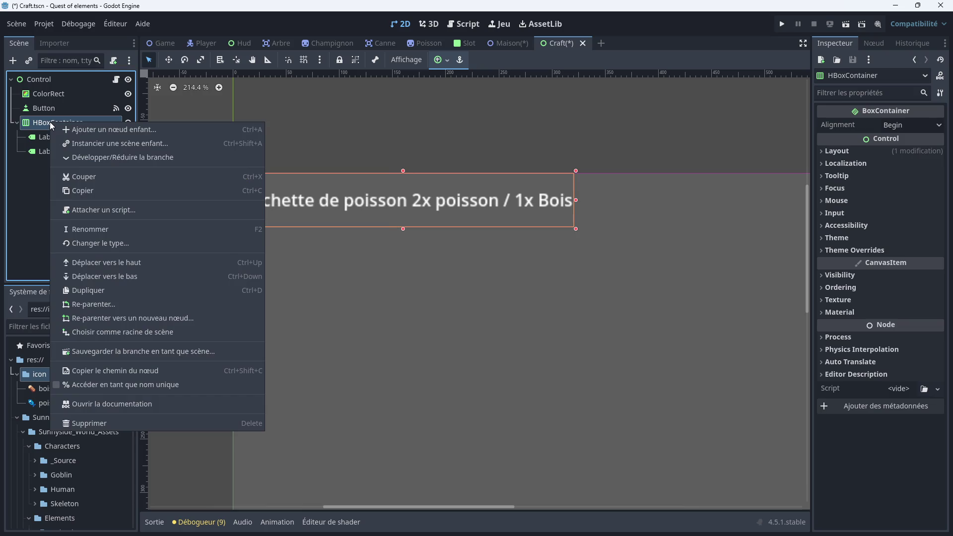
click(76, 129)
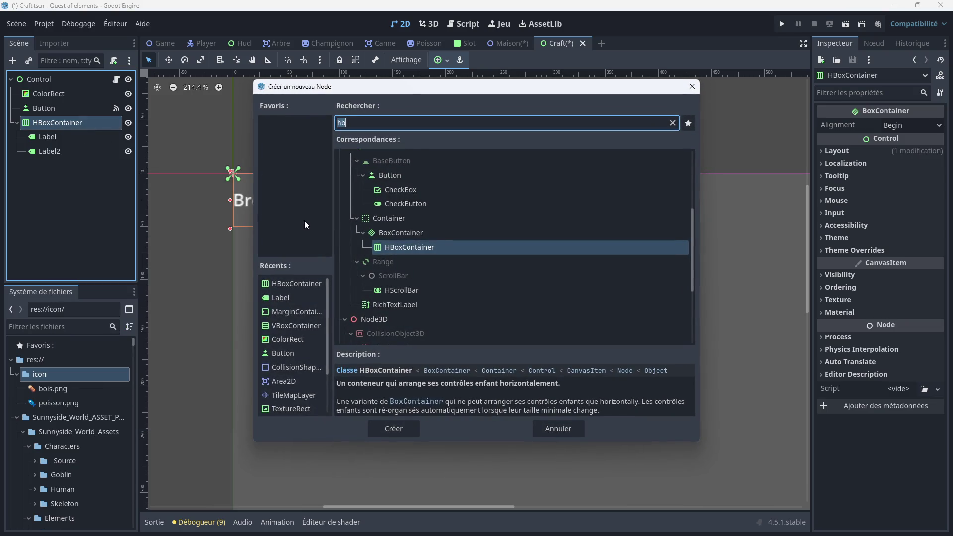
text(spe)
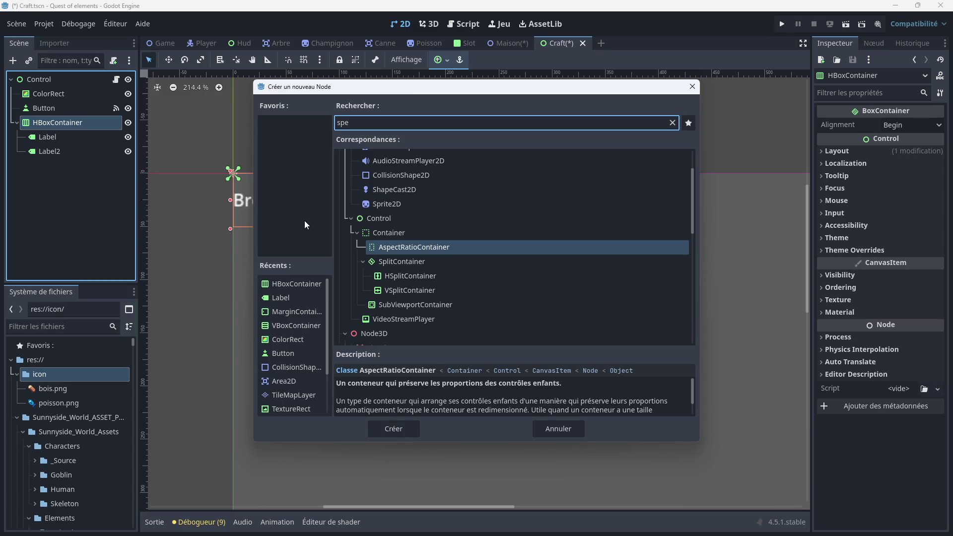
key(BackSpace)
key(BackSpace)
text(e)
key(Down)
key(Return)
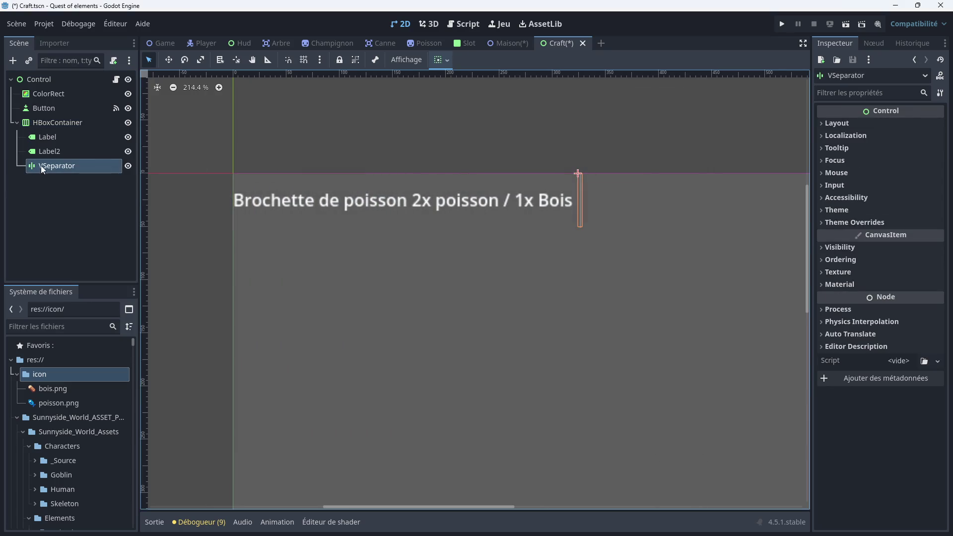
drag(49, 167, 47, 145)
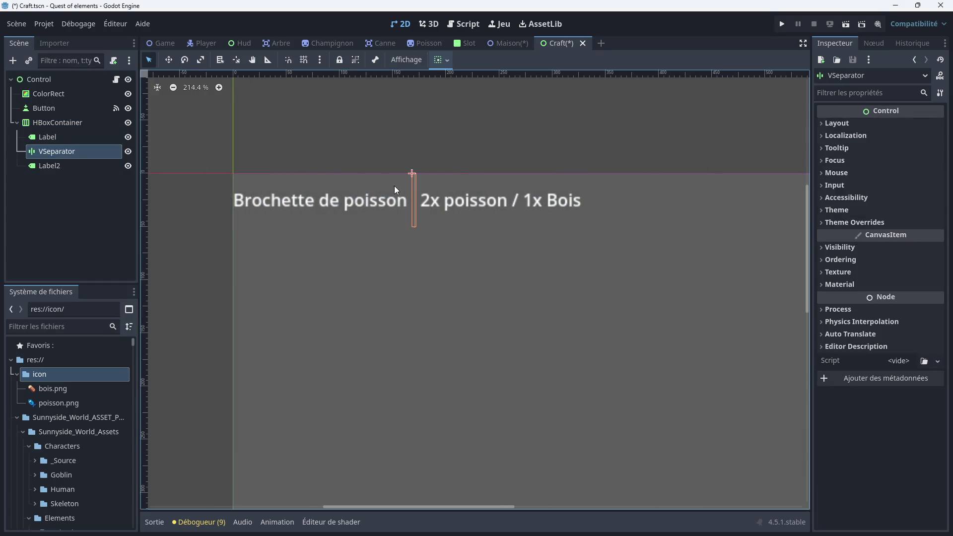
click(839, 223)
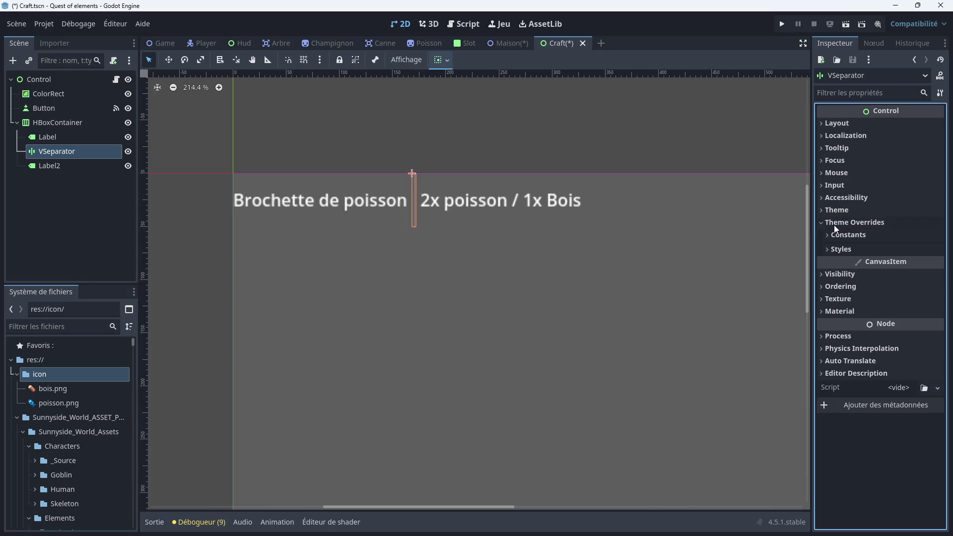
Give the VSeparator a new flat style override with a dark orange c04d06 background
click(844, 250)
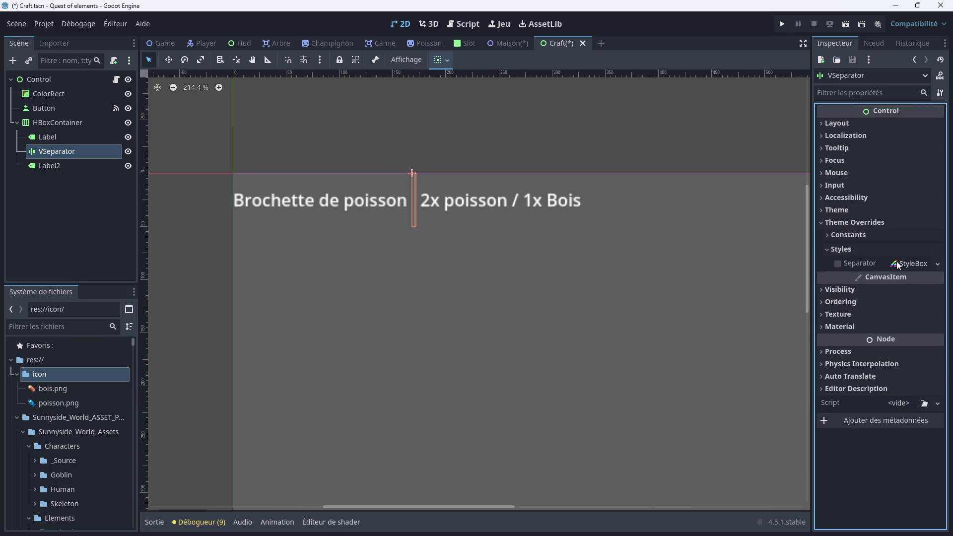
click(938, 264)
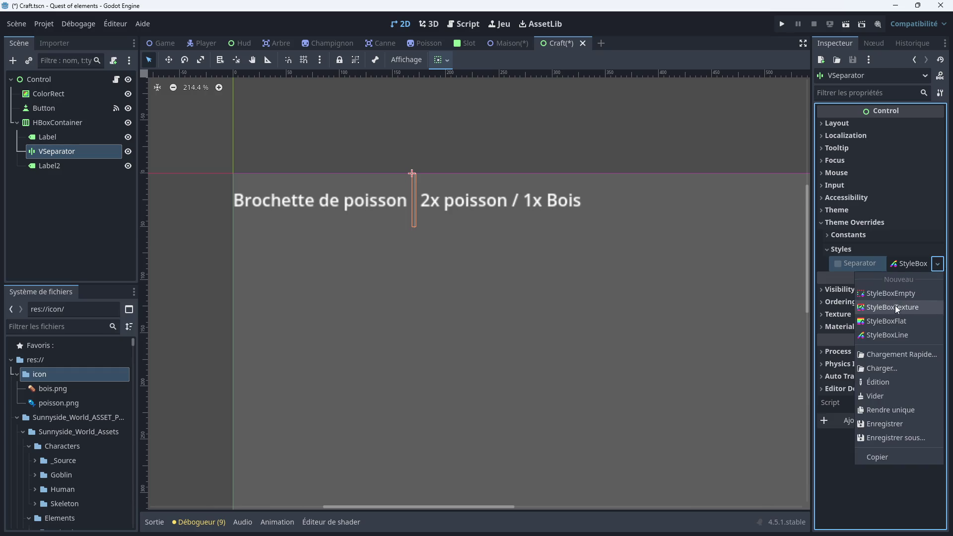
click(895, 321)
click(914, 264)
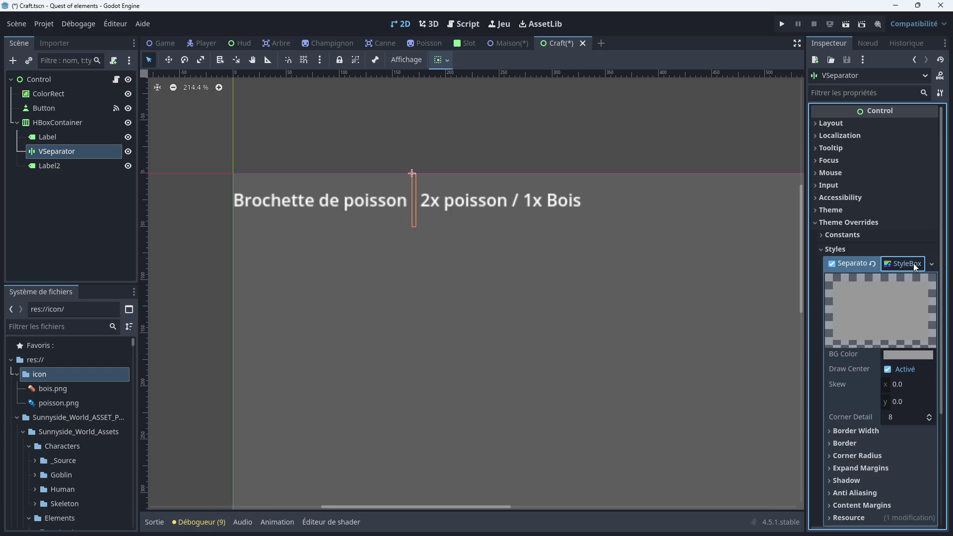
click(903, 355)
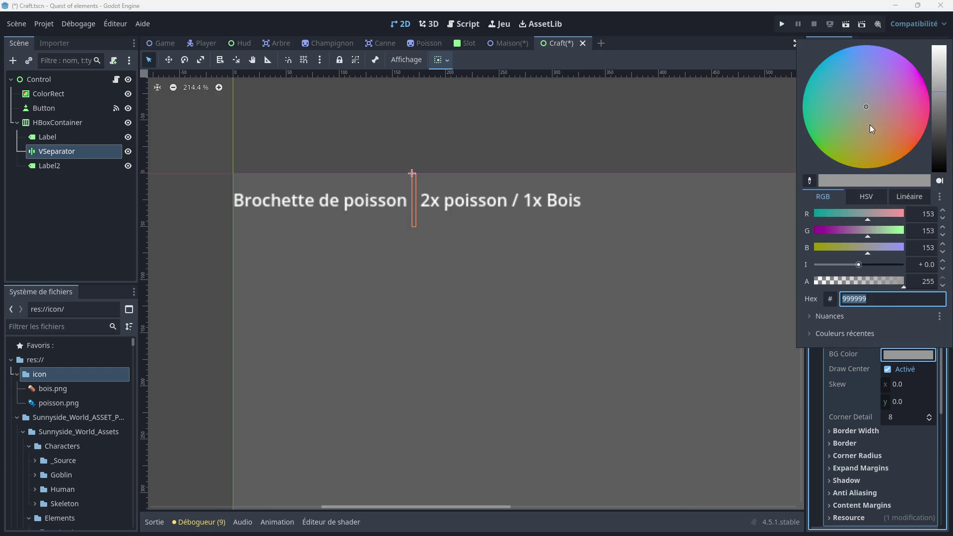
drag(864, 106, 910, 150)
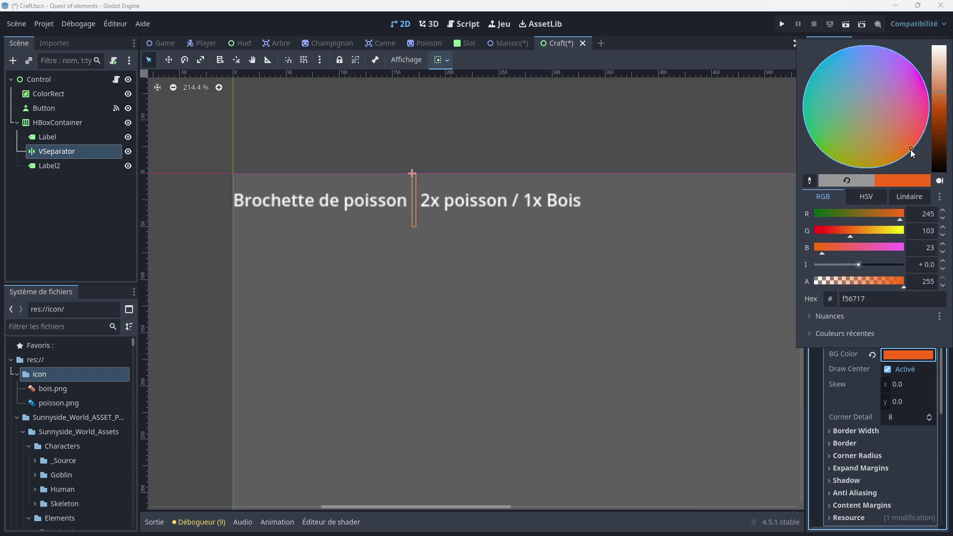
drag(940, 92, 941, 110)
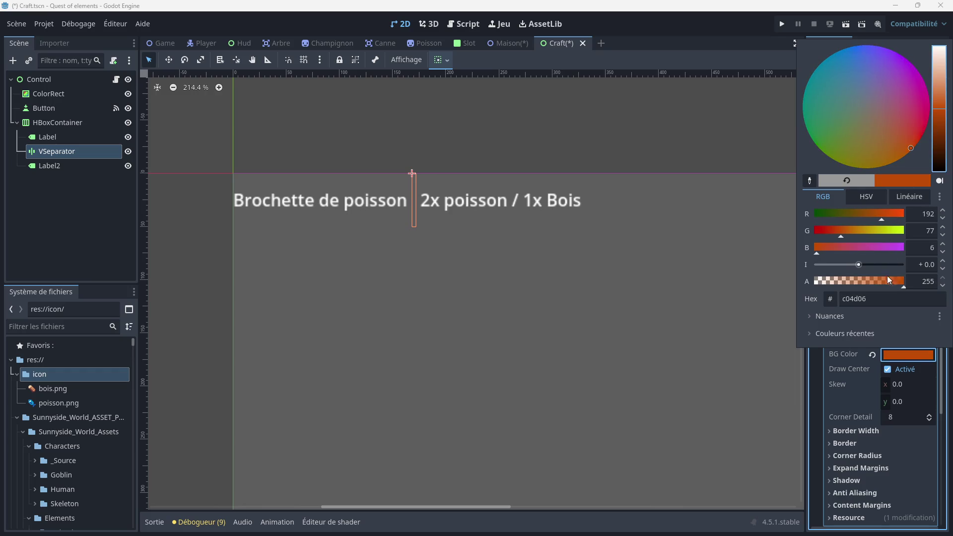
click(817, 370)
Raise the VSeparator's separation constant override from 4 to 12
click(417, 224)
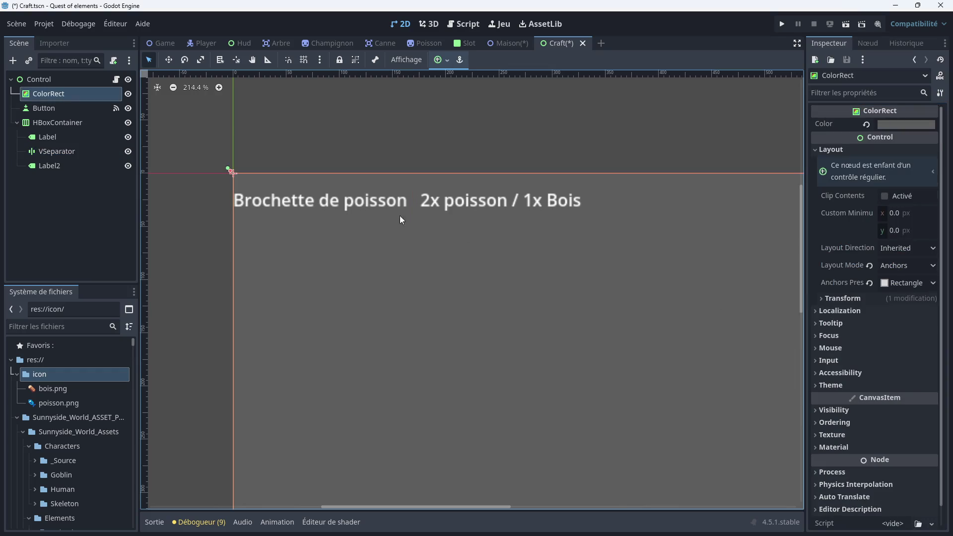
click(62, 152)
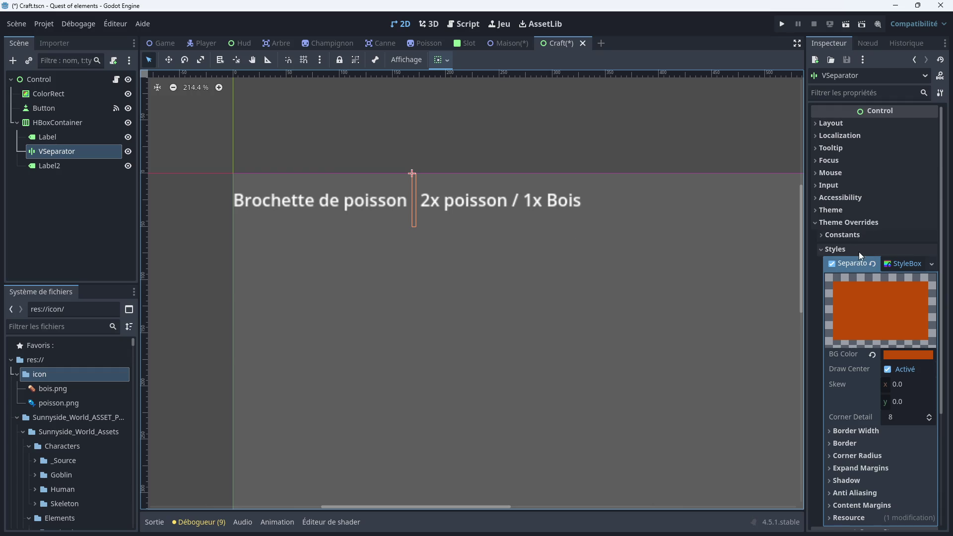
click(837, 249)
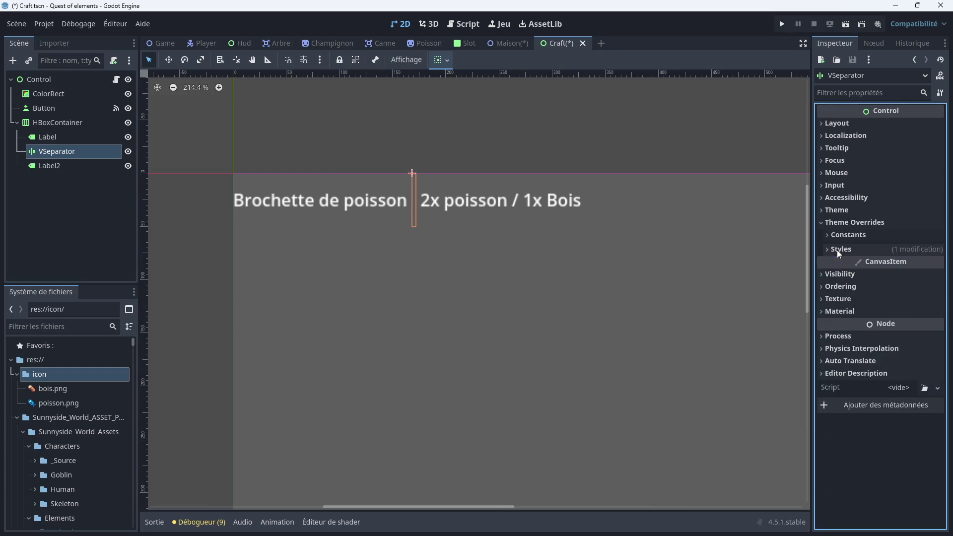
click(848, 234)
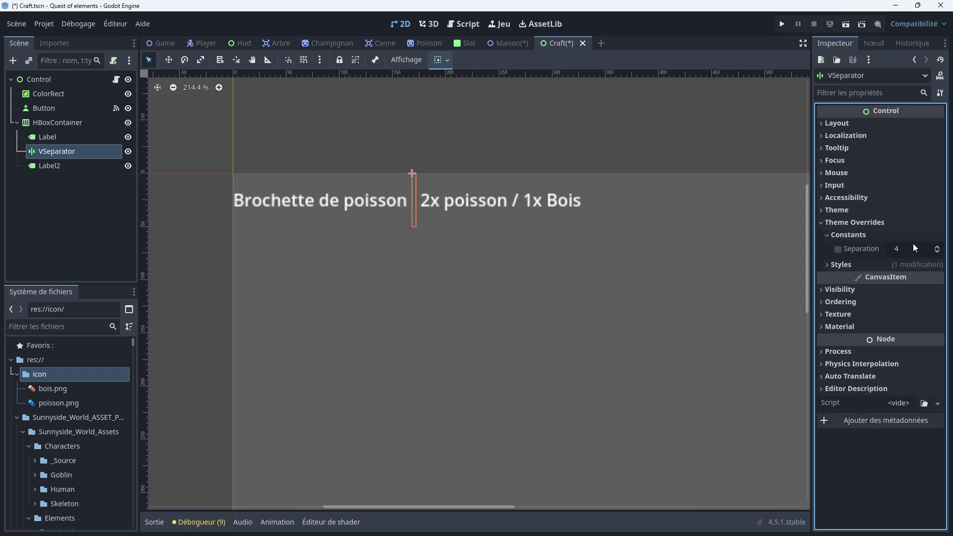
drag(935, 250, 939, 249)
Assign a new Theme resource to the VSeparator
click(851, 237)
click(835, 210)
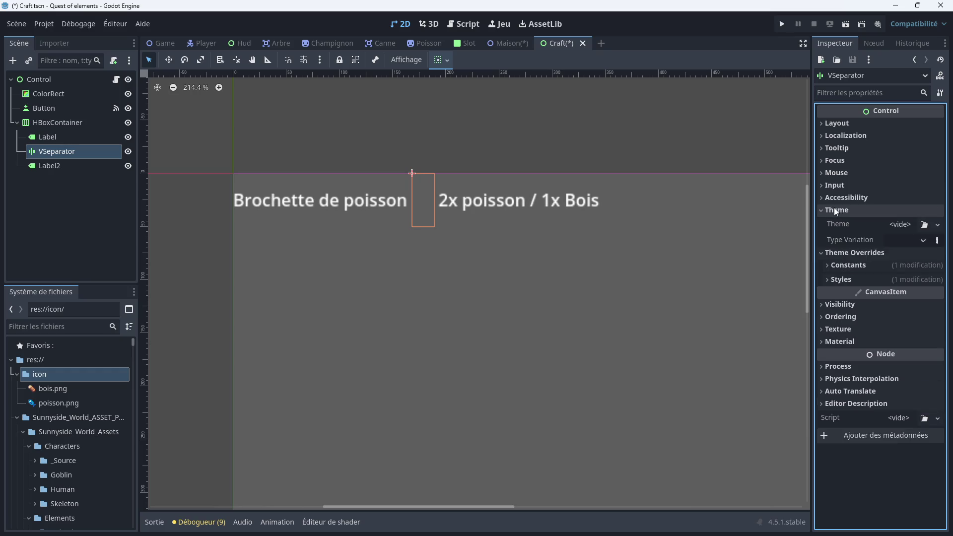
click(937, 224)
click(892, 254)
click(909, 228)
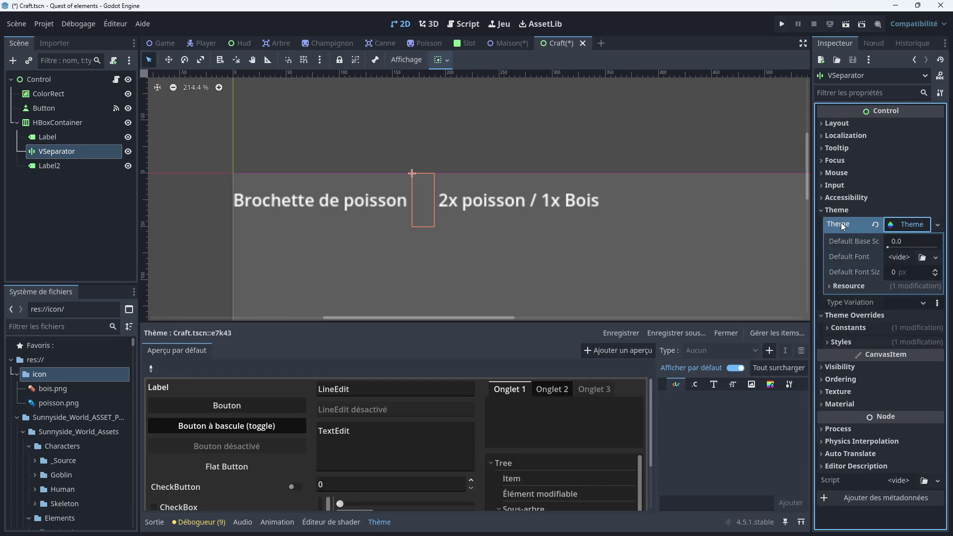
Collapse the new theme's settings and close the theme editor panel
click(898, 224)
click(836, 210)
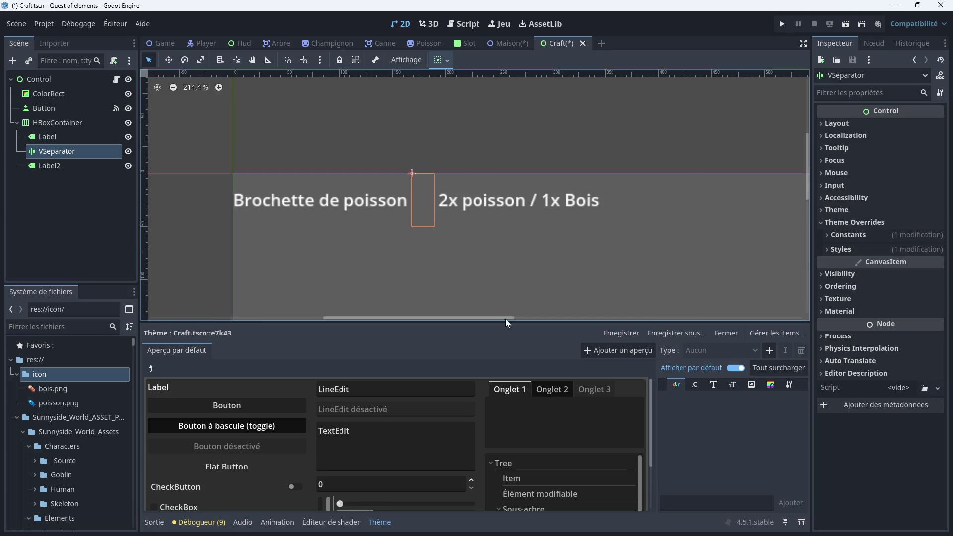
click(726, 333)
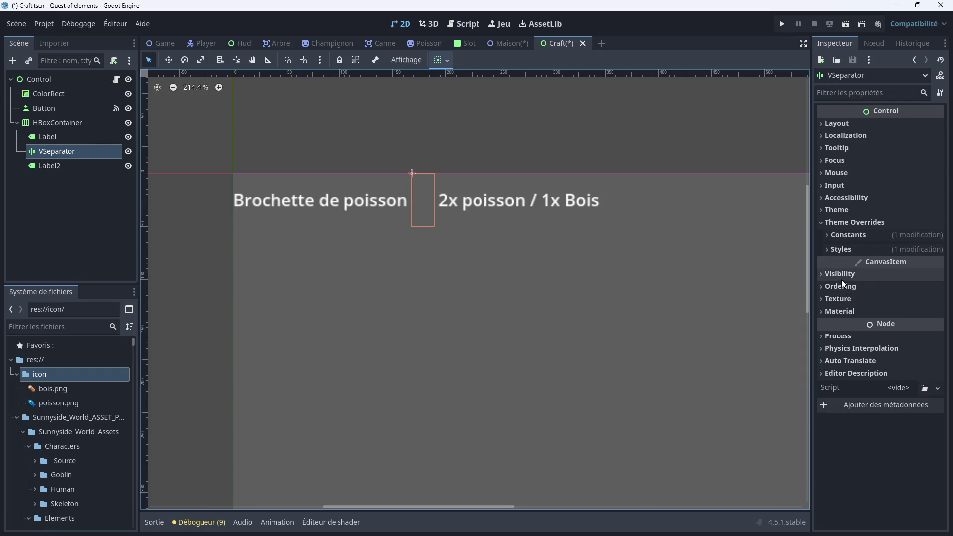
Replace the separator style with a new StyleBoxFlat whose background is orange d48338
click(839, 249)
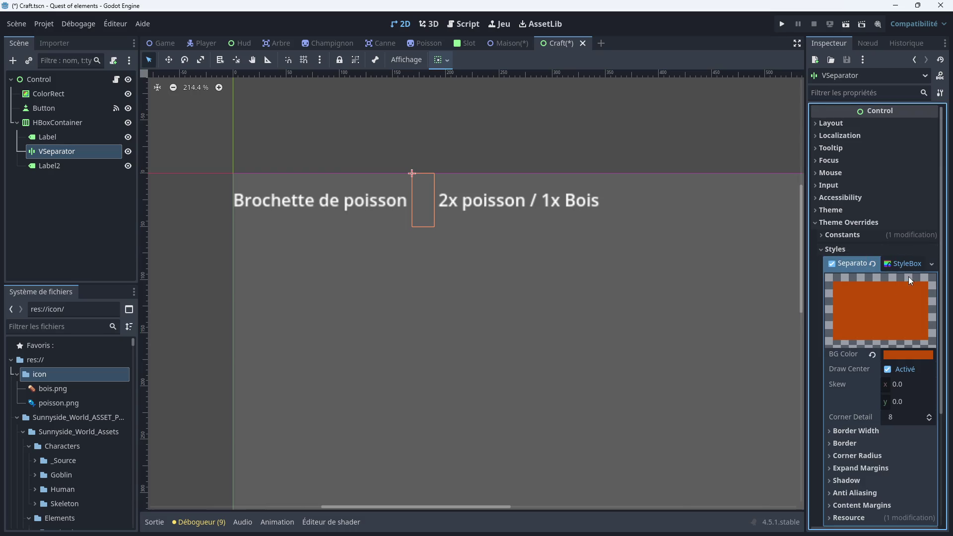
click(930, 264)
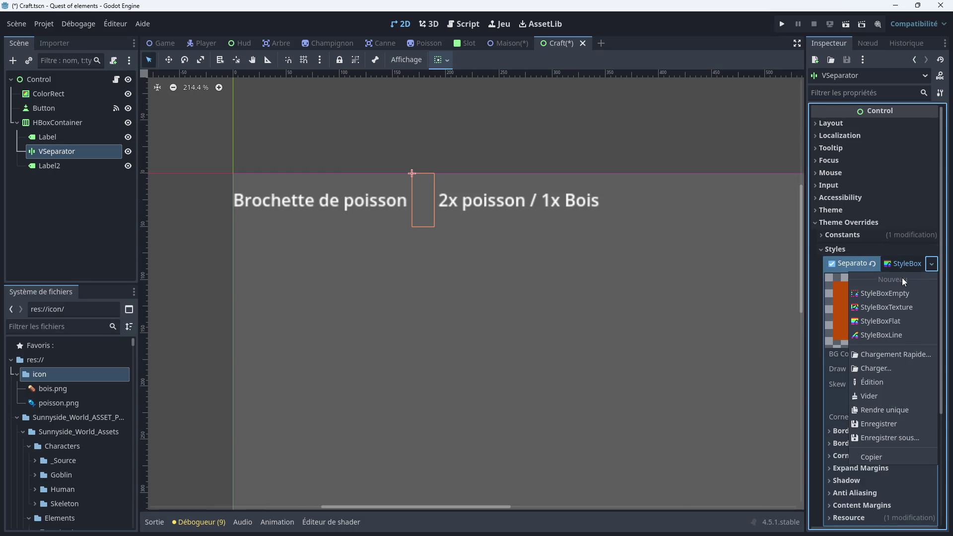
click(885, 320)
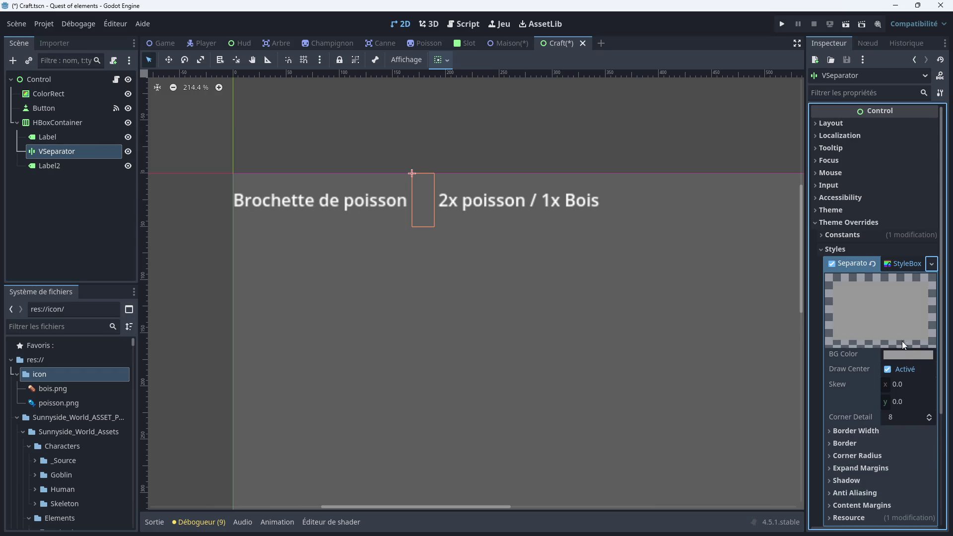
click(903, 355)
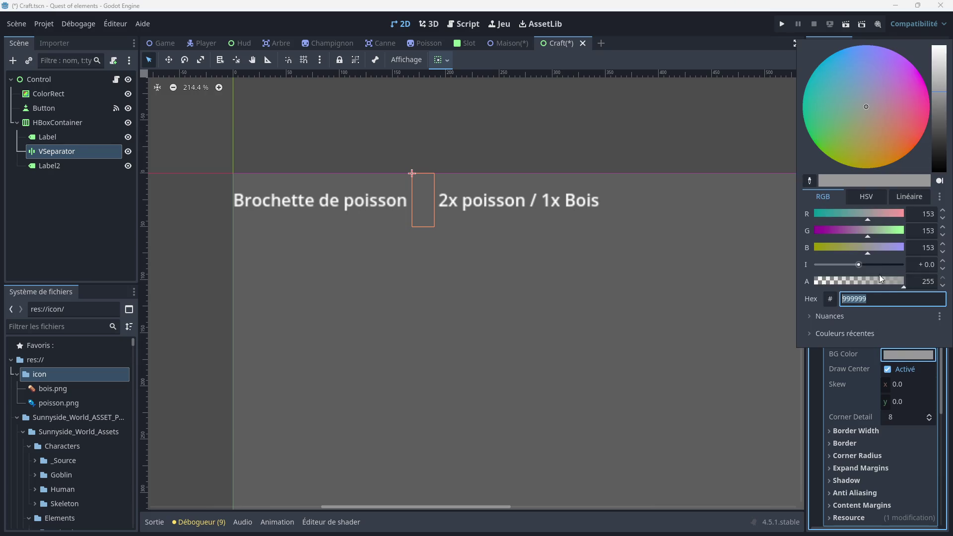
drag(860, 108, 891, 149)
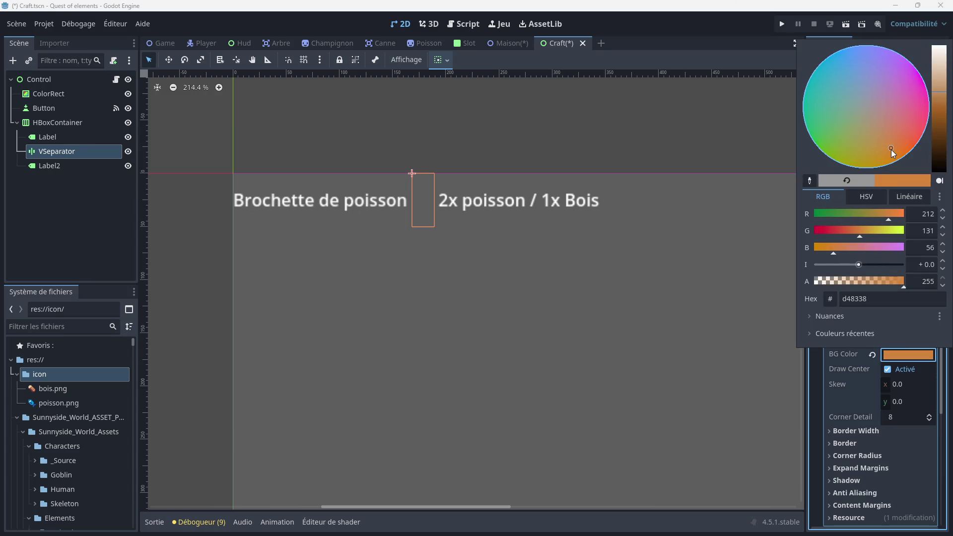
click(822, 363)
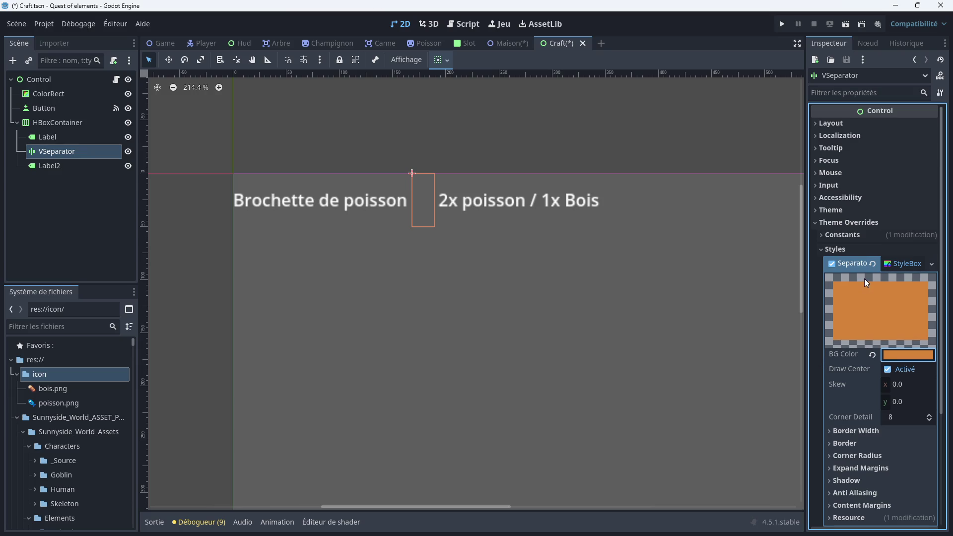
click(827, 222)
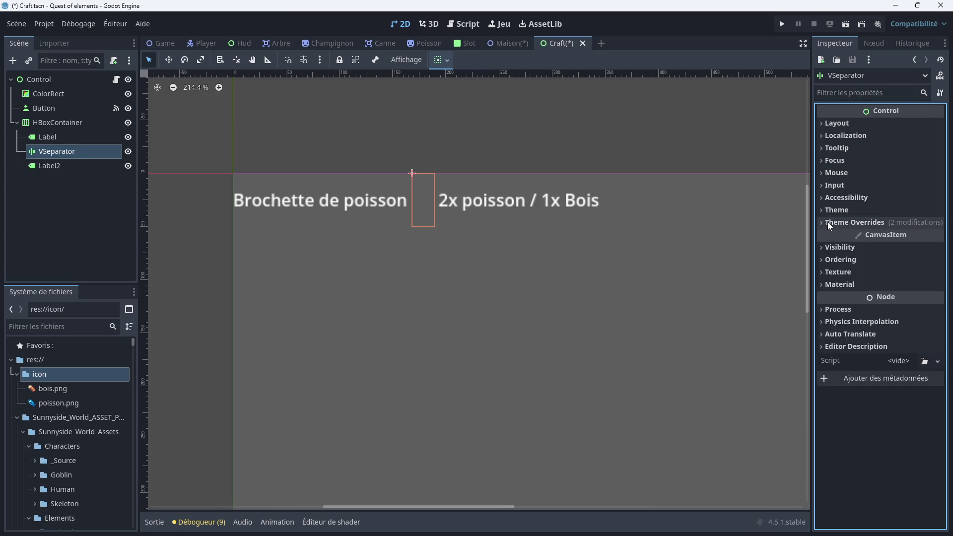
click(831, 198)
click(829, 199)
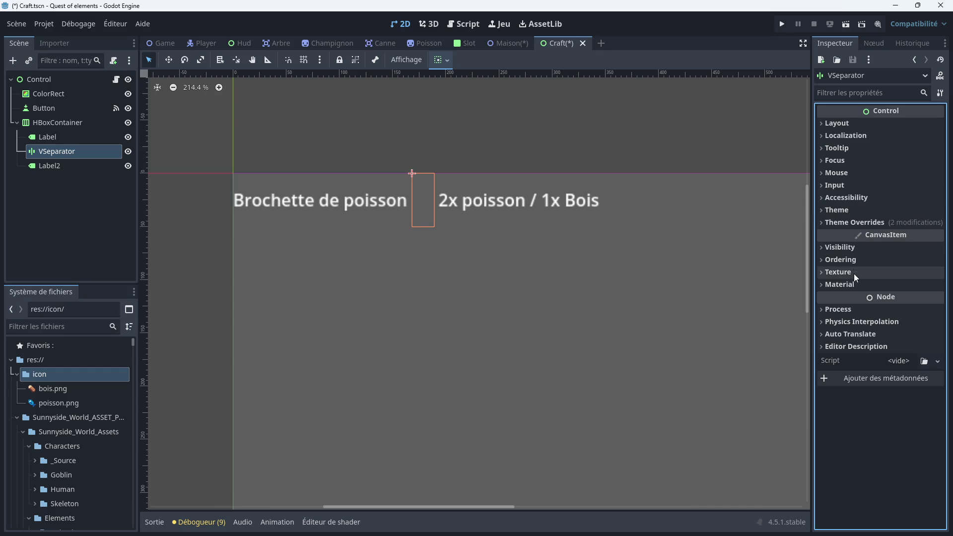
click(838, 273)
click(835, 259)
click(829, 248)
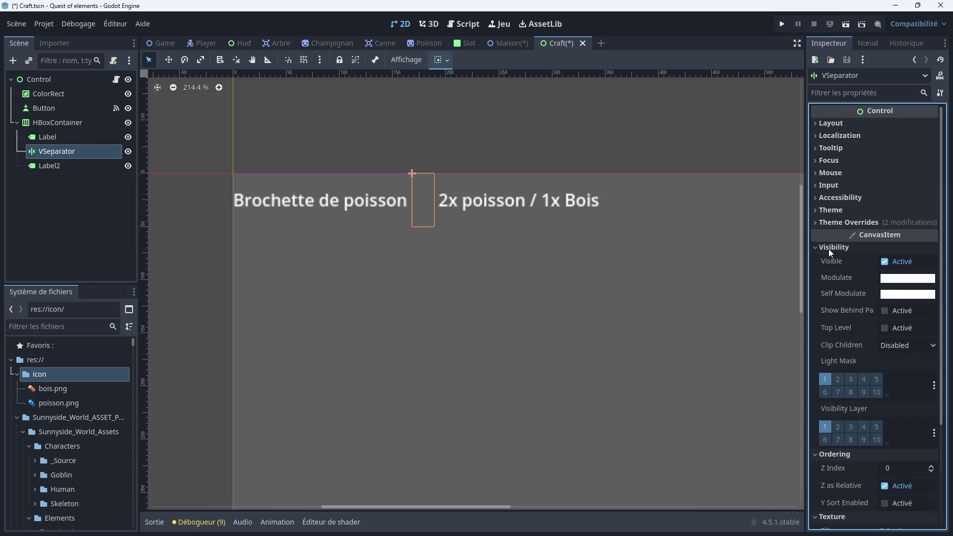
click(829, 248)
click(828, 249)
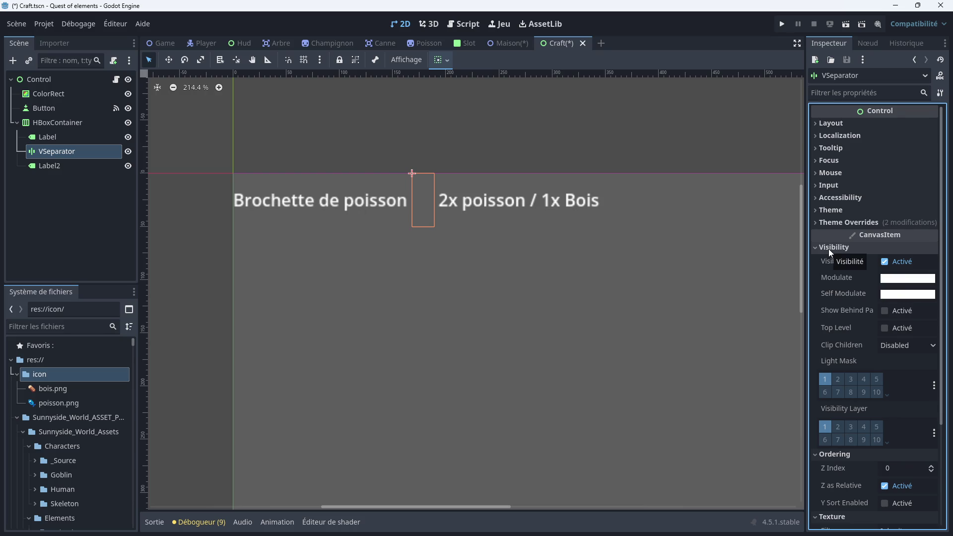
click(828, 249)
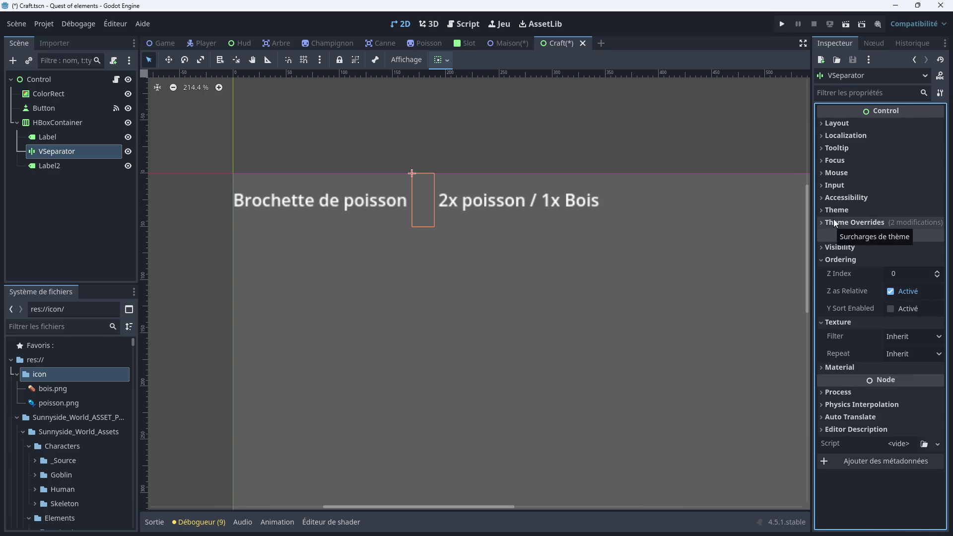
click(833, 219)
scroll(869, 293, down, 2)
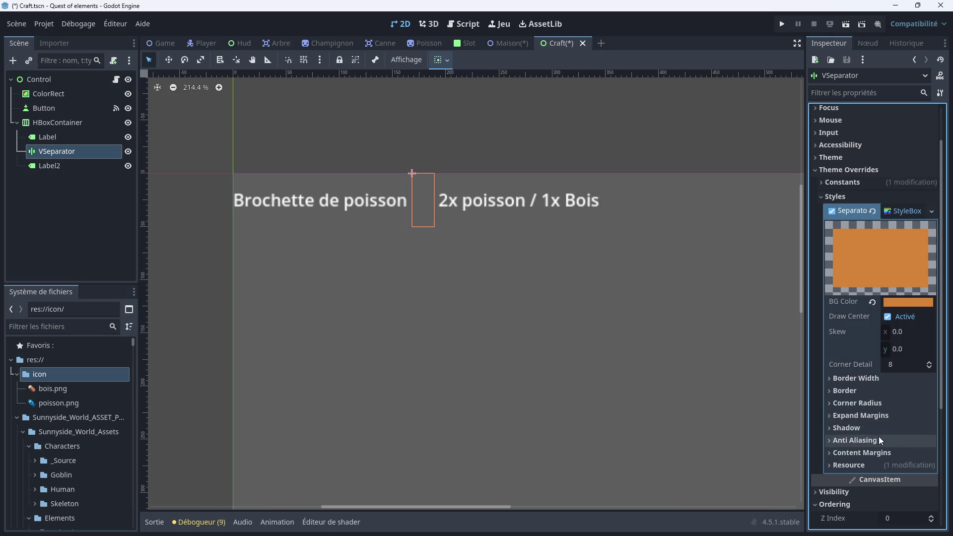
scroll(878, 437, up, 2)
click(840, 249)
click(840, 222)
click(833, 210)
click(833, 210)
click(833, 210)
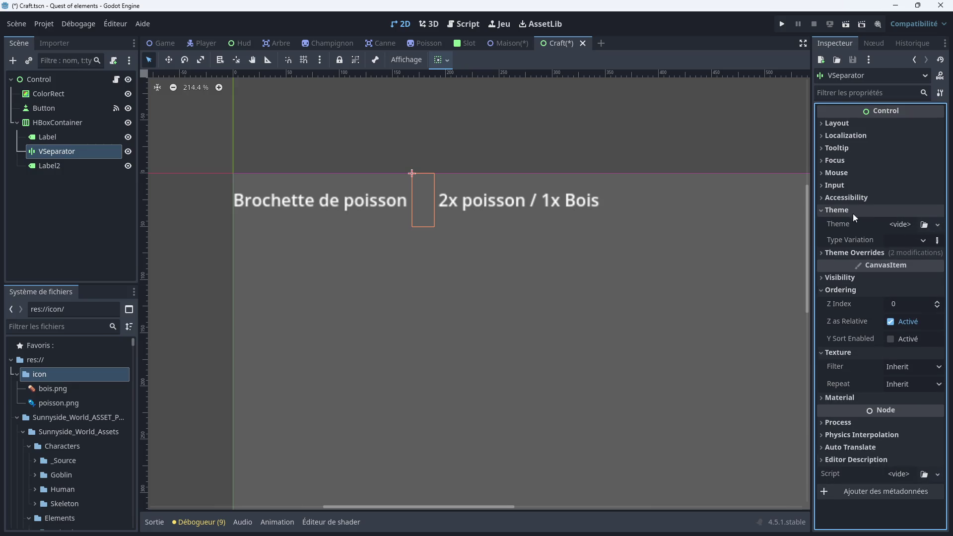
click(835, 210)
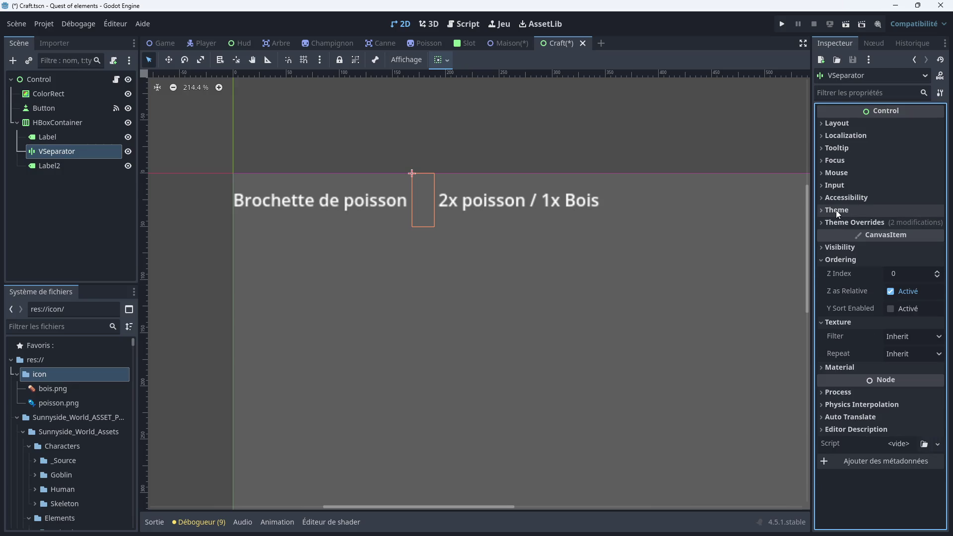
click(451, 238)
scroll(450, 238, down, 5)
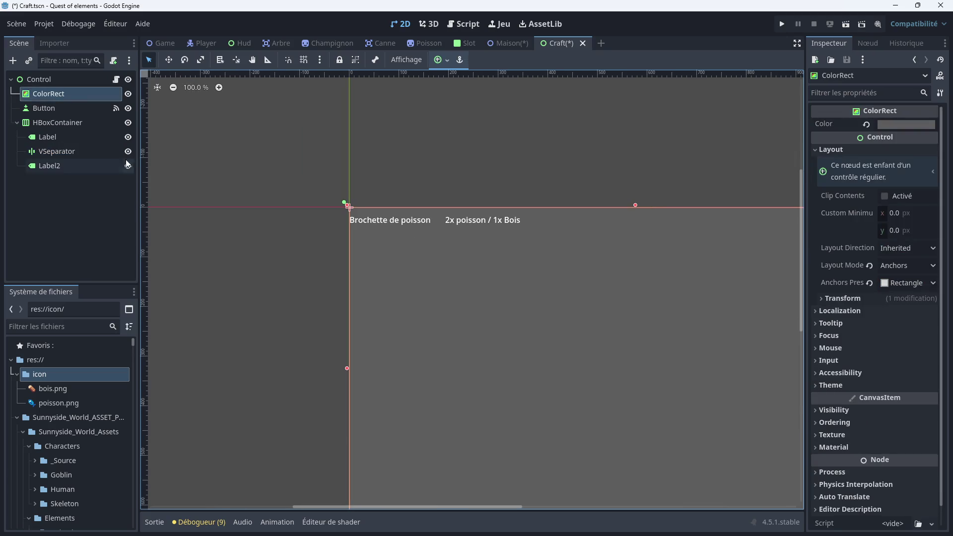
Duplicate the VSeparator and move VSeparator2 below Label2
click(51, 123)
right_click(51, 122)
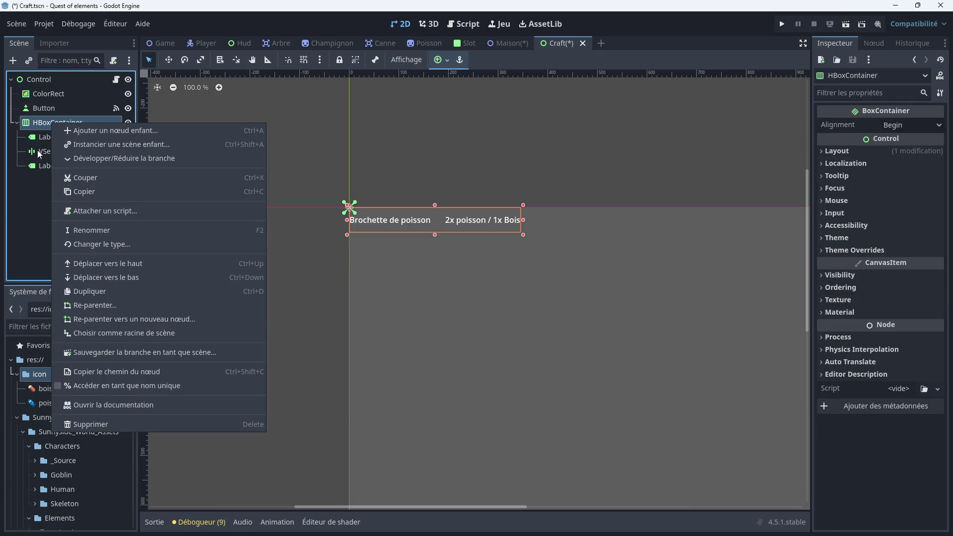
click(37, 150)
right_click(38, 151)
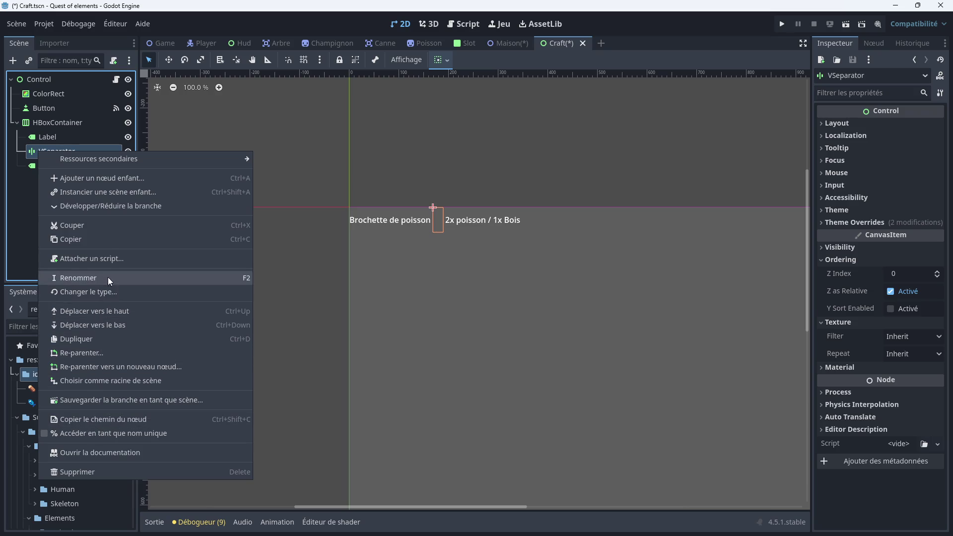
click(93, 342)
drag(79, 165, 75, 187)
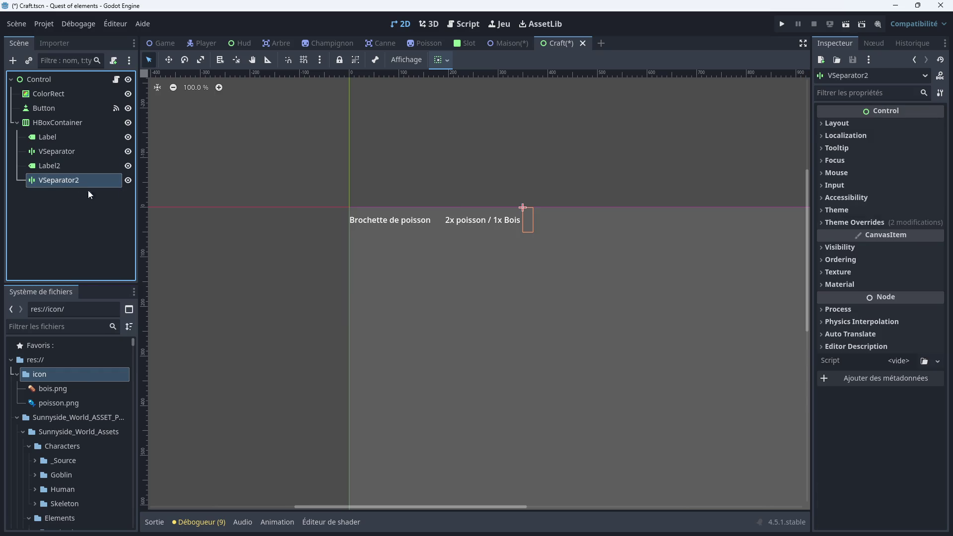
Add a Button to the HBoxContainer with the text 'Fabriquer'
click(56, 126)
right_click(55, 125)
click(90, 136)
text(se)
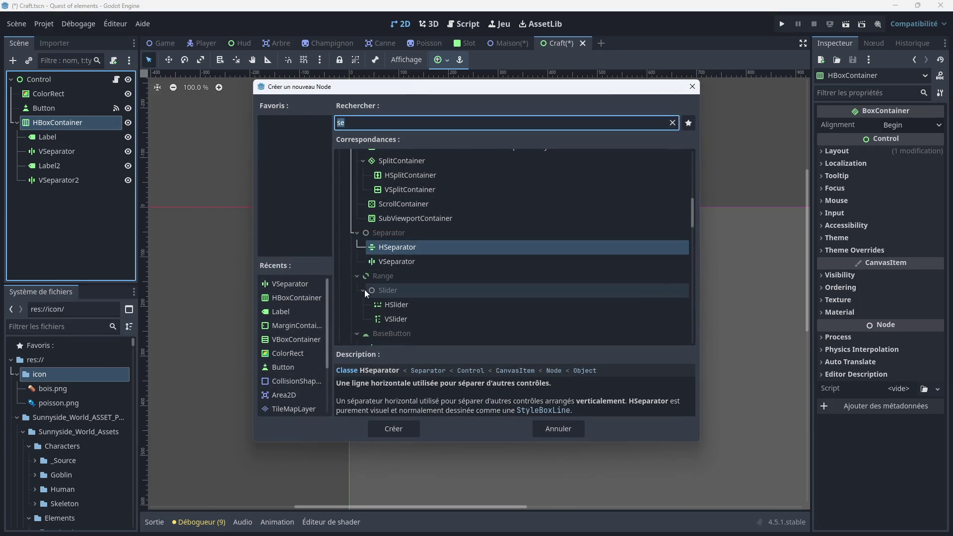
double_click(282, 368)
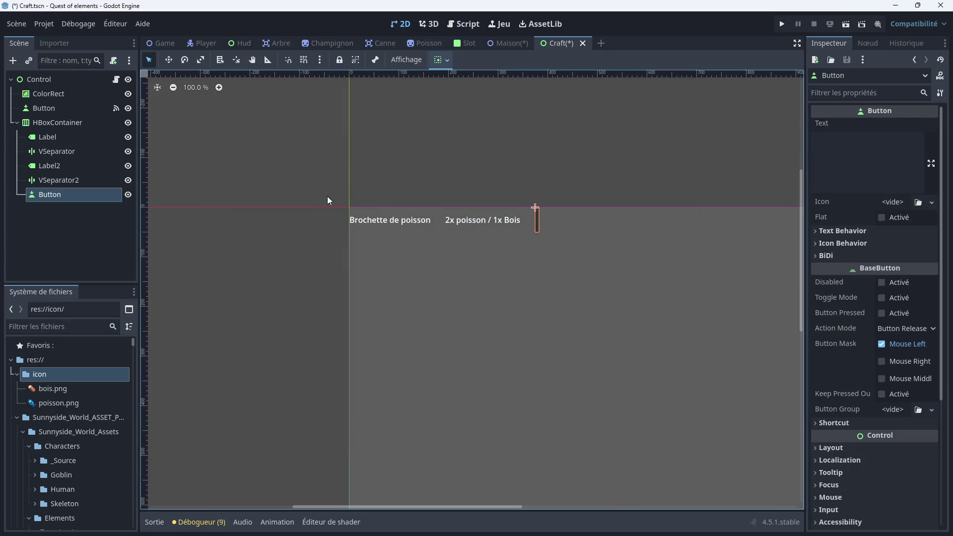
click(832, 136)
text(Fabriquer)
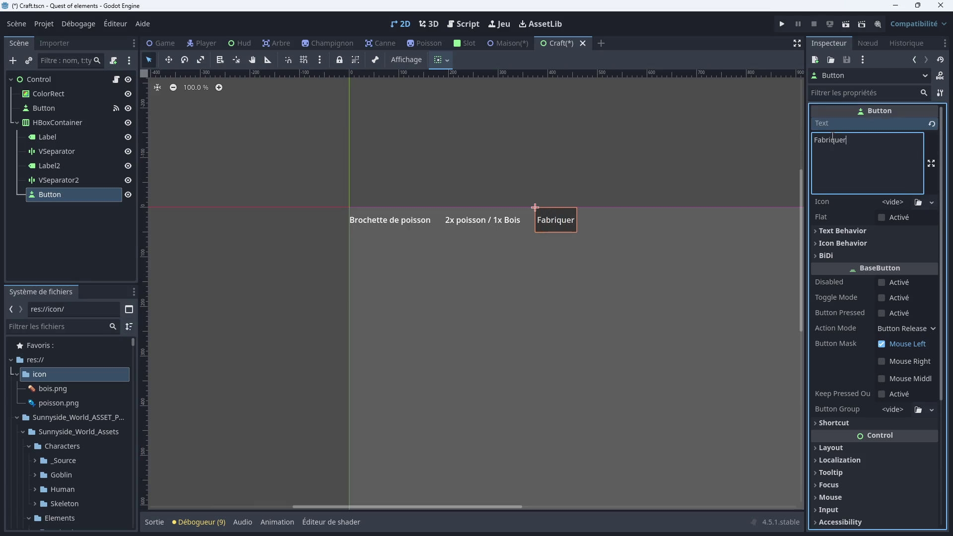
click(540, 243)
click(94, 195)
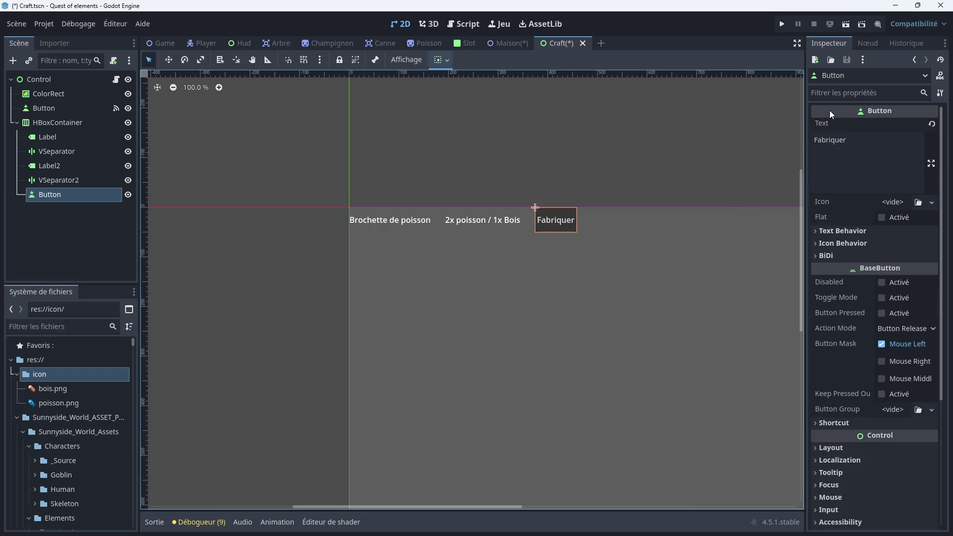
Connect the button's pressed signal to the craft.gd script
click(866, 44)
double_click(849, 127)
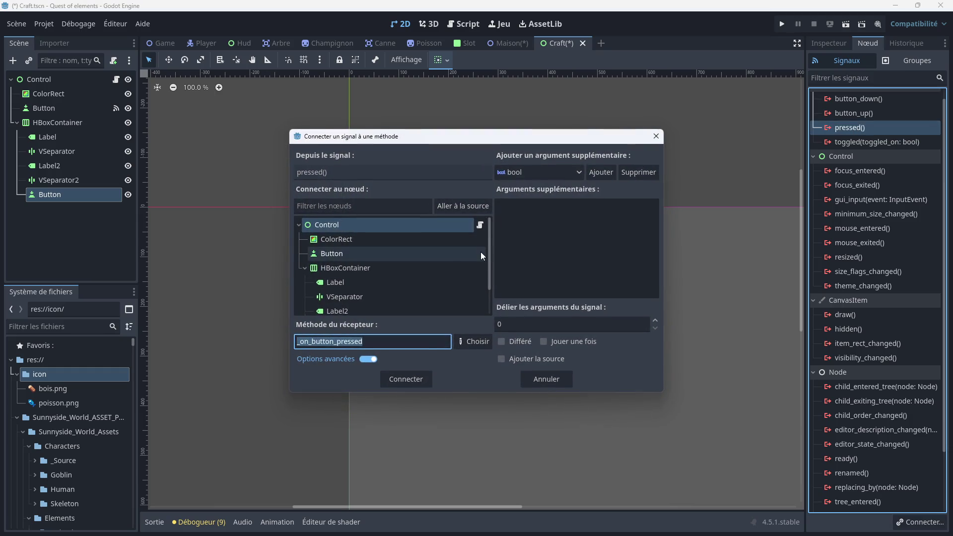
click(407, 380)
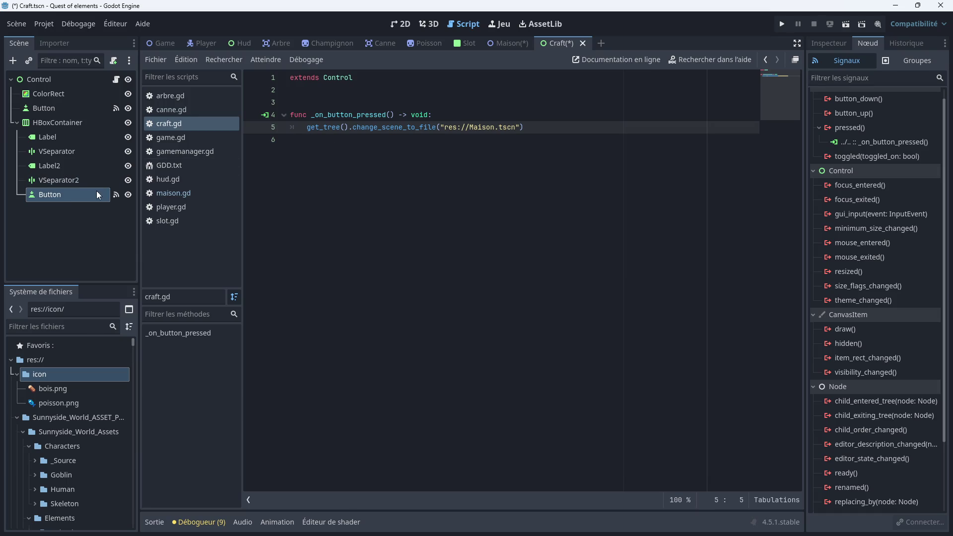
Rename the Button node to Craft
click(73, 197)
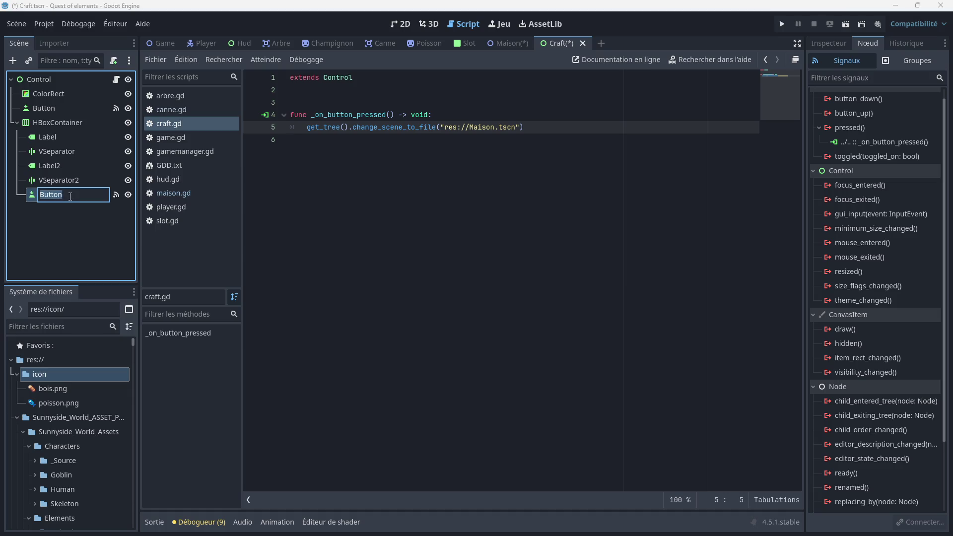
text(Crafty)
key(Return)
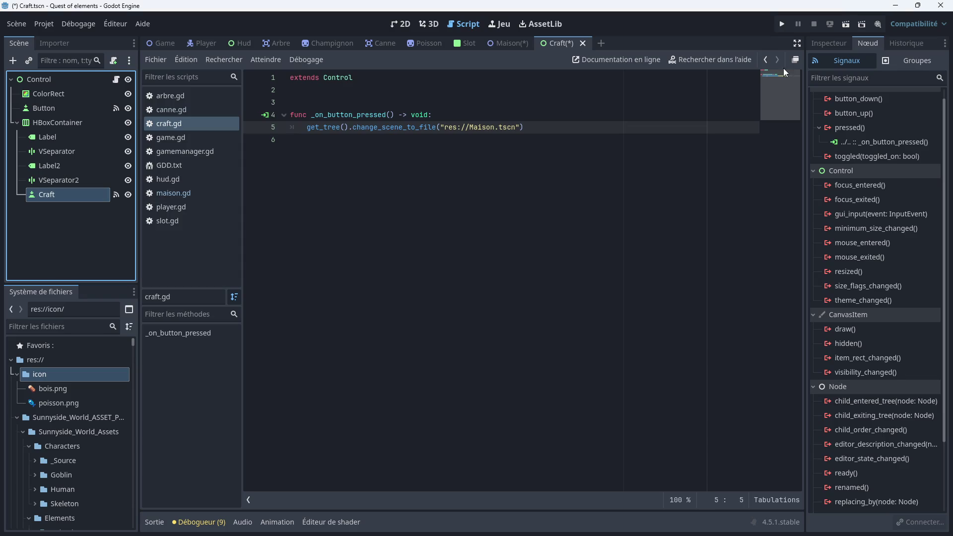
click(876, 142)
Reconnect the Craft button's pressed signal to a new _on_craft_pressed method
click(920, 522)
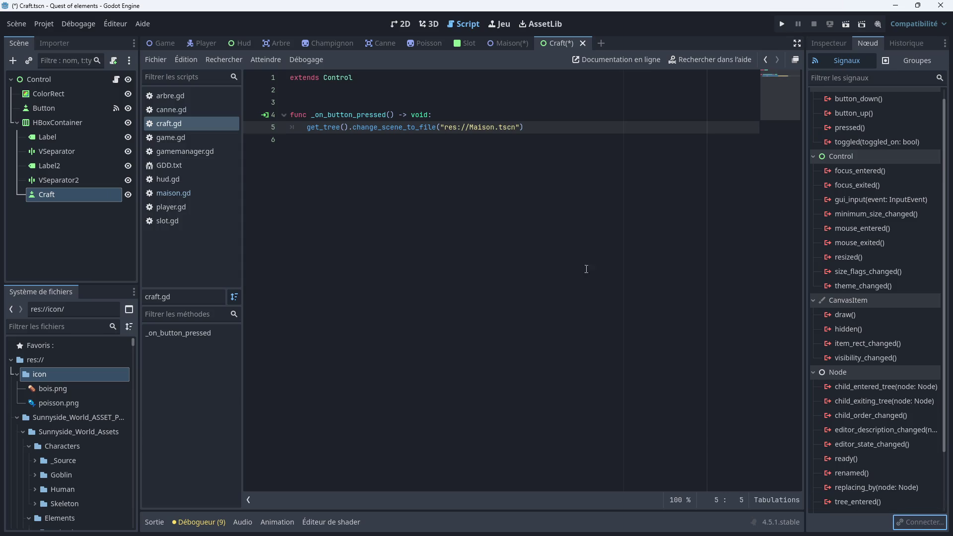
click(852, 128)
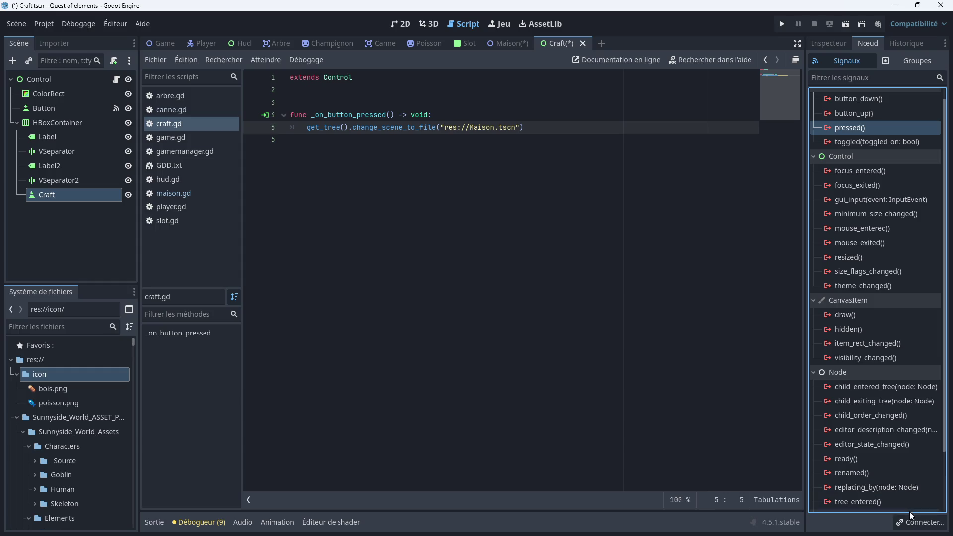
click(918, 521)
click(395, 377)
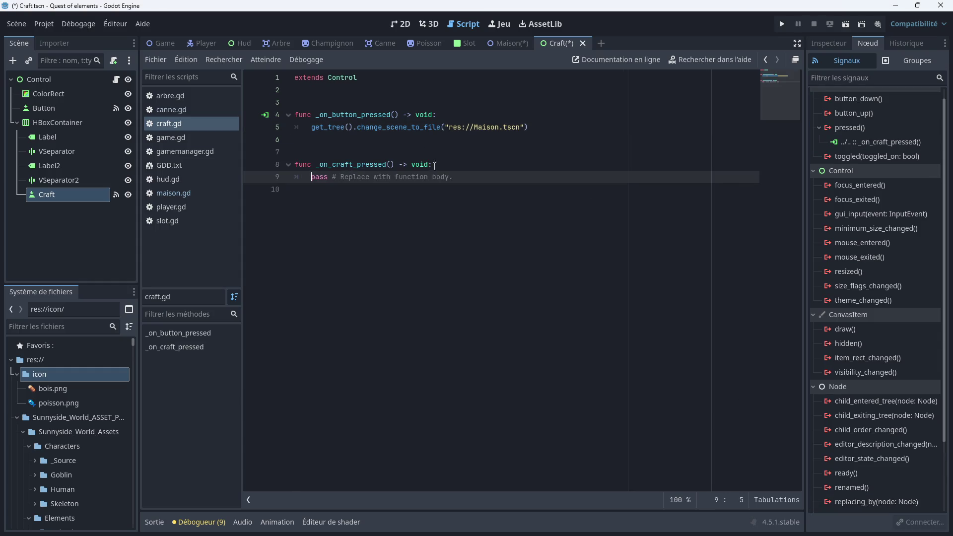
Replace the handler's pass with Gamemanager.bois -= 1
drag(453, 177, 307, 182)
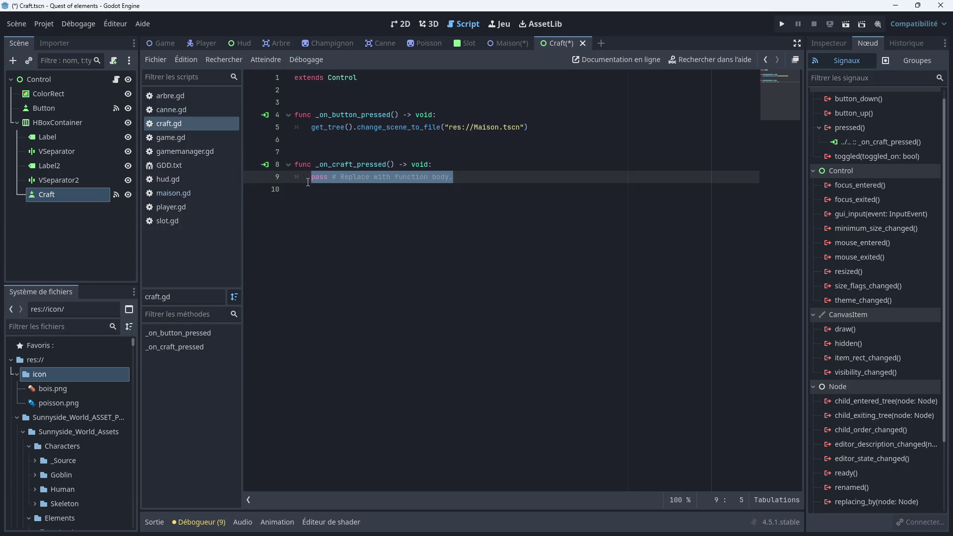
key(BackSpace)
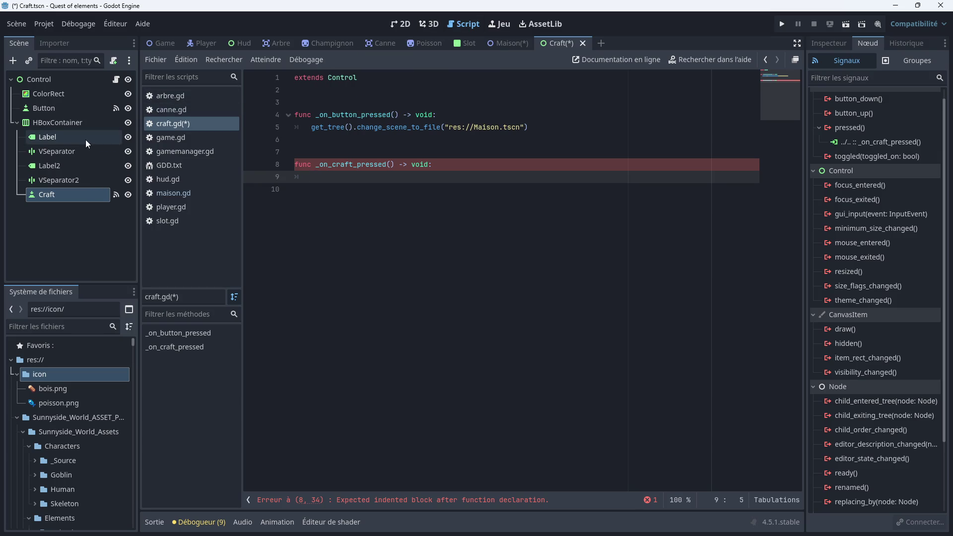
click(403, 26)
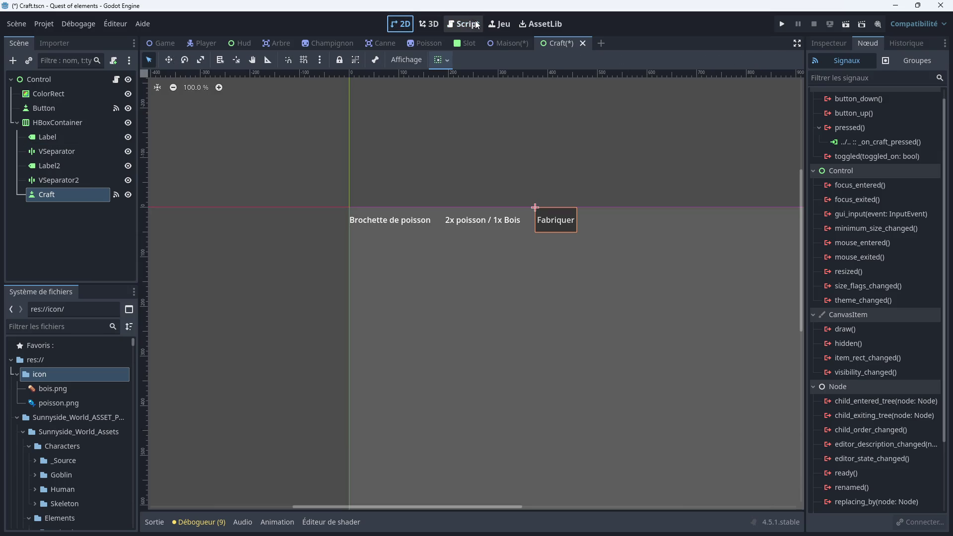
click(473, 24)
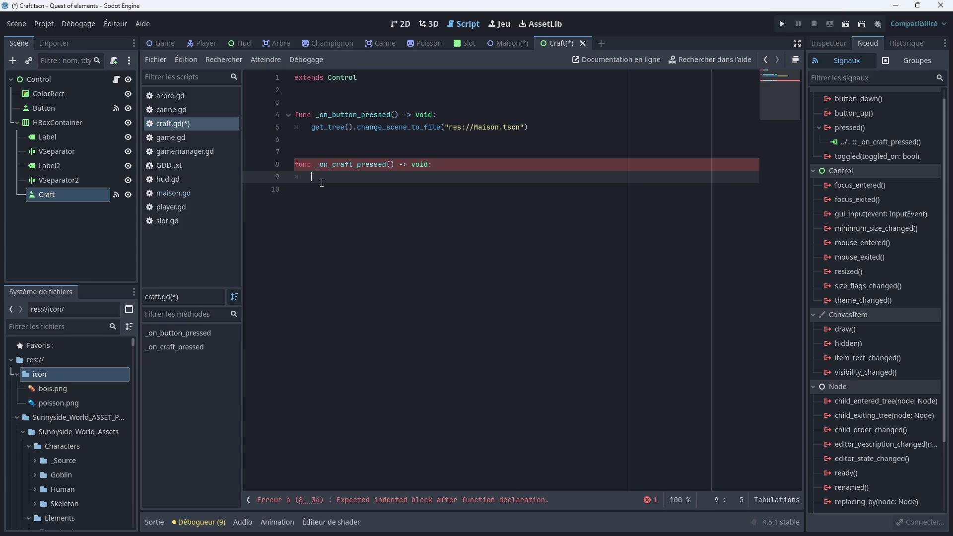
text(ga)
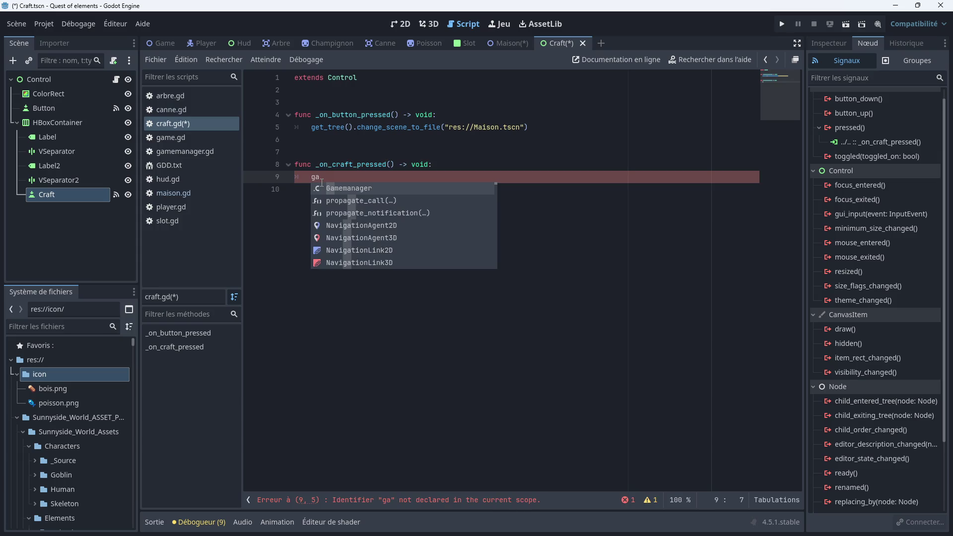
key(Return)
text(.boi)
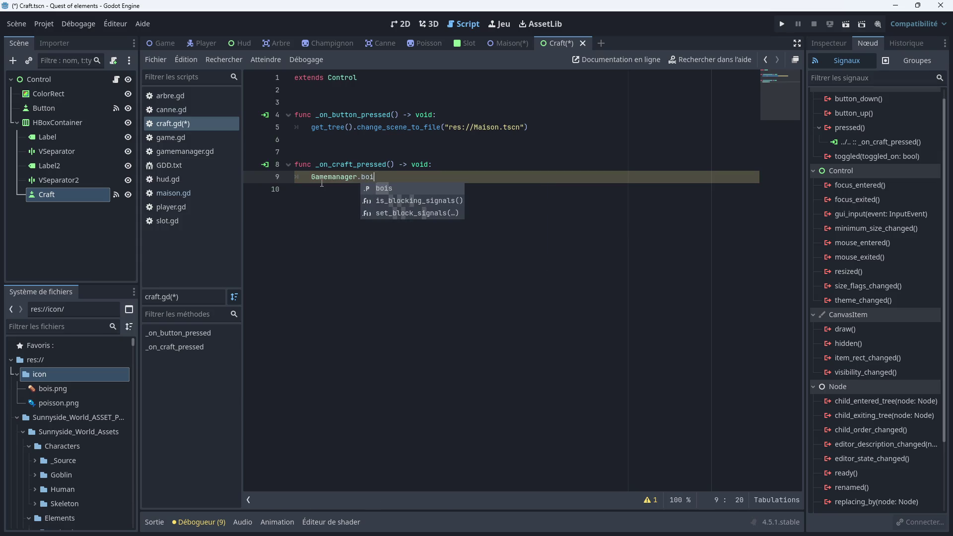
text(s -= )
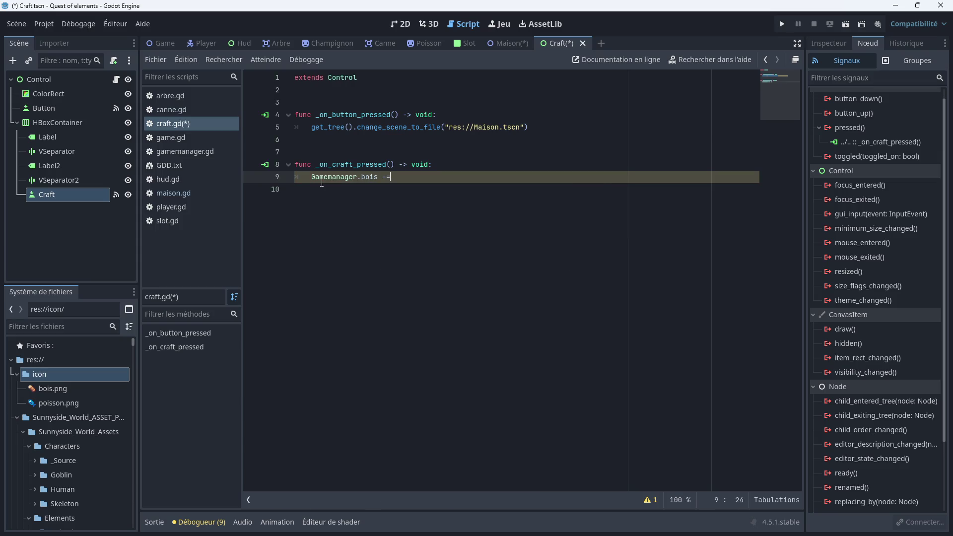
text(1)
Add Gamemanager.poisson -= 2 on the next line, then open gamemanager.gd
click(409, 24)
click(460, 28)
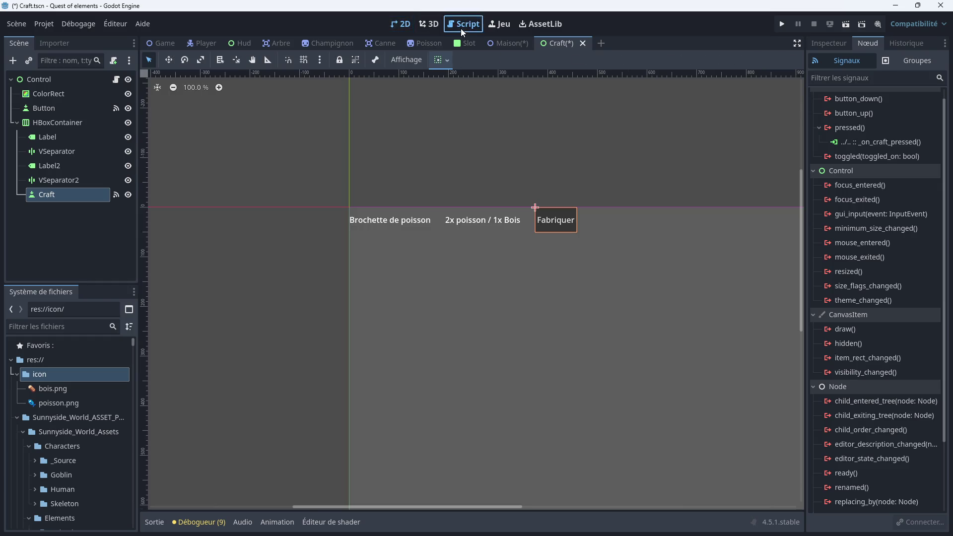
key(Return)
text(game)
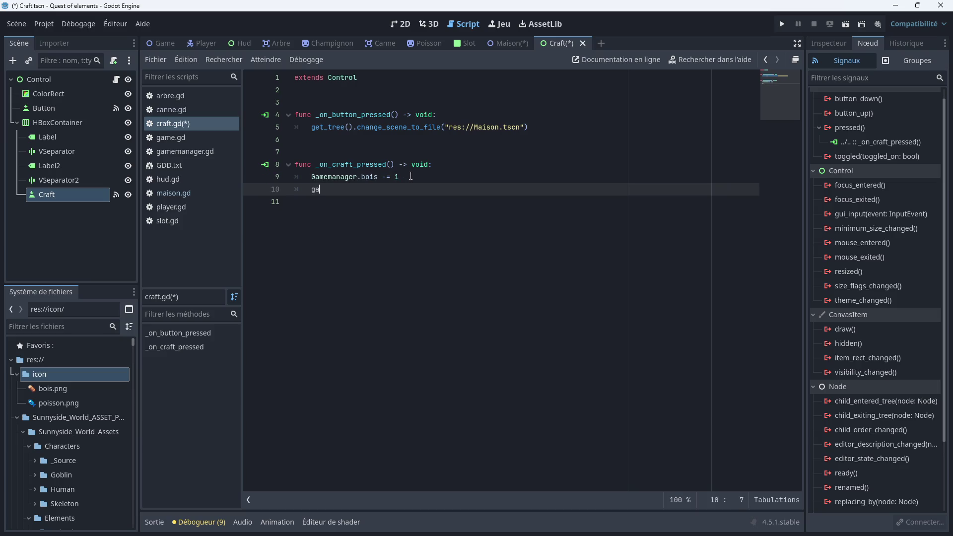
key(Return)
text(.)
text(poss)
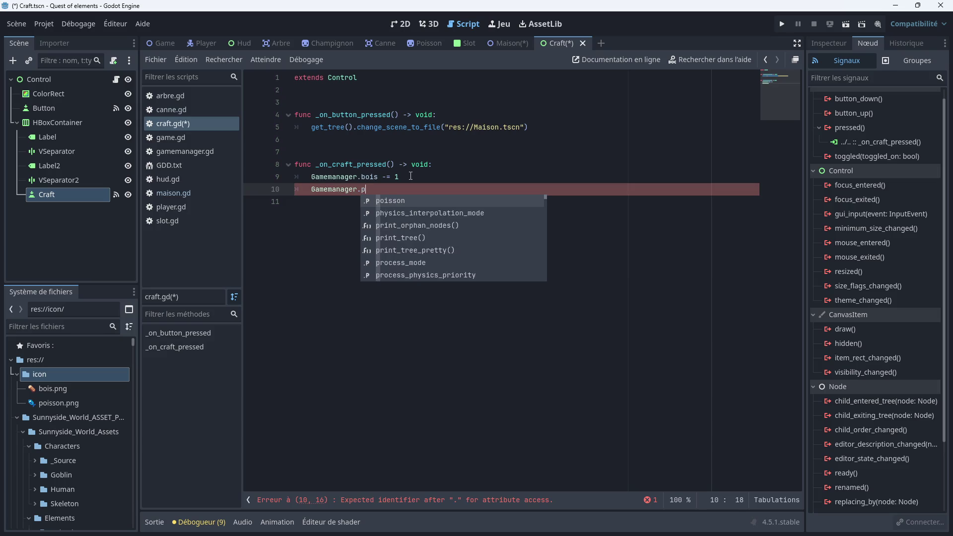
key(Return)
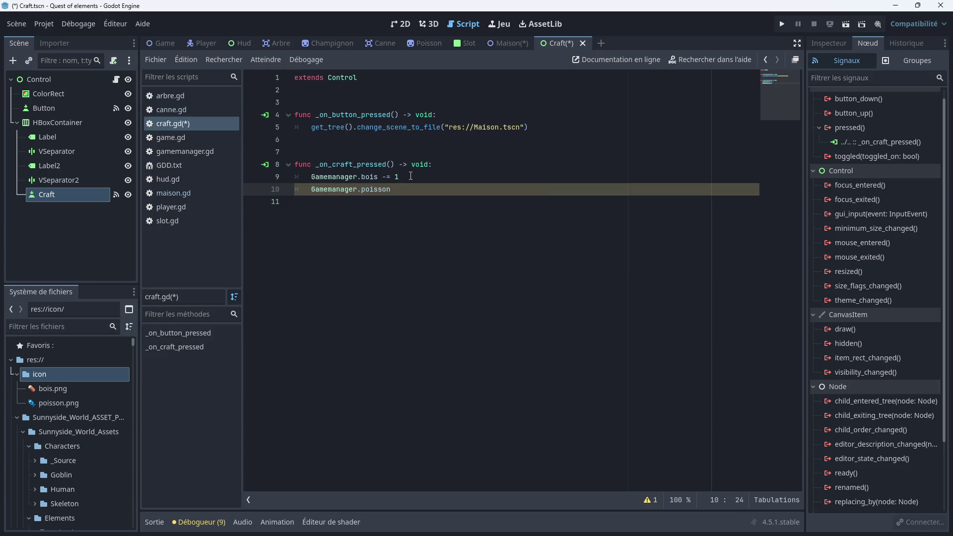
text( -= 2)
key(Return)
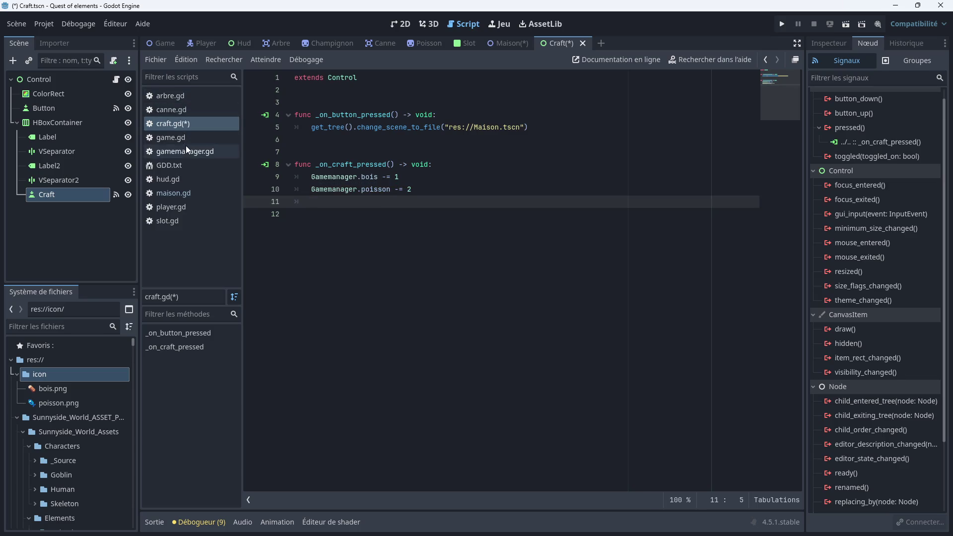
click(187, 149)
click(329, 151)
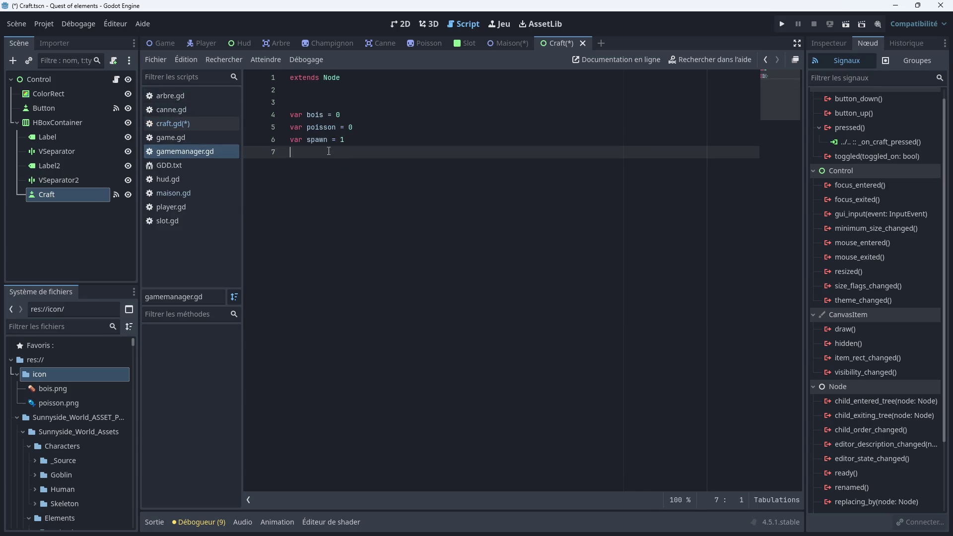
Write 'var brochette_de_poisson = 0' on line 7 of gamemanager.gd, then switch to craft.gd
text(vr)
key(BackSpace)
text(ar )
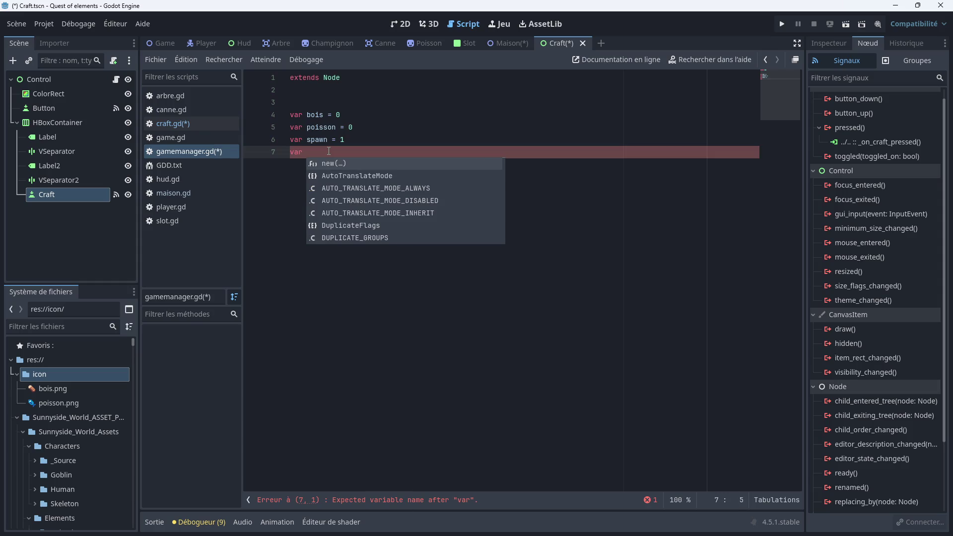
text(brochett)
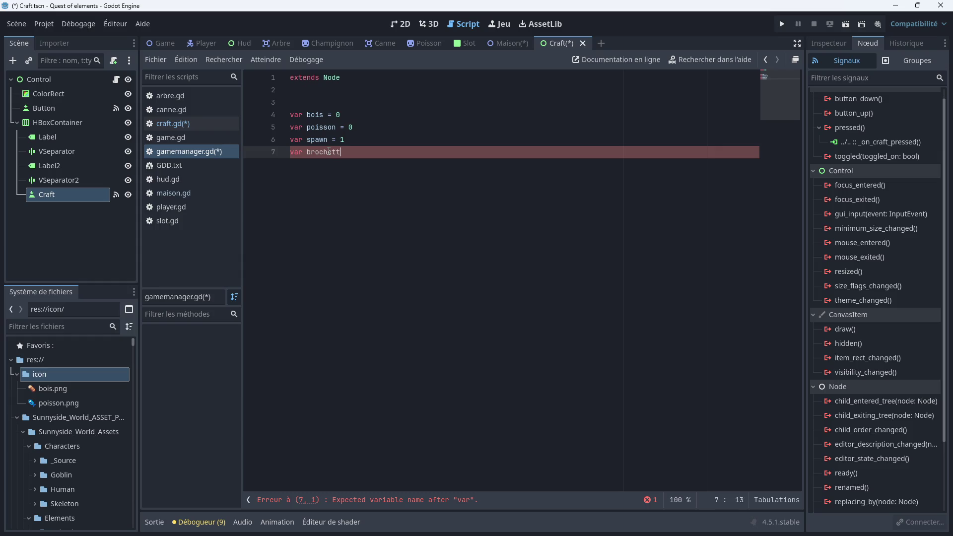
text(e de poisson)
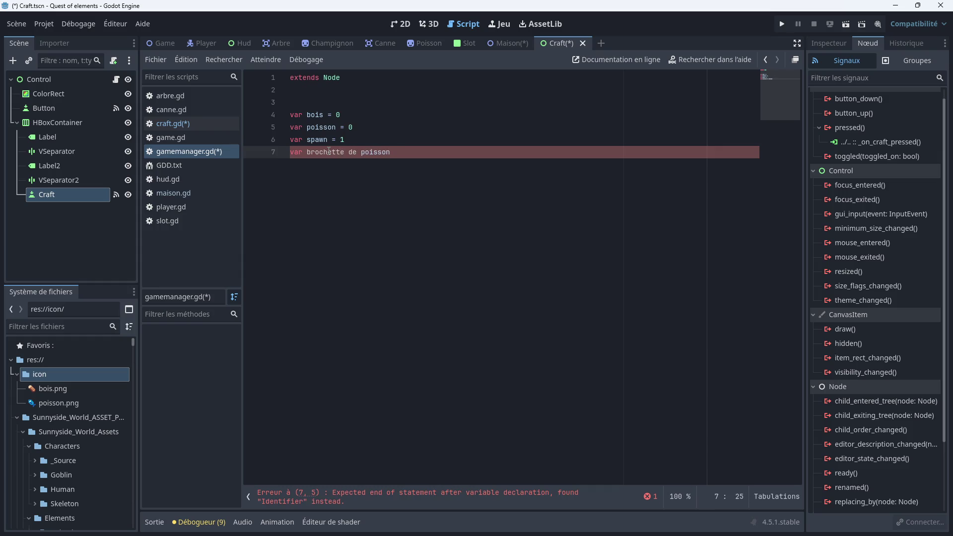
text( = 0)
key(BackSpace)
text(_)
key(BackSpace)
text(_de_)
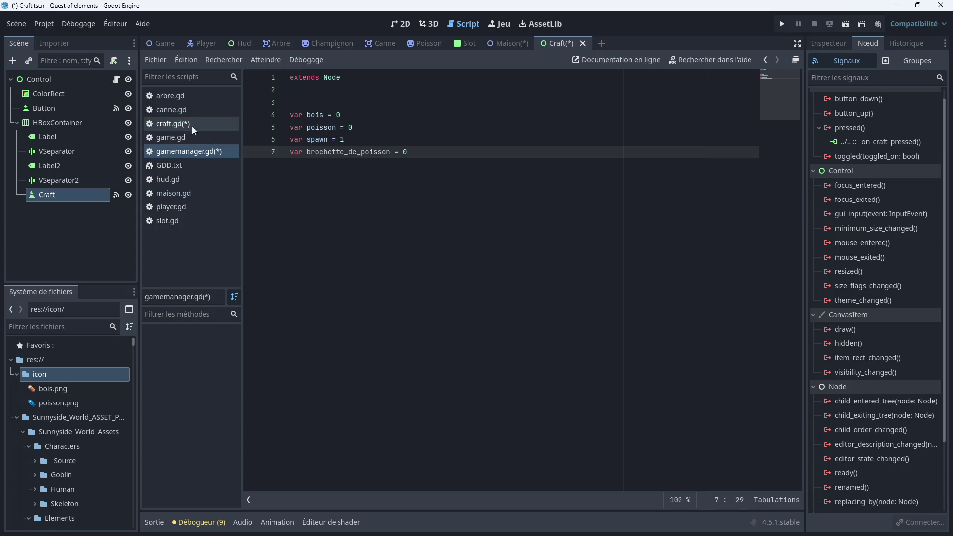
click(172, 124)
On line 11 of craft.gd, add 'Gamemanager.brochette_de_poisson += 1' using the Gamemanager autocomplete
text(game)
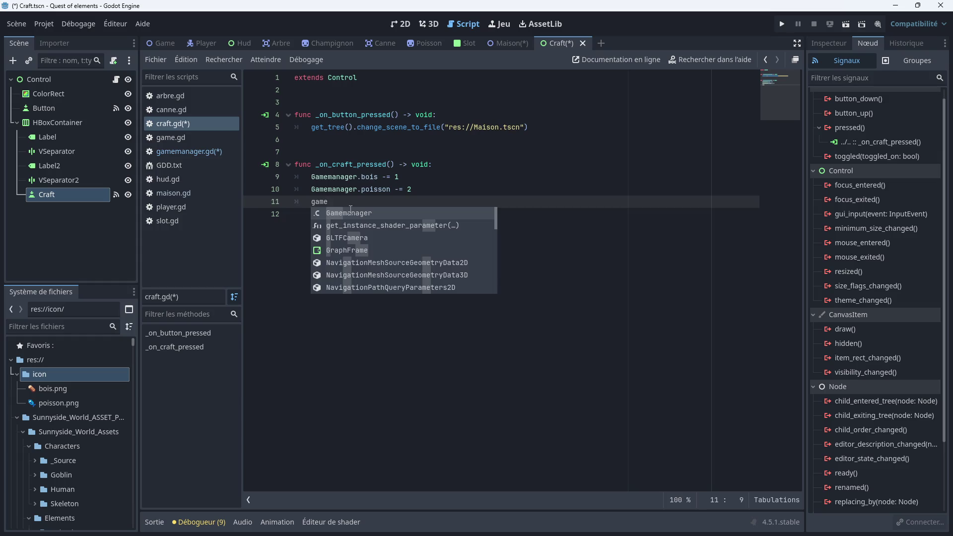
key(Return)
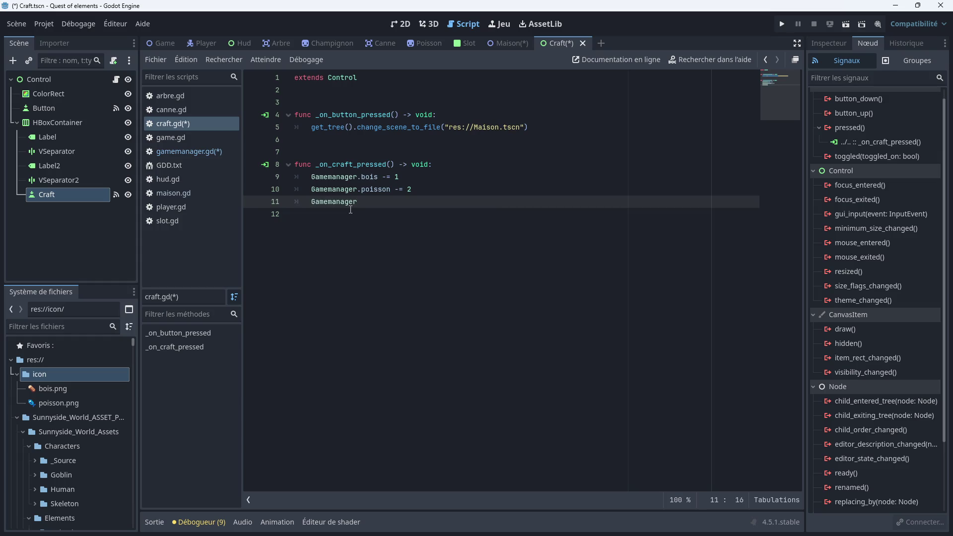
text(brochette_de_poisson += 1)
click(344, 234)
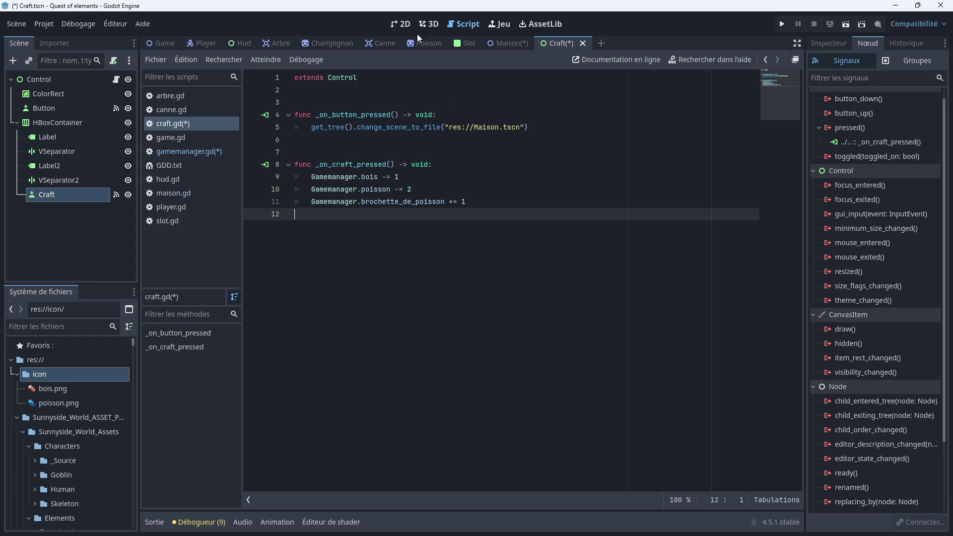
In the Craft scene's 2D view, instance Hud.tscn as a child of the root Control node
click(401, 24)
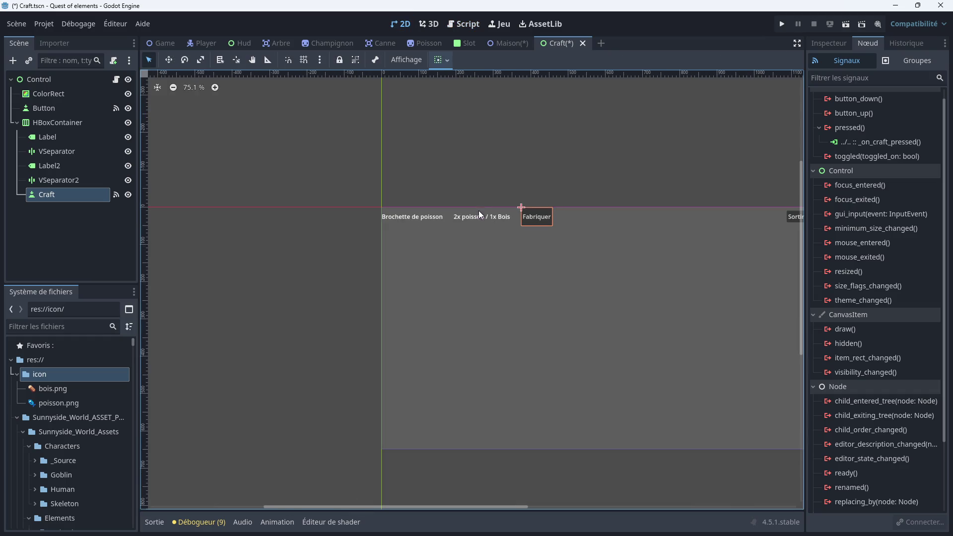
mouse_move(518, 225)
mouse_down()
mouse_move(424, 253)
mouse_move(511, 246)
mouse_move(530, 198)
mouse_up()
scroll(464, 254, up, 1)
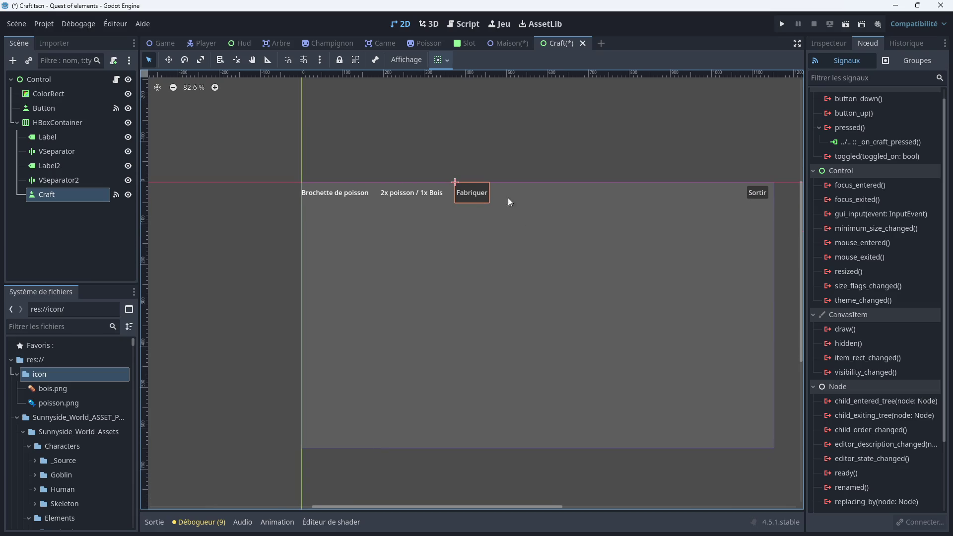
click(68, 78)
right_click(67, 78)
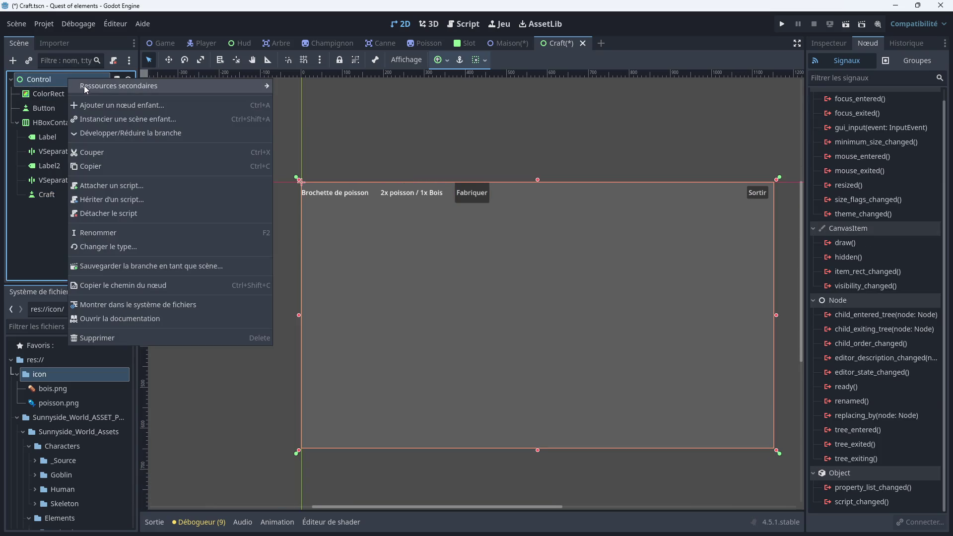
click(113, 119)
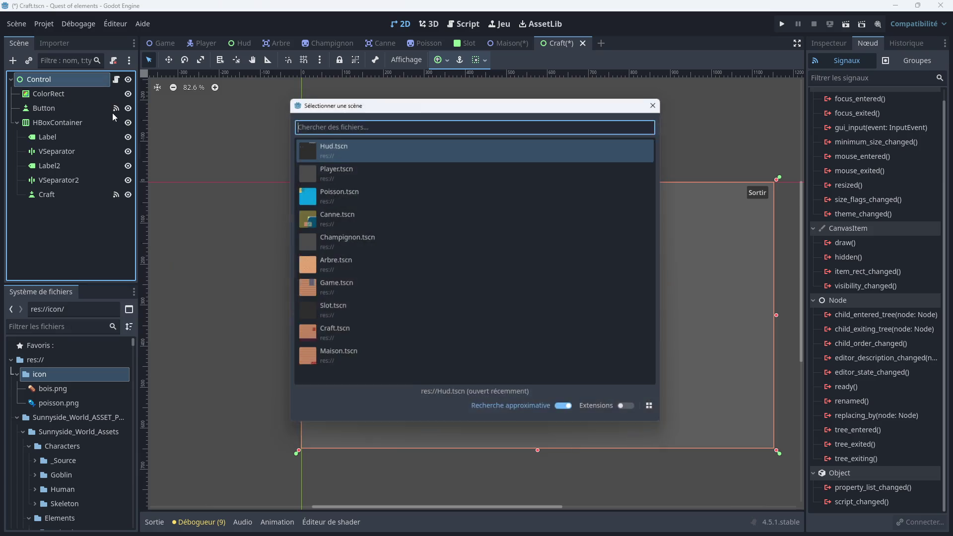
click(358, 152)
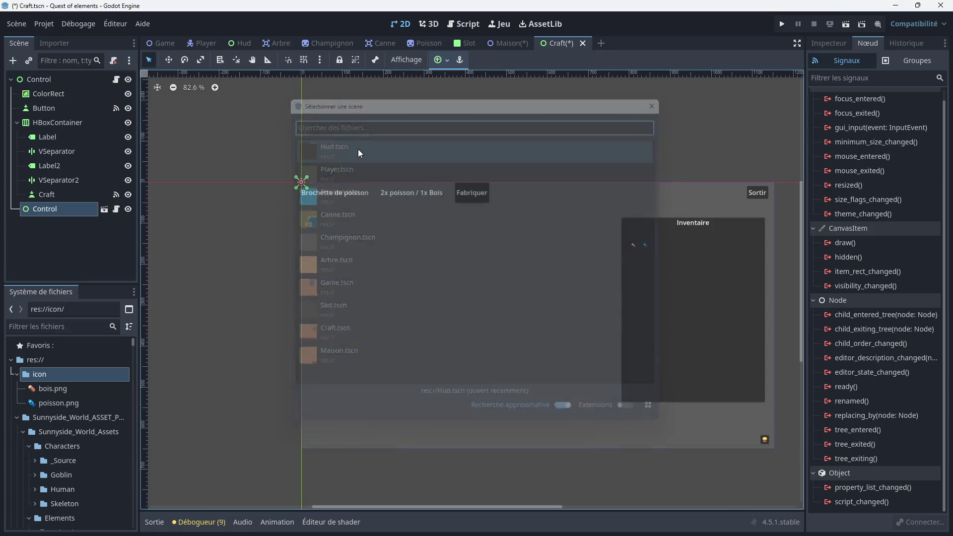
scroll(601, 236, up, 1)
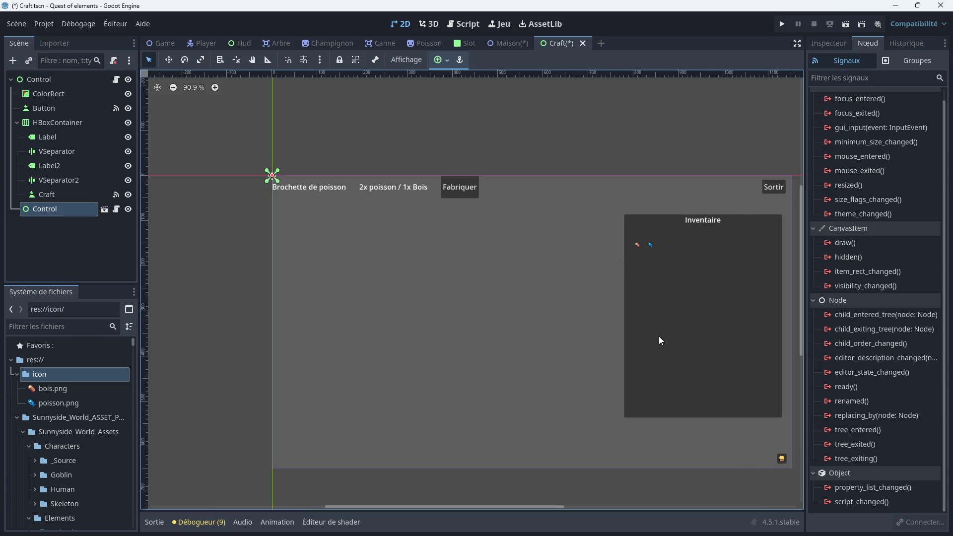
scroll(612, 287, up, 2)
scroll(536, 255, up, 1)
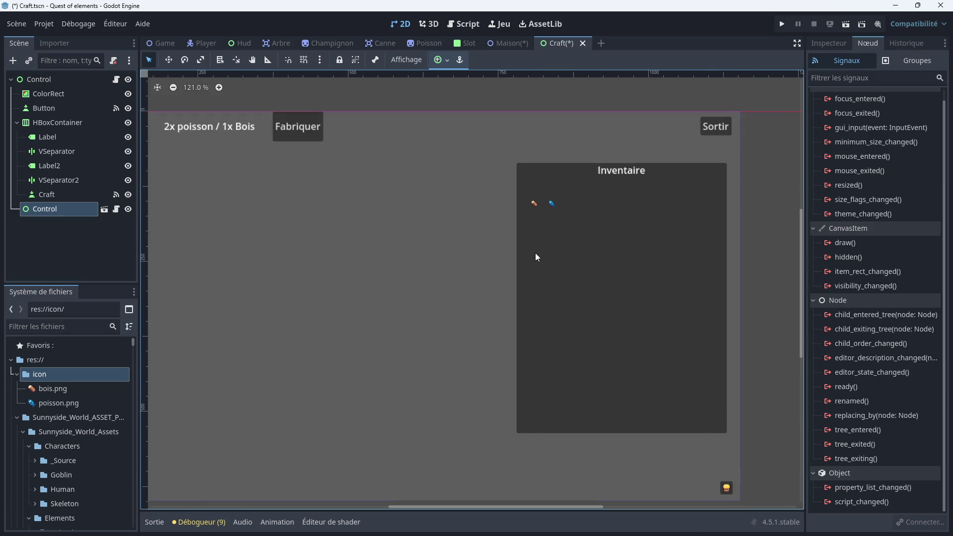
scroll(535, 254, down, 3)
scroll(535, 252, up, 1)
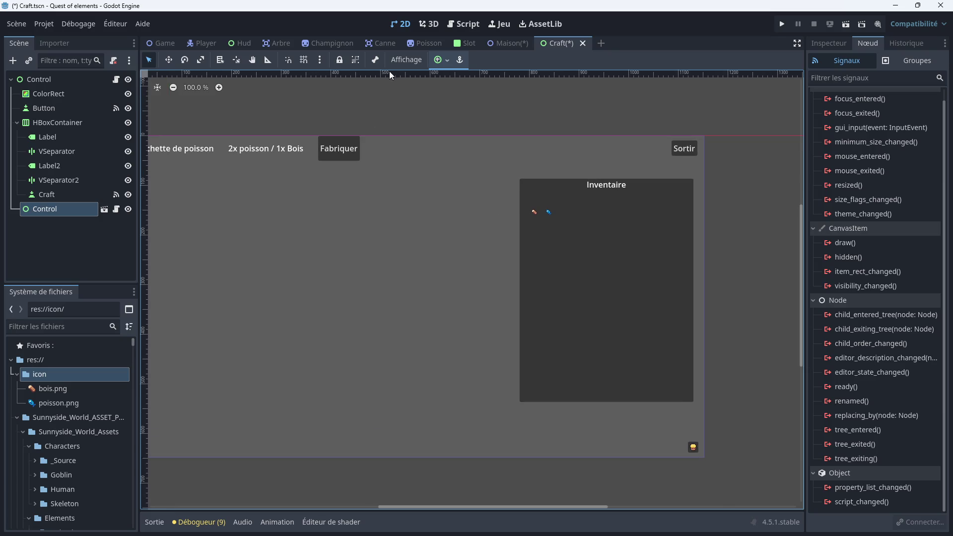
Add a _ready() function to craft.gd whose body sets $Control.visible = true
click(466, 26)
click(373, 151)
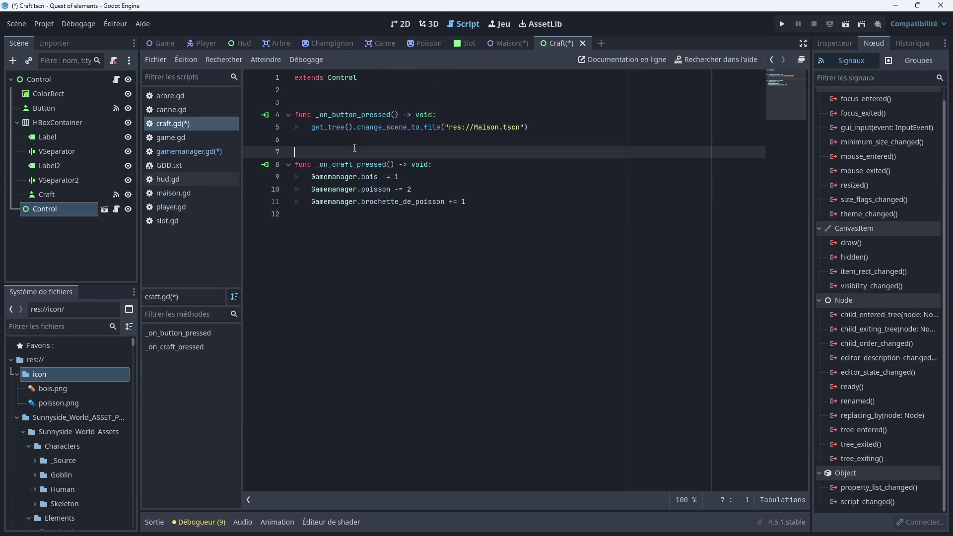
click(352, 91)
key(Return)
text(fu)
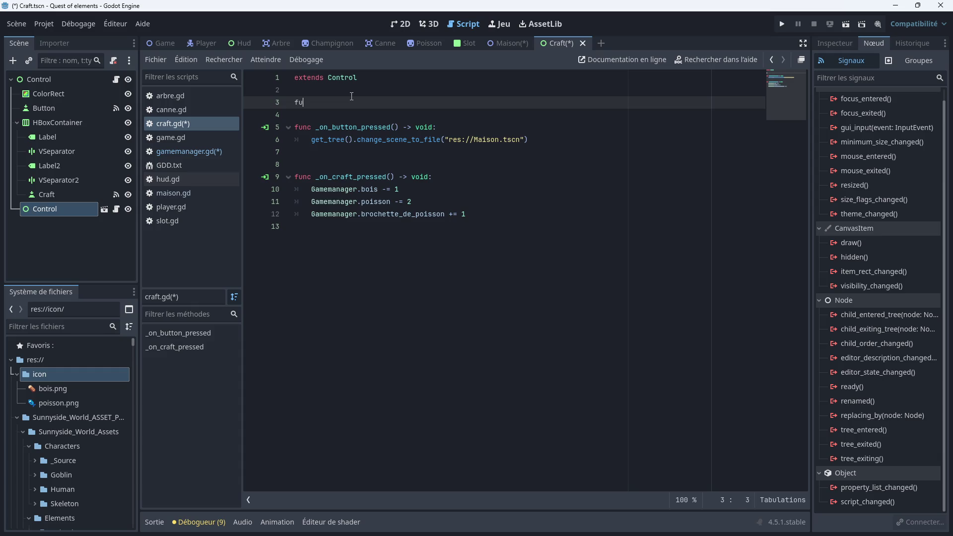
text(nc ready)
key(Return)
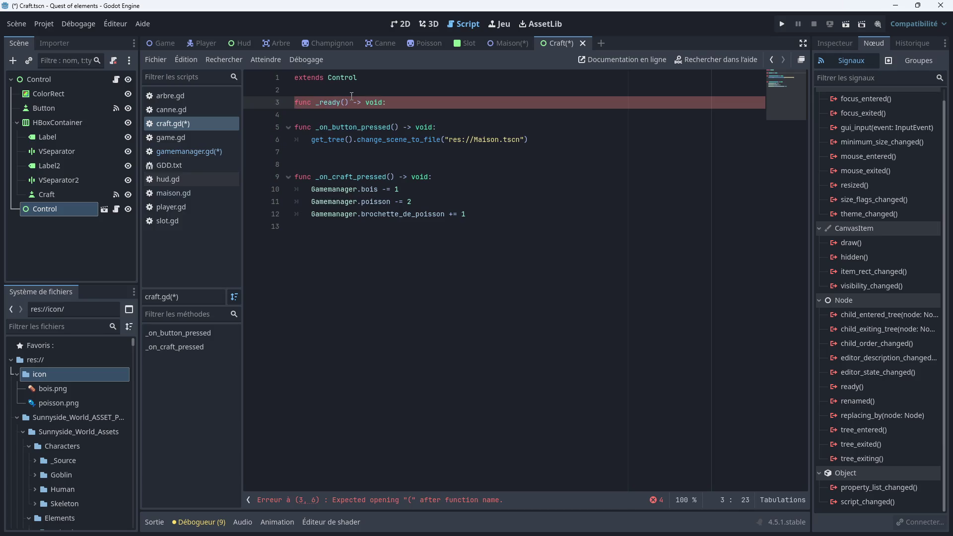
key(Return)
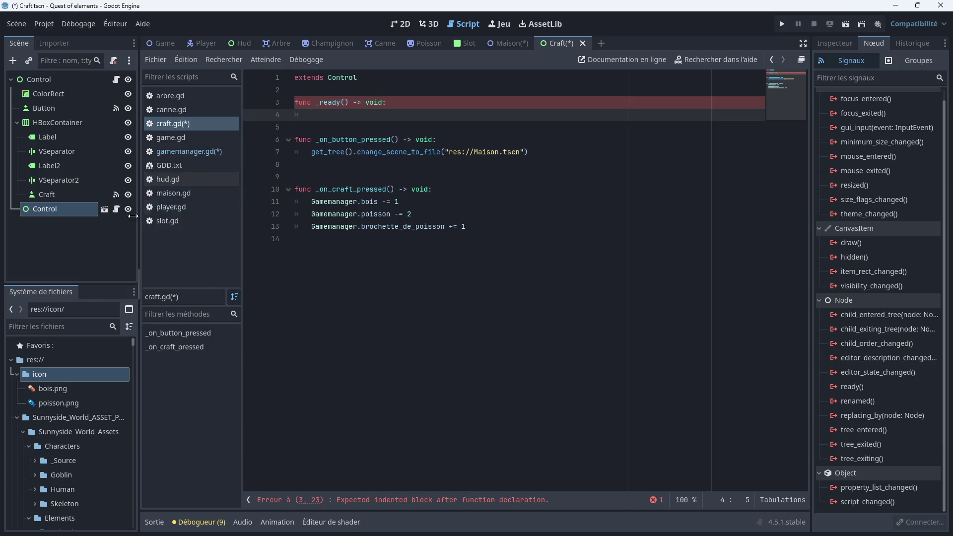
mouse_move(77, 211)
mouse_down()
mouse_move(328, 134)
mouse_move(322, 119)
mouse_move(364, 118)
mouse_up()
text(.)
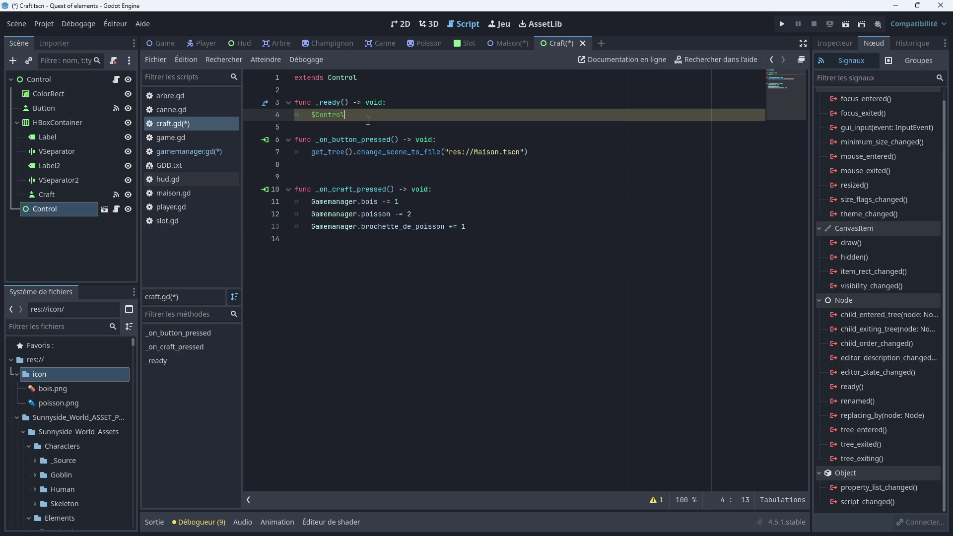
text(visib)
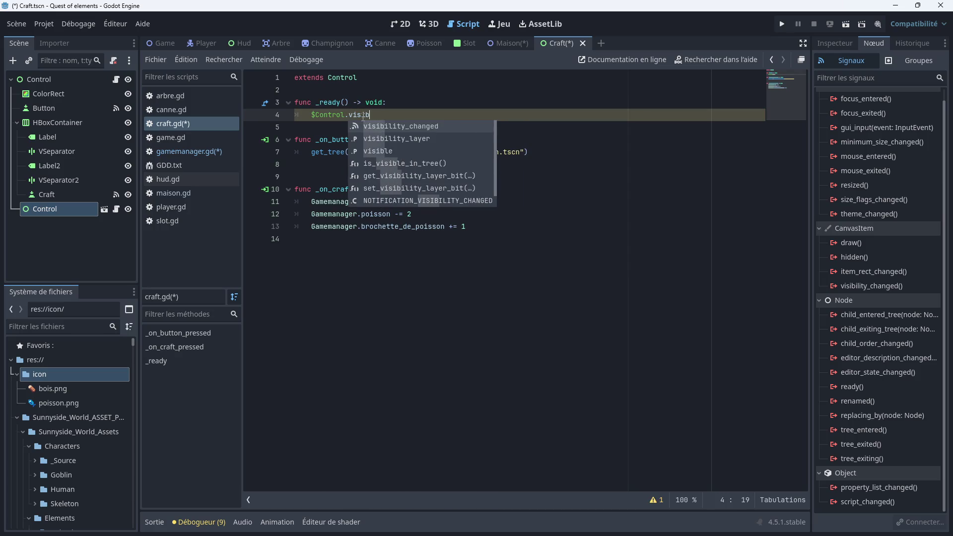
text(le = )
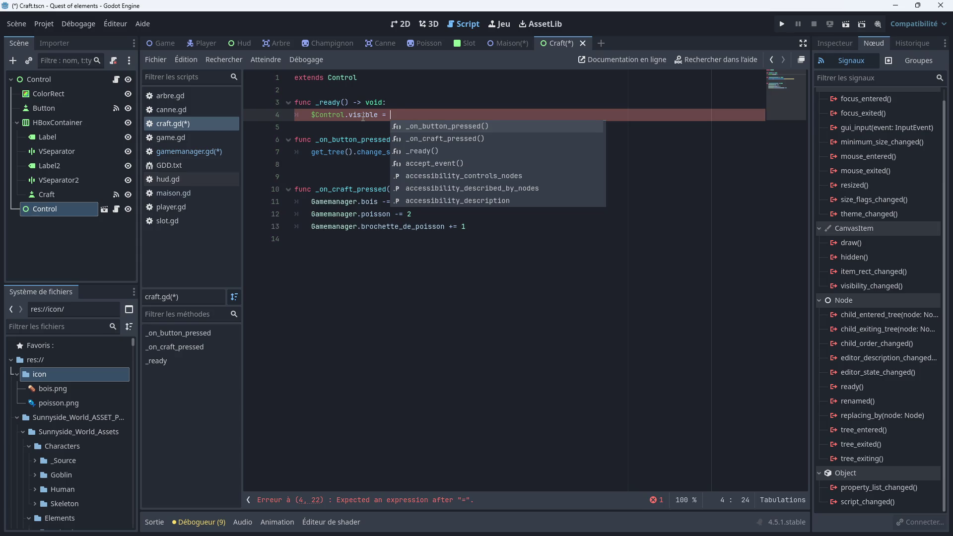
text(true)
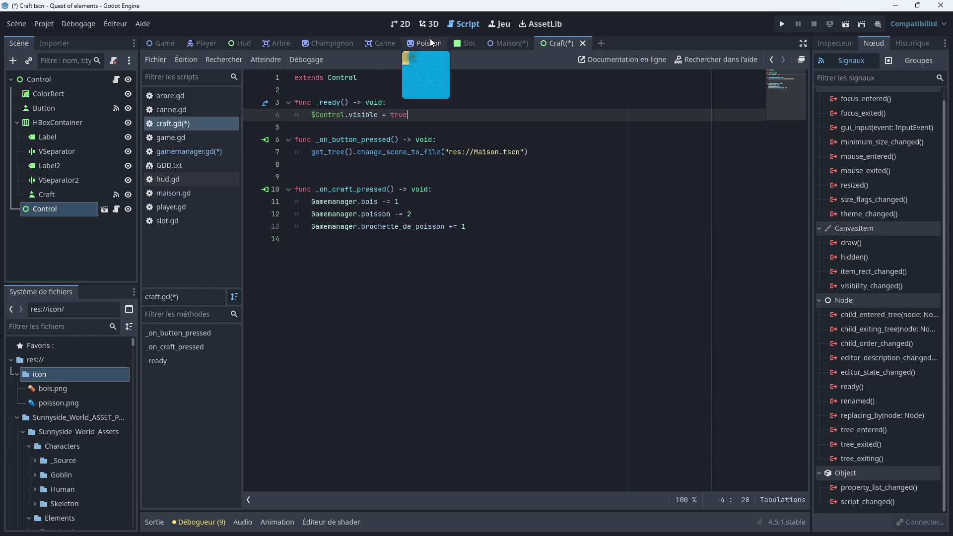
click(243, 41)
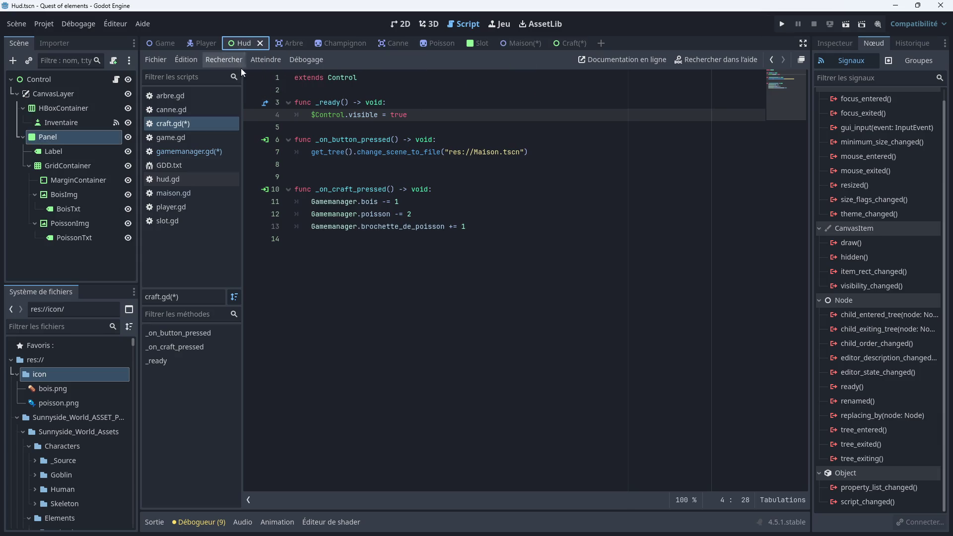
Show the Hud scene in the 2D view, framed on the Inventaire panel
click(402, 25)
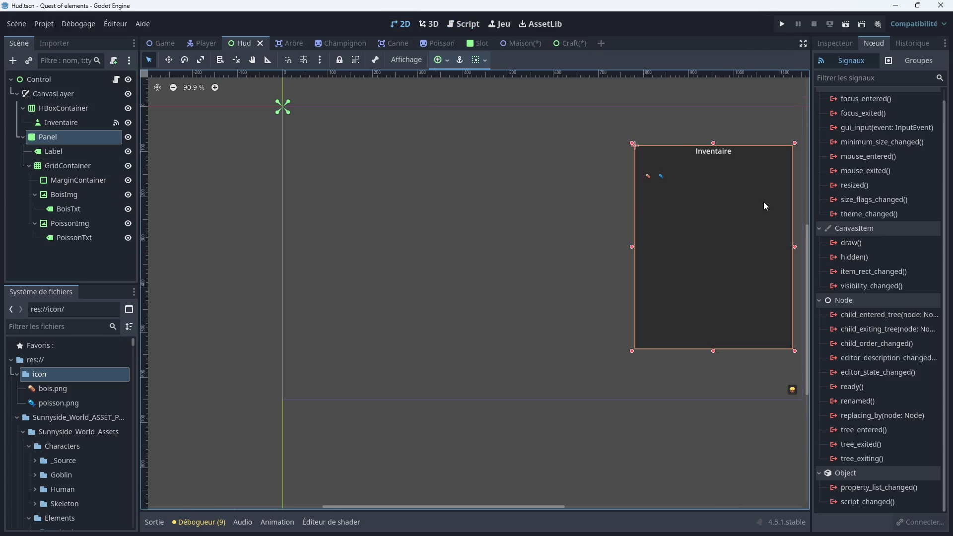
scroll(694, 196, up, 3)
scroll(484, 220, down, 2)
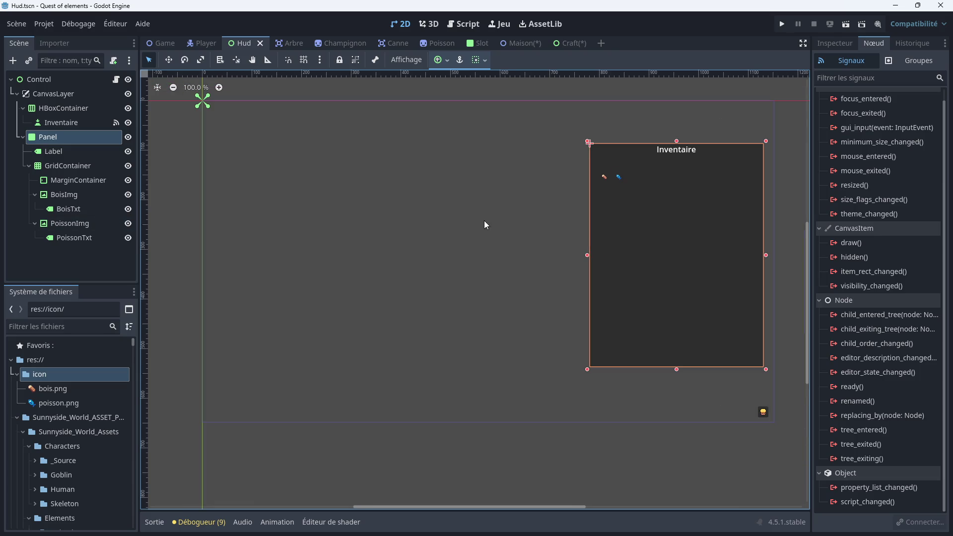
drag(501, 223, 469, 218)
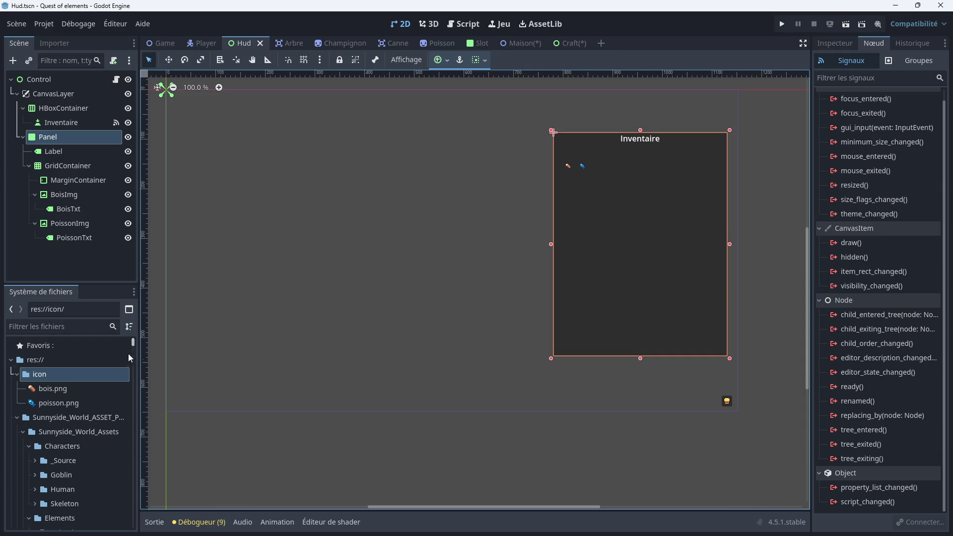
scroll(100, 416, down, 10)
scroll(100, 416, down, 5)
scroll(118, 412, down, 10)
scroll(111, 410, down, 10)
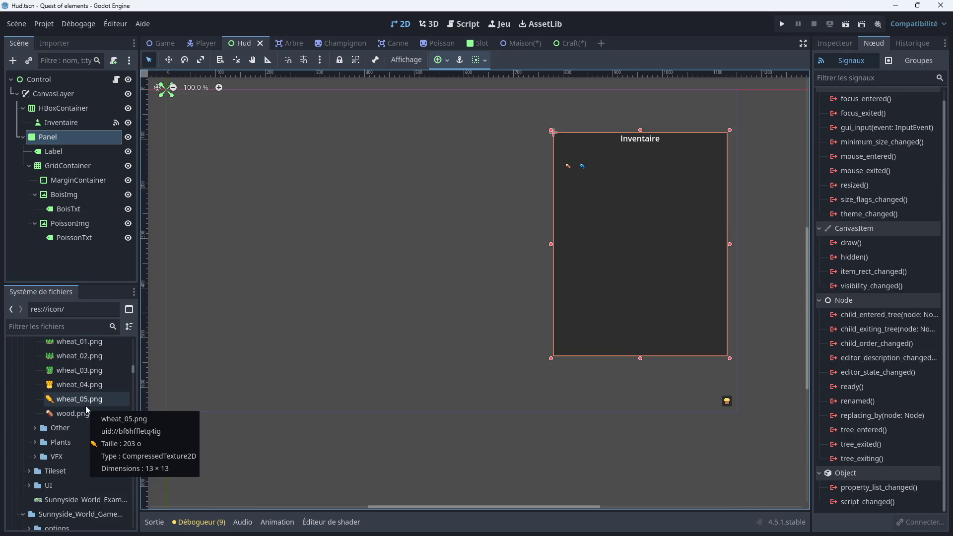
scroll(88, 400, up, 15)
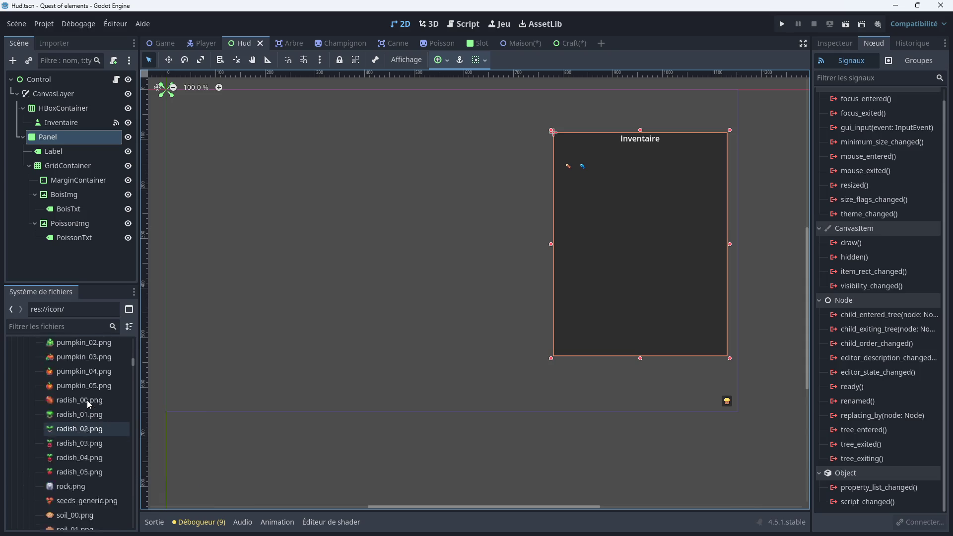
scroll(87, 400, up, 15)
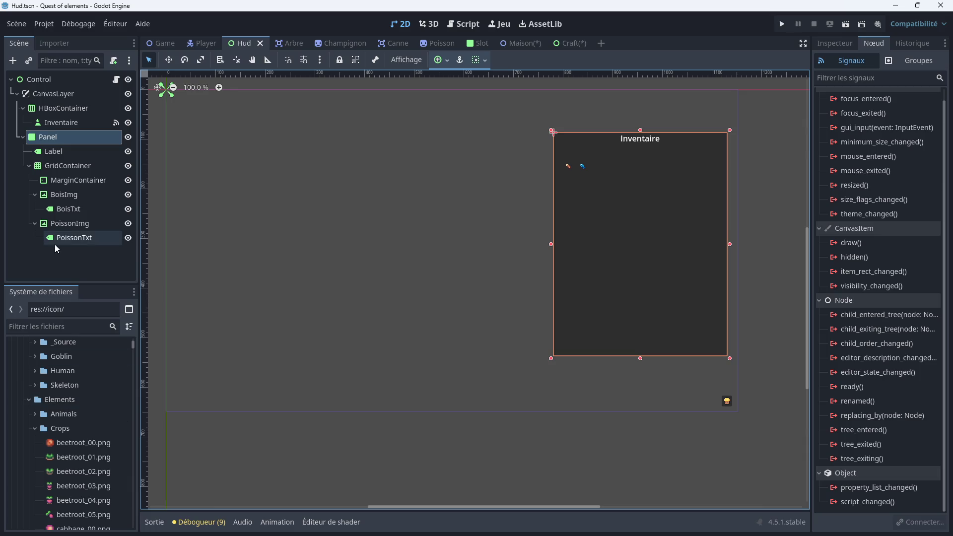
Add a new Label node as a child of the GridContainer
click(61, 164)
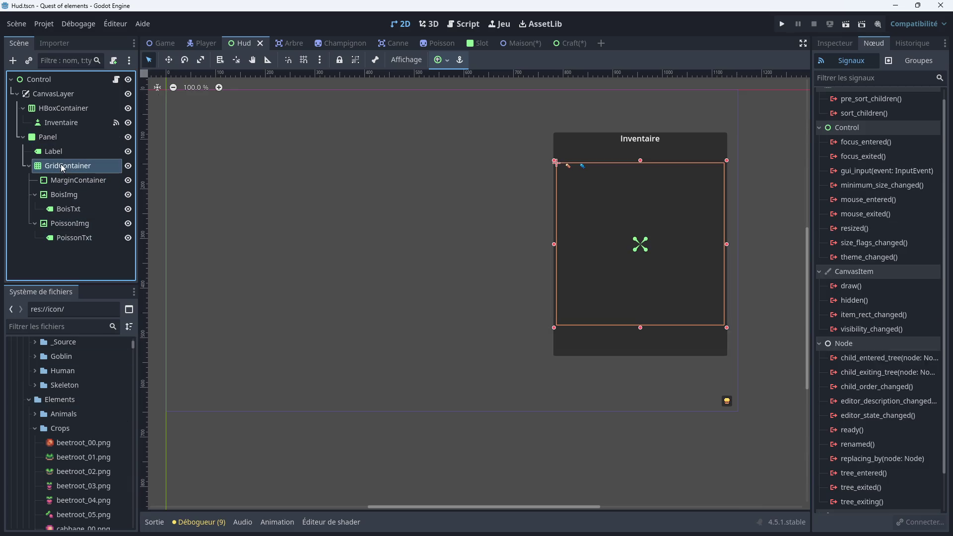
right_click(68, 164)
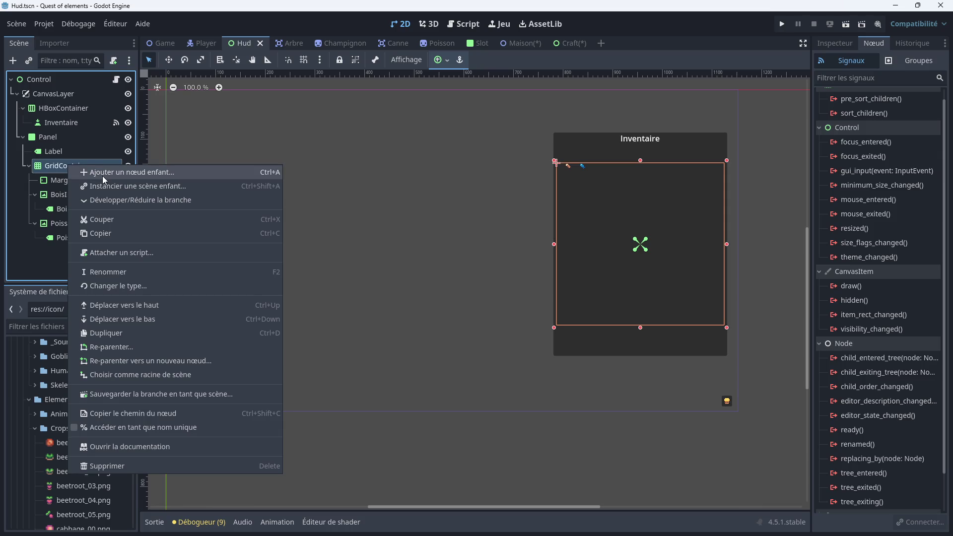
click(102, 175)
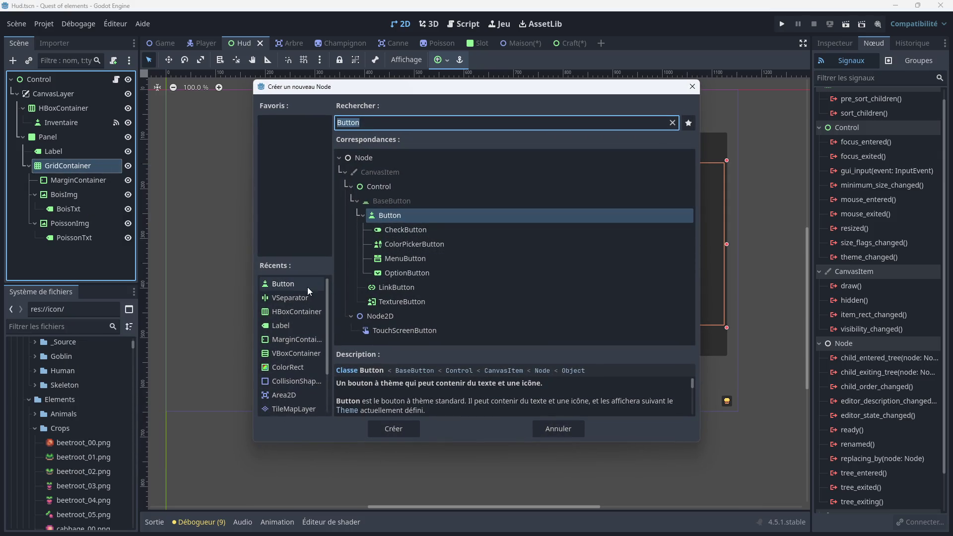
double_click(293, 325)
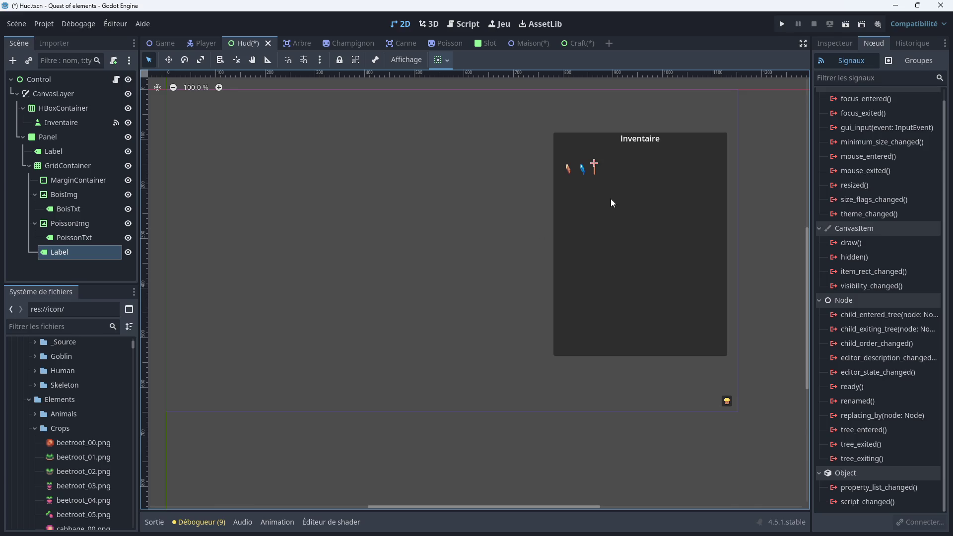
Set the new Label's Text to 'brochette de poisson' in the Inspector
click(839, 43)
click(832, 155)
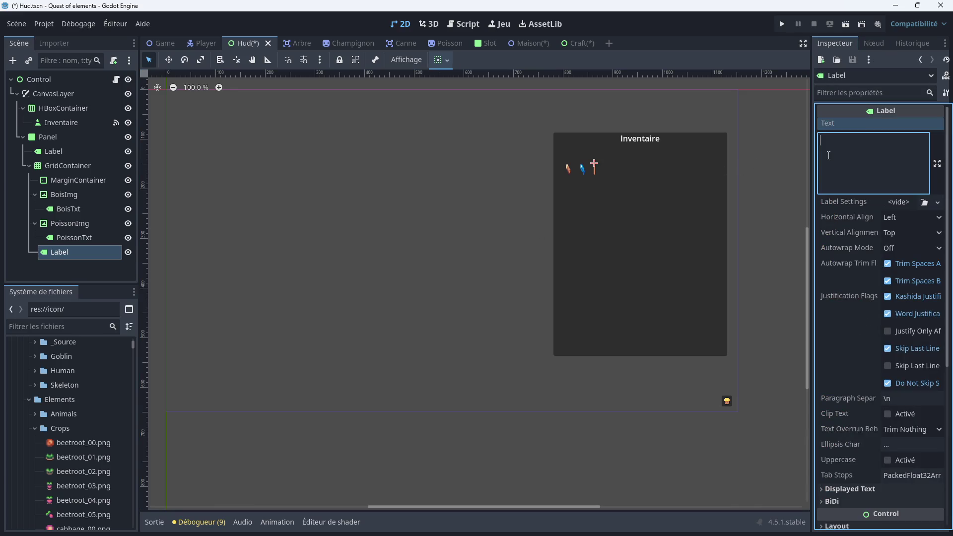
text(brochette)
text( de )
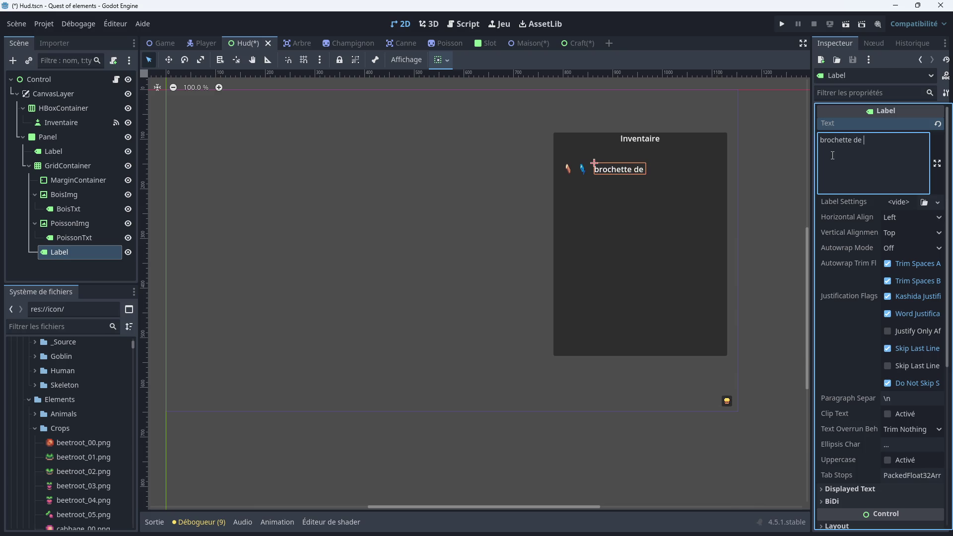
text(poissons)
key(BackSpace)
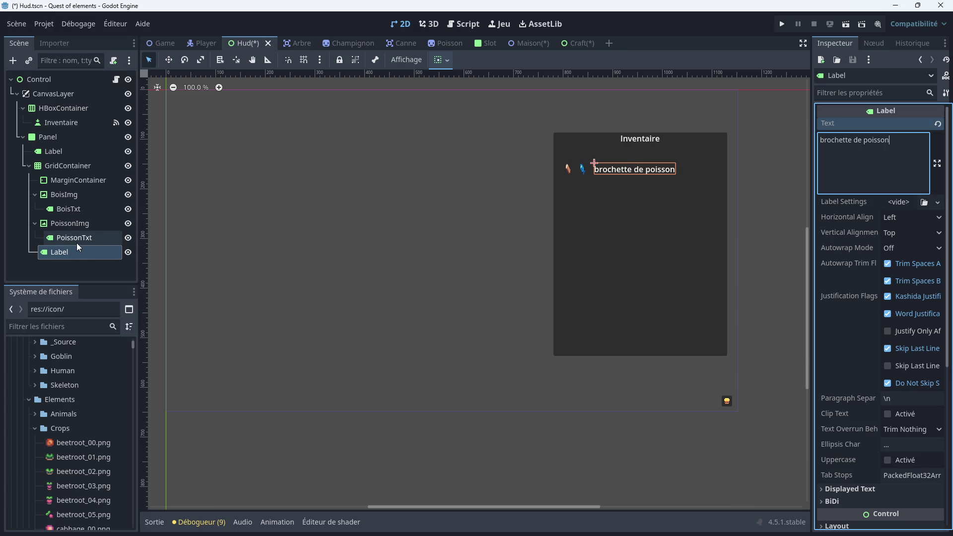
Add a child Label node nested under the 'brochette de poisson' Label
click(65, 251)
right_click(66, 251)
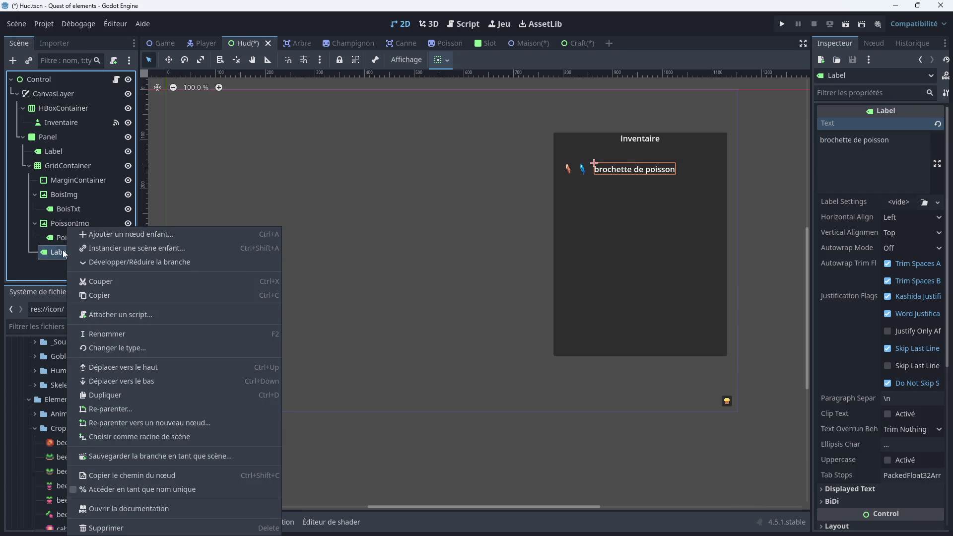
click(63, 254)
right_click(62, 254)
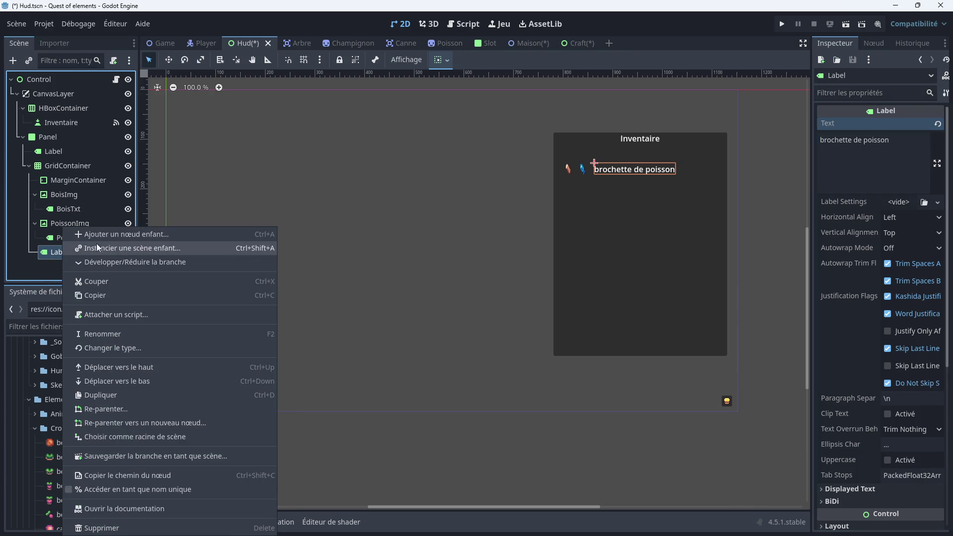
click(115, 236)
double_click(385, 199)
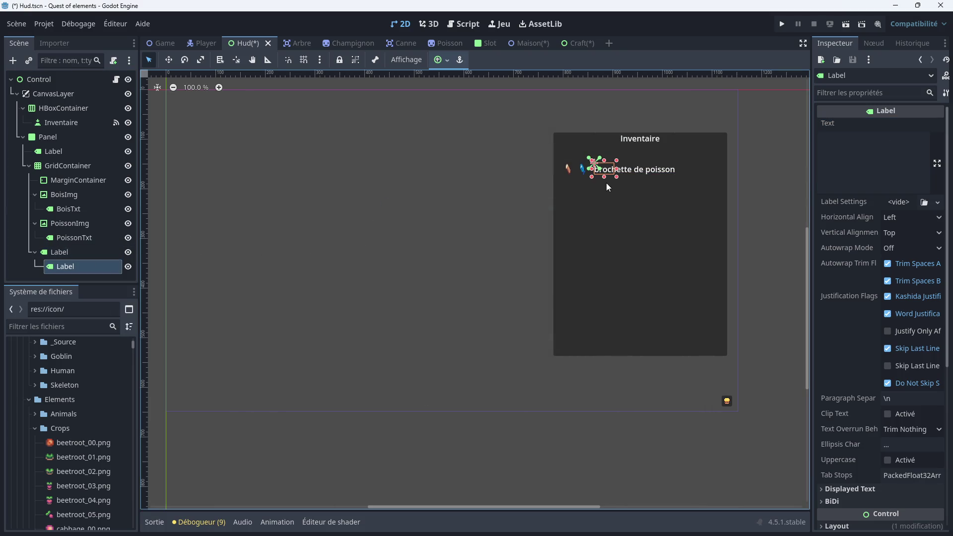
scroll(606, 177, up, 3)
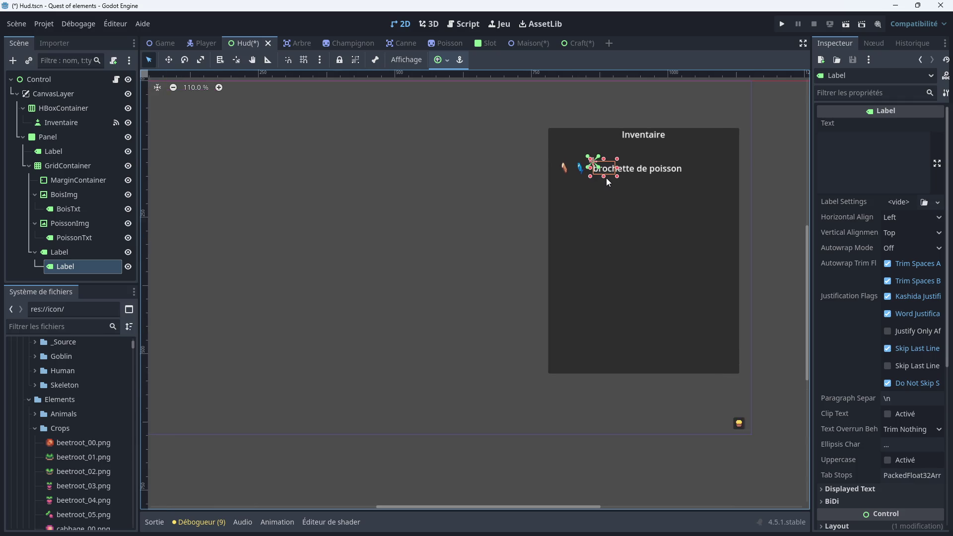
Give the 'brochette de poisson' Label a Theme Overrides font size of 10, matching BoisTxt
click(85, 208)
click(81, 192)
click(85, 204)
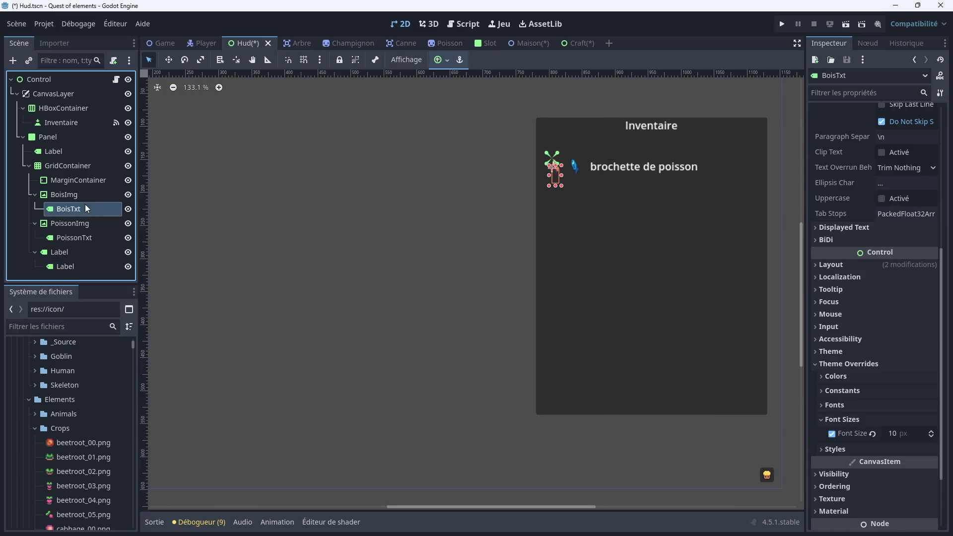
click(73, 267)
click(91, 252)
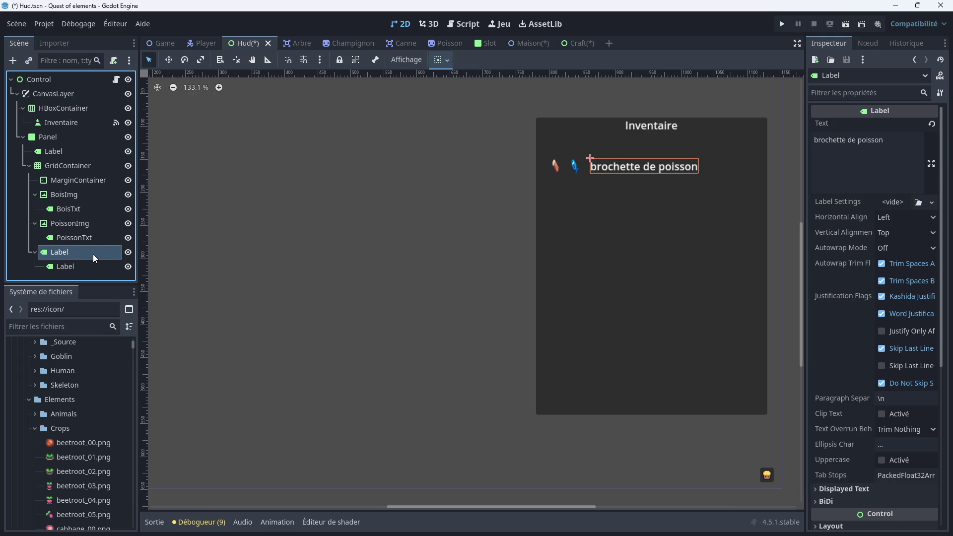
click(95, 263)
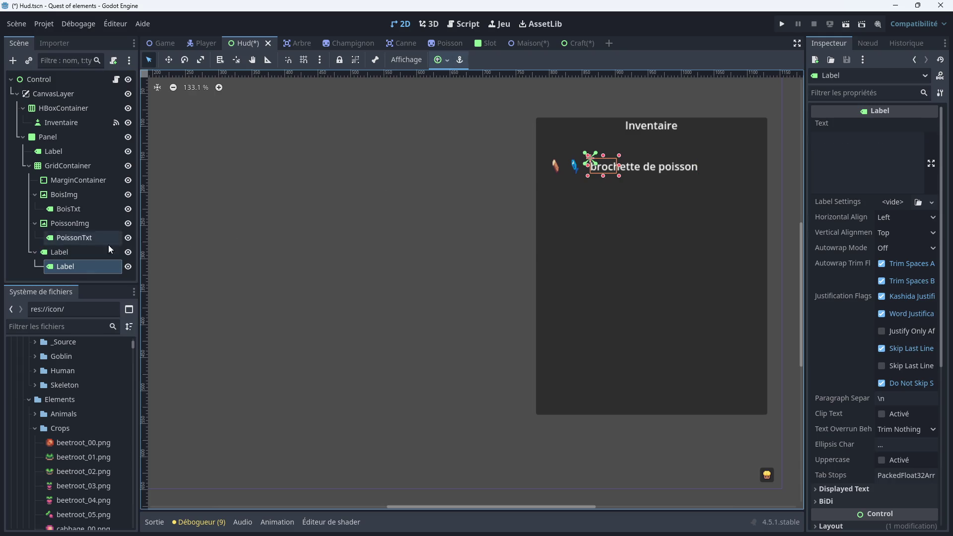
click(79, 253)
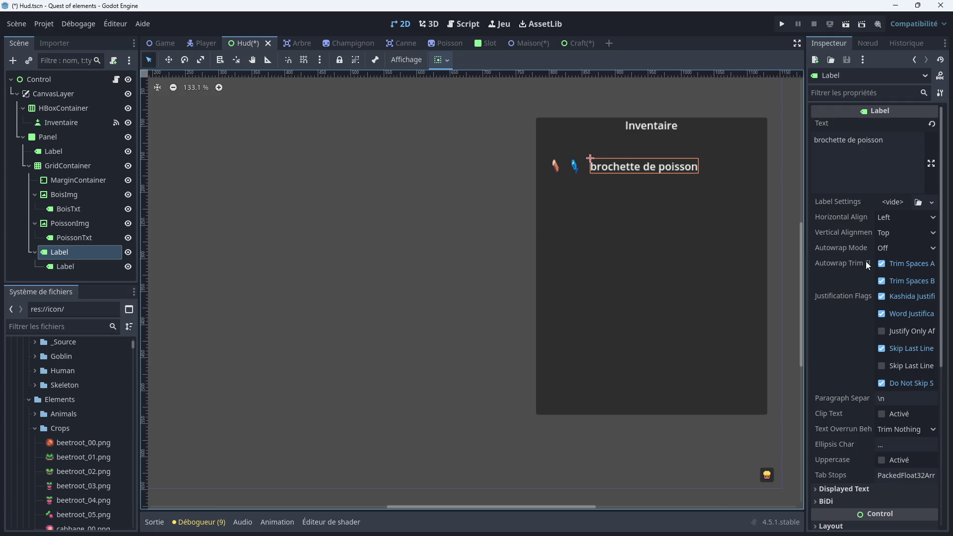
scroll(858, 347, down, 5)
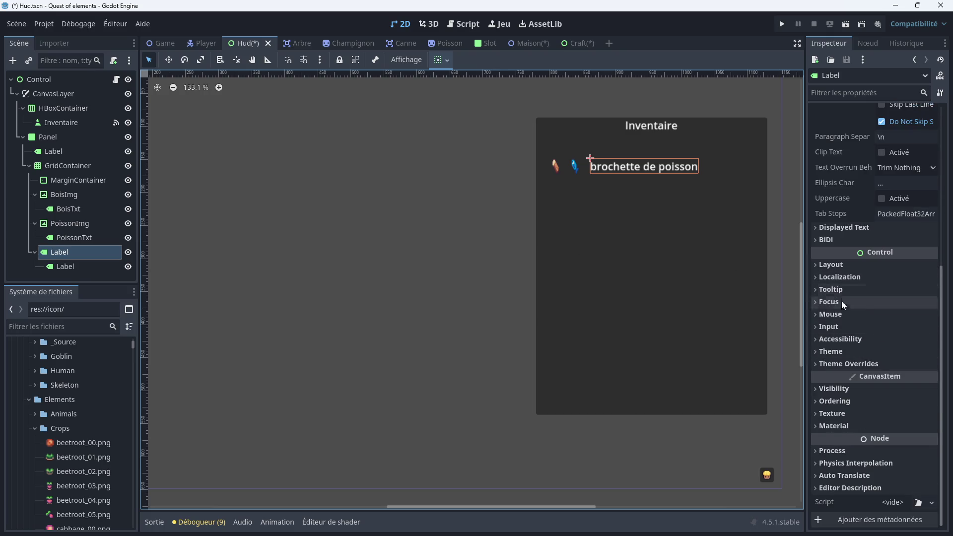
click(839, 363)
click(839, 420)
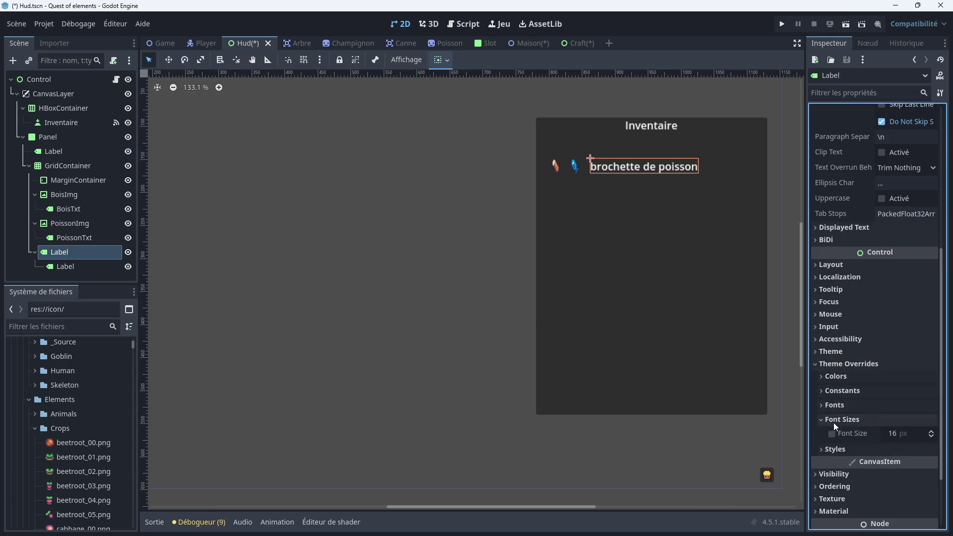
click(896, 435)
text(10)
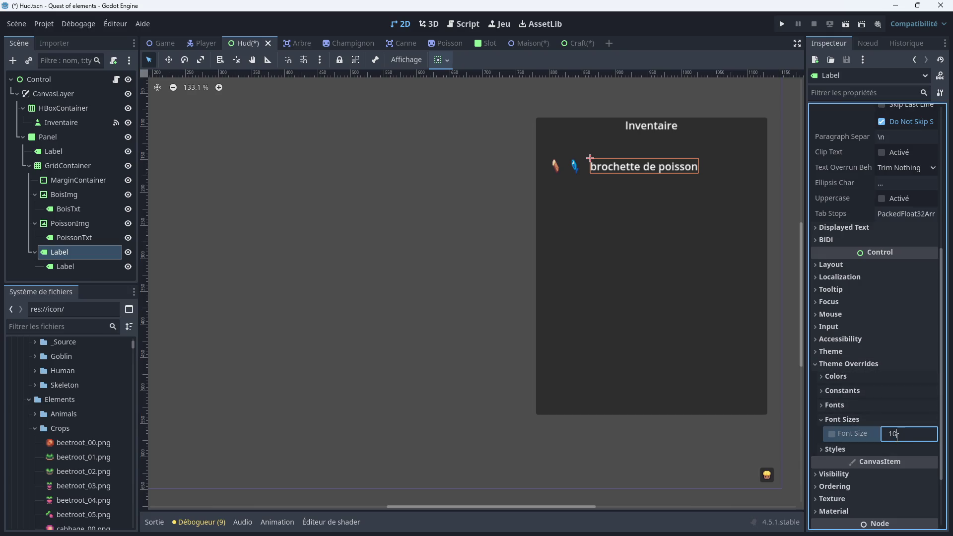
key(Return)
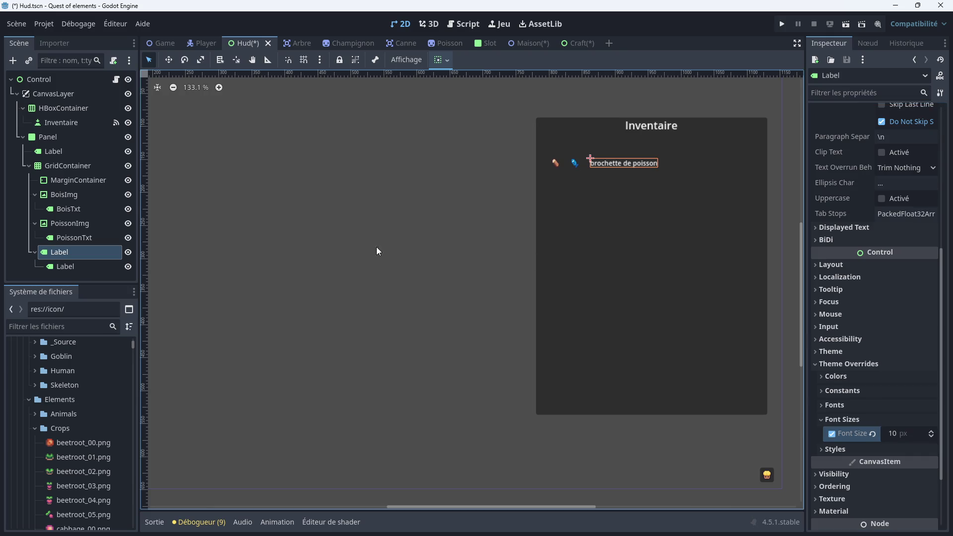
click(85, 268)
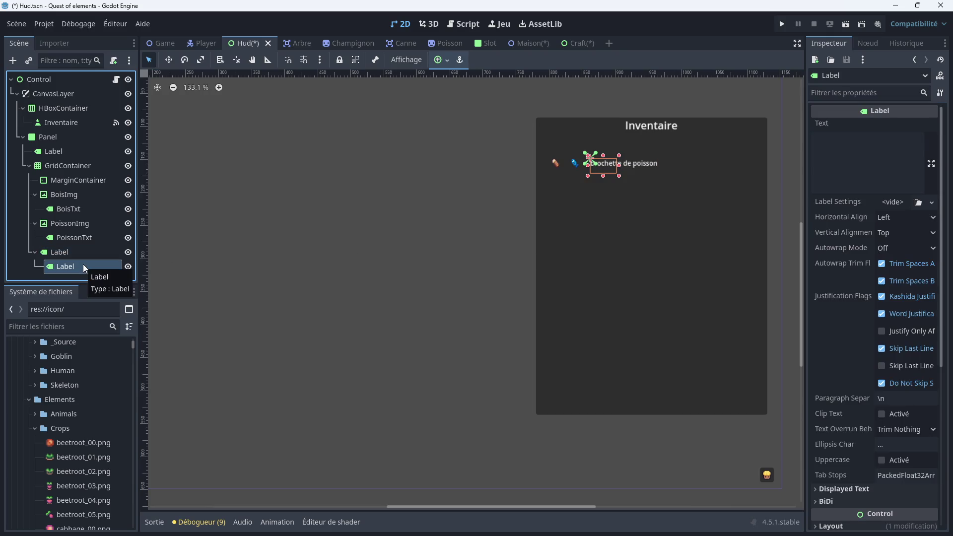
Set the nested child Label's Horizontal Alignment to Center
click(75, 238)
click(69, 266)
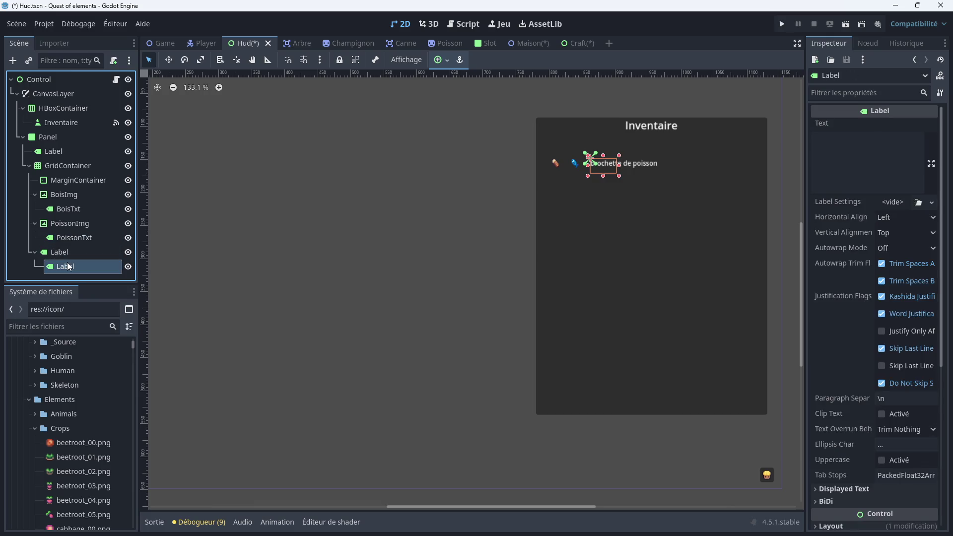
click(69, 254)
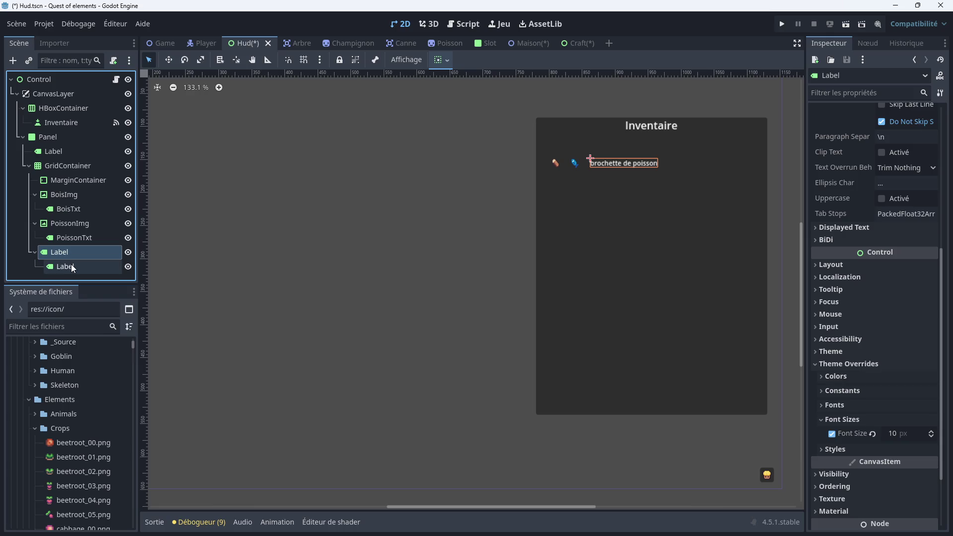
click(70, 266)
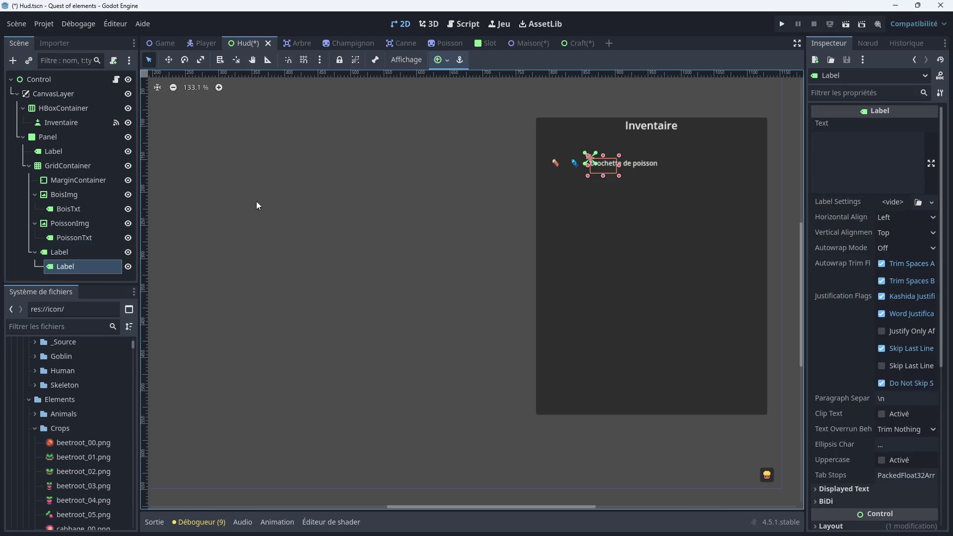
click(906, 219)
click(900, 244)
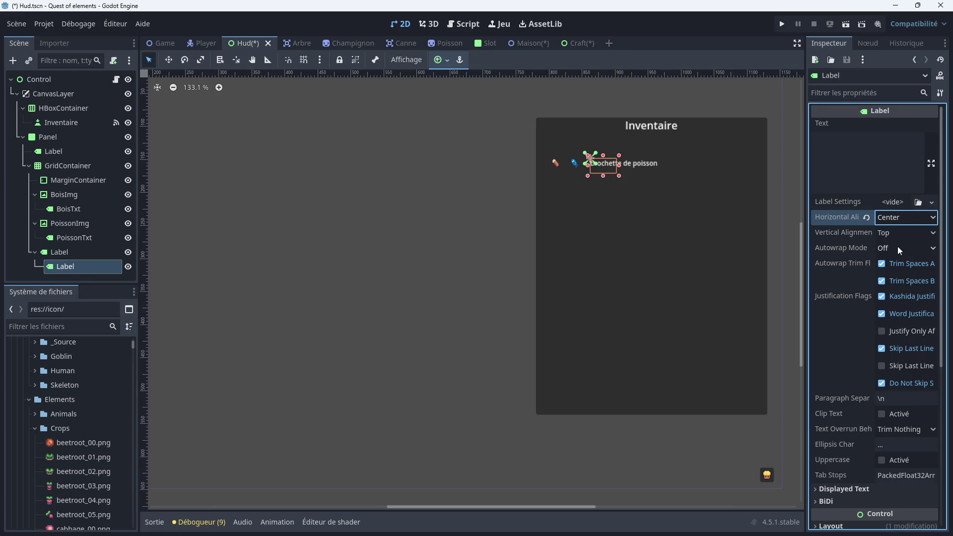
click(912, 217)
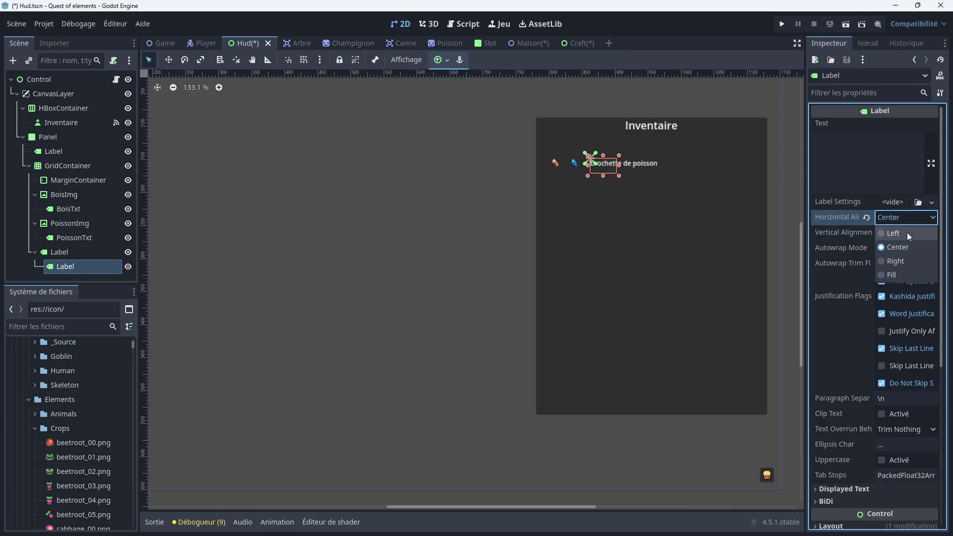
click(70, 241)
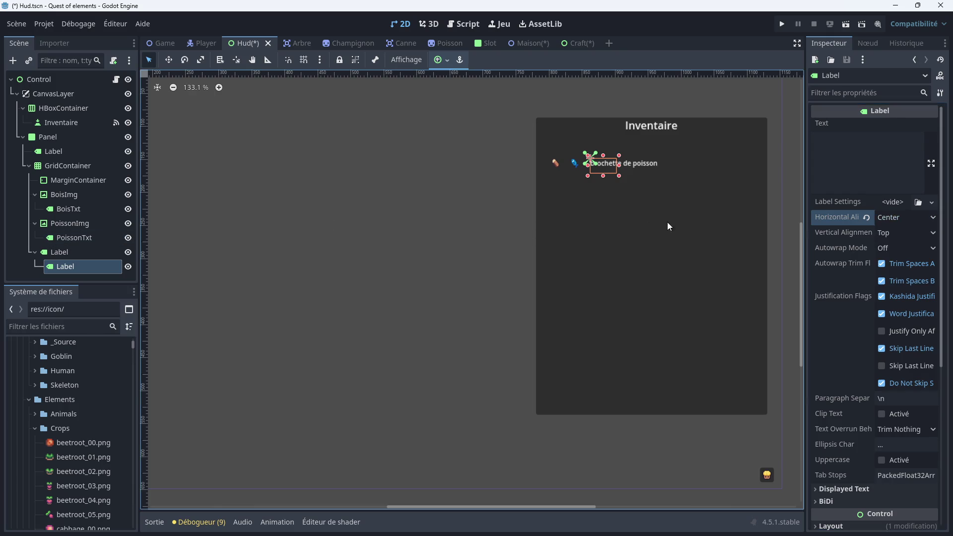
scroll(848, 294, down, 5)
scroll(844, 281, up, 5)
click(68, 252)
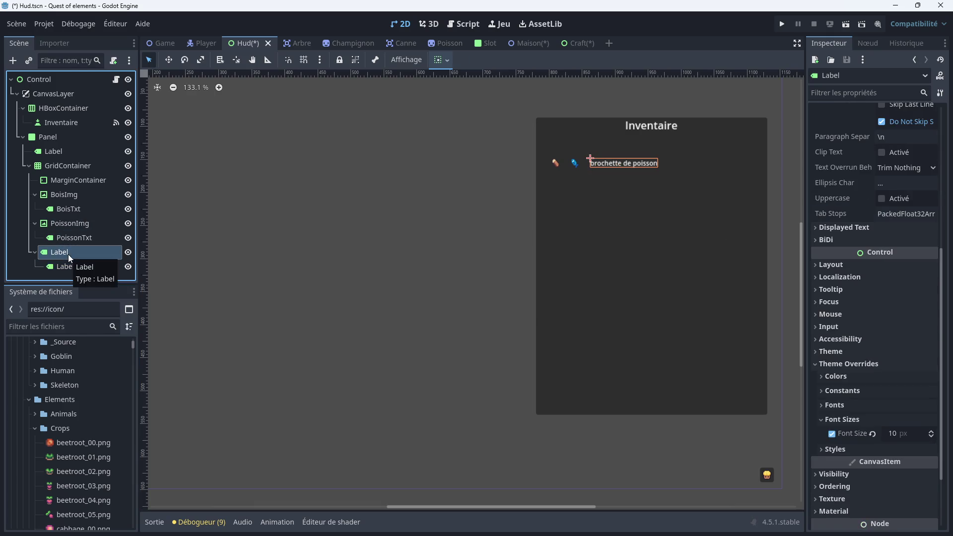
right_click(68, 254)
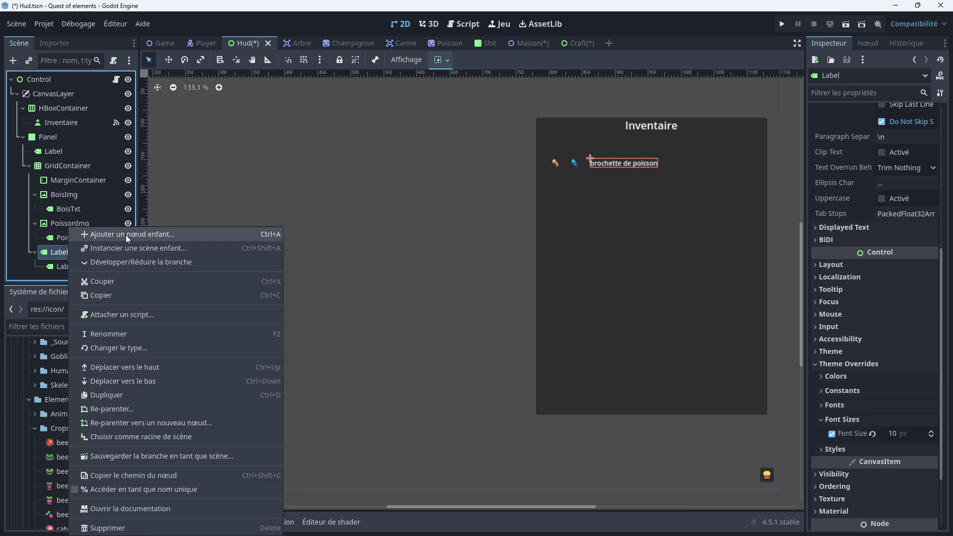
Change the slot Label's type to TextureRect and rename it BPoissonImg
click(121, 349)
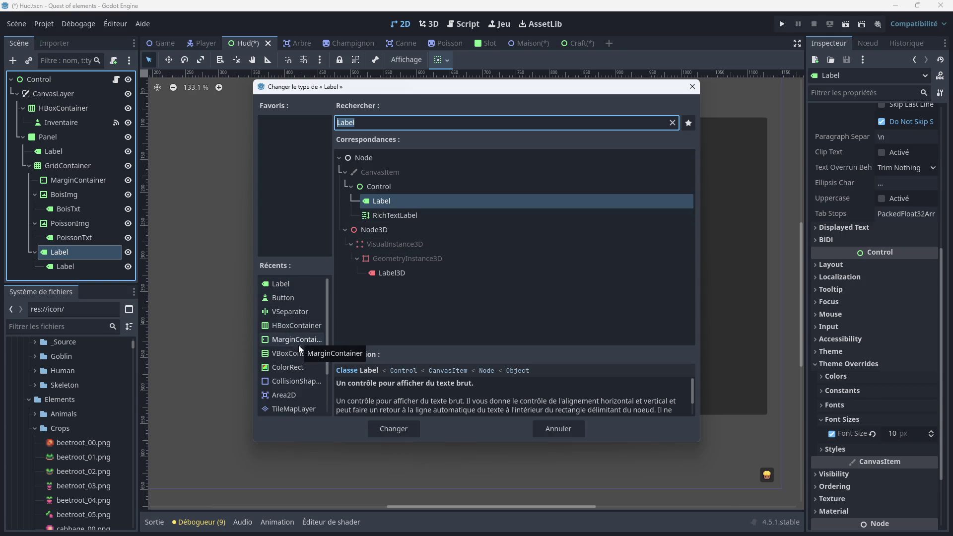
scroll(299, 344, down, 3)
double_click(292, 372)
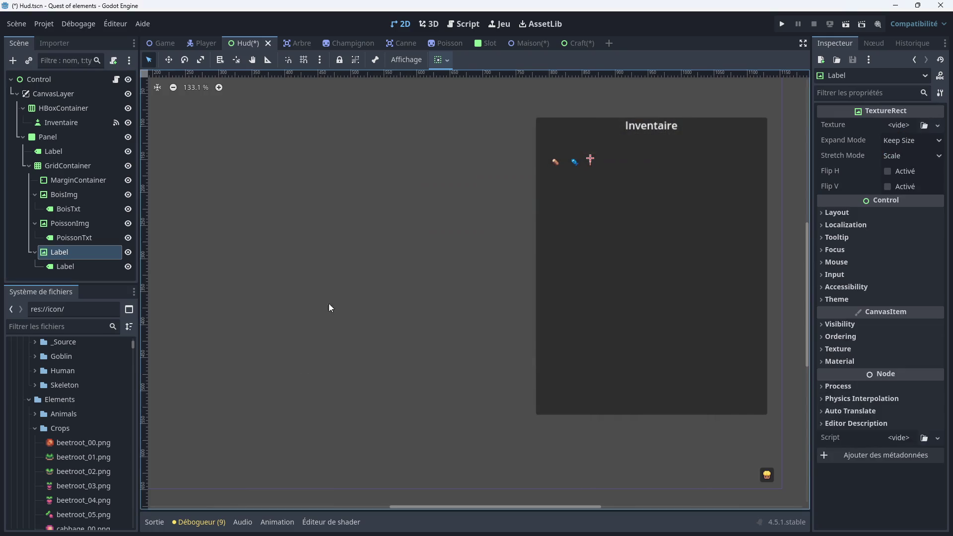
click(65, 253)
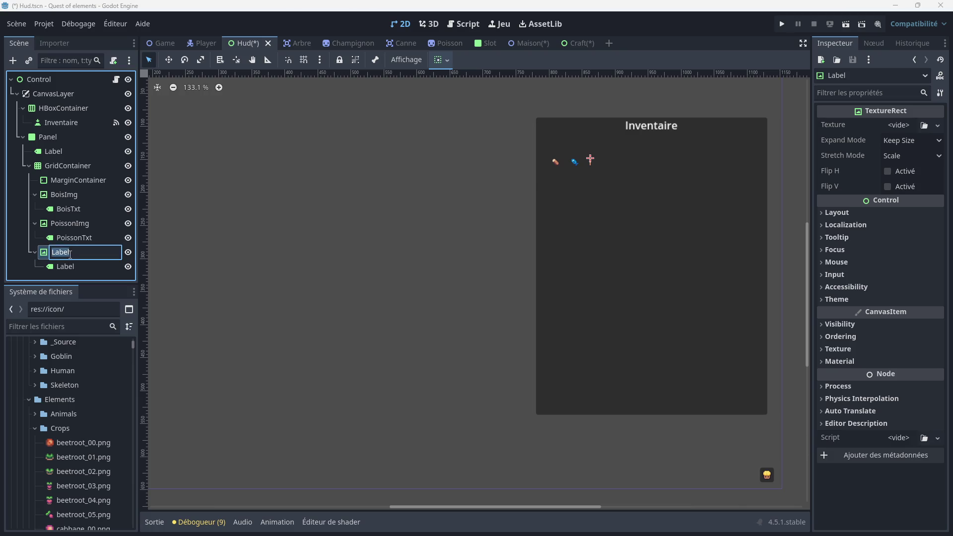
text(BPoisson)
key(Return)
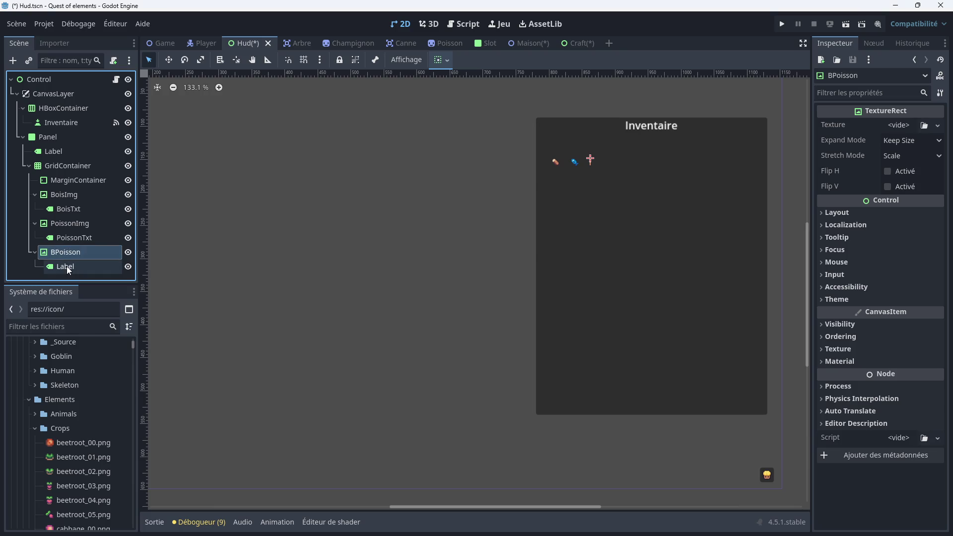
double_click(89, 252)
click(89, 252)
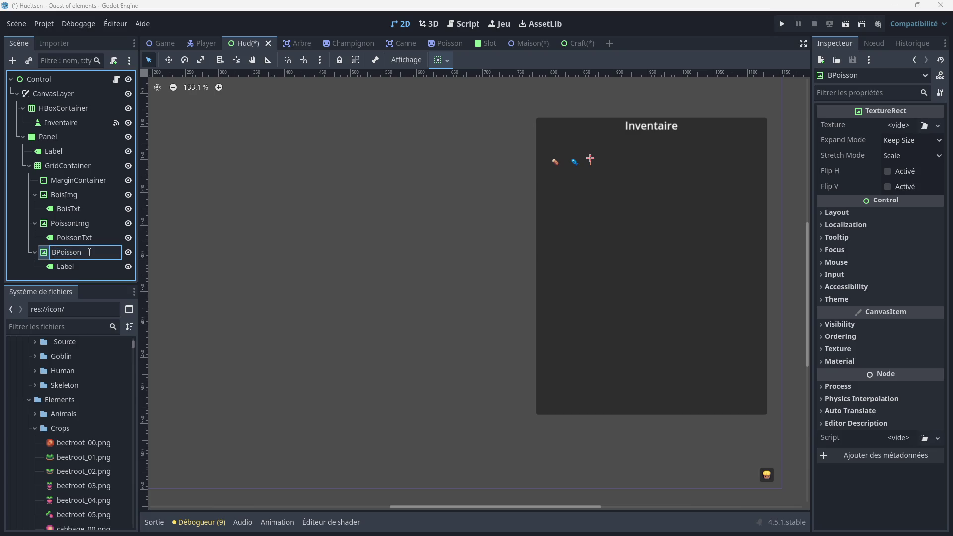
text(IMG)
key(BackSpace)
key(BackSpace)
text(mg)
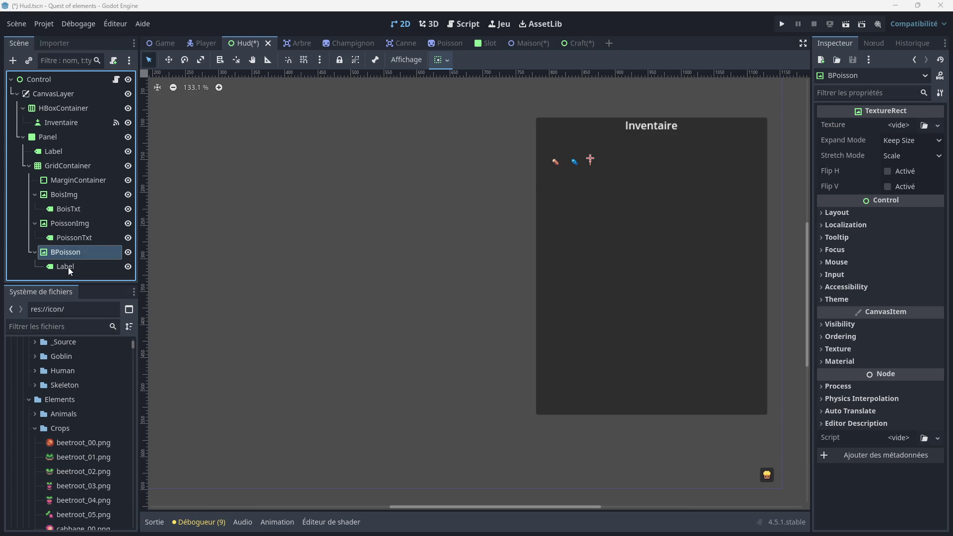
Rename the child label to BPoissonTxt
double_click(72, 267)
text(B)
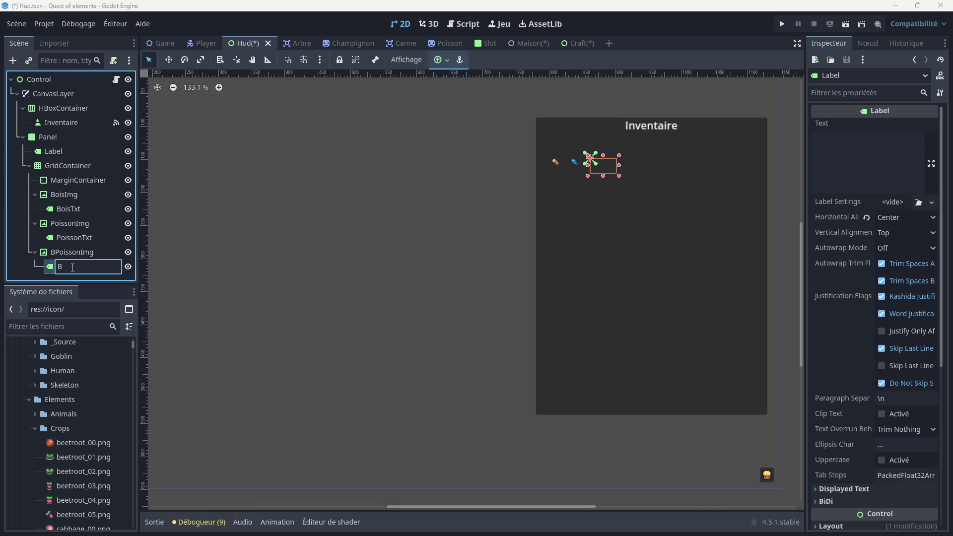
text(Poiso)
text(on)
text(.)
text(Txt)
key(Return)
click(69, 252)
click(76, 261)
click(73, 250)
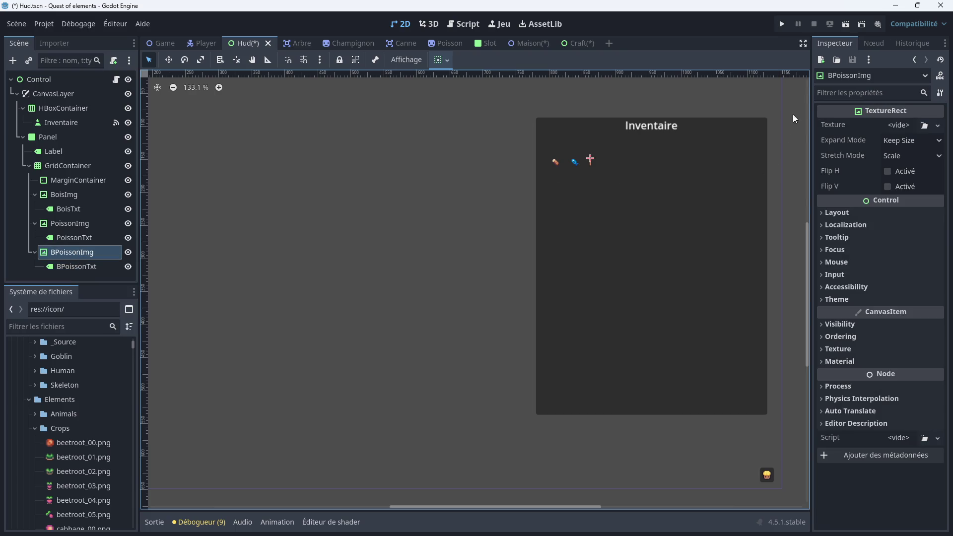
Open BPoissonImg's Texture file picker and scroll through icons such as fish.png and wood.png
click(924, 126)
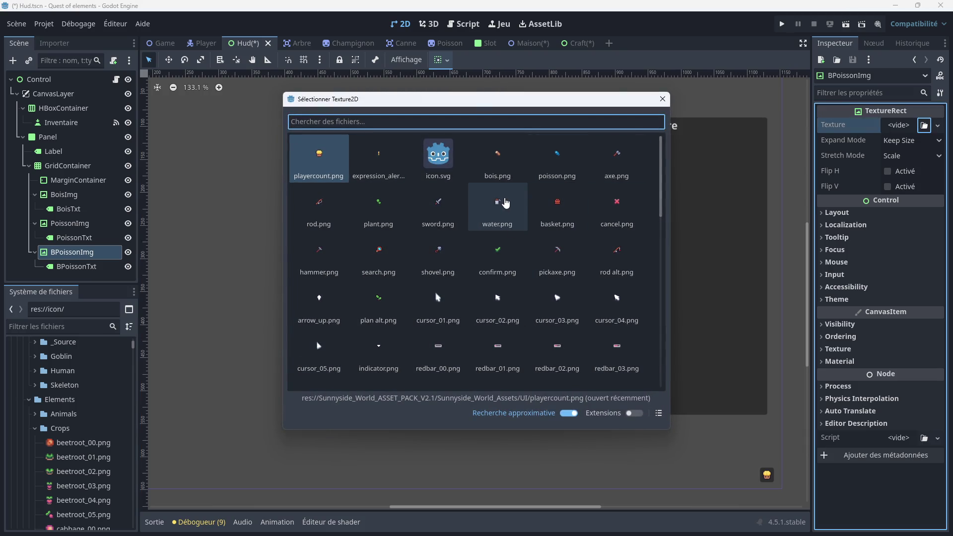
scroll(492, 223, down, 3)
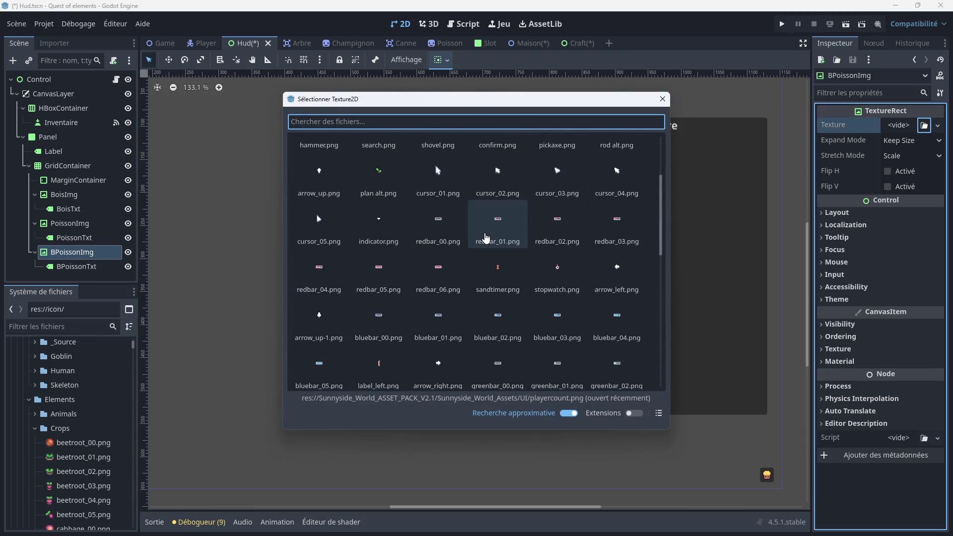
scroll(486, 238, down, 5)
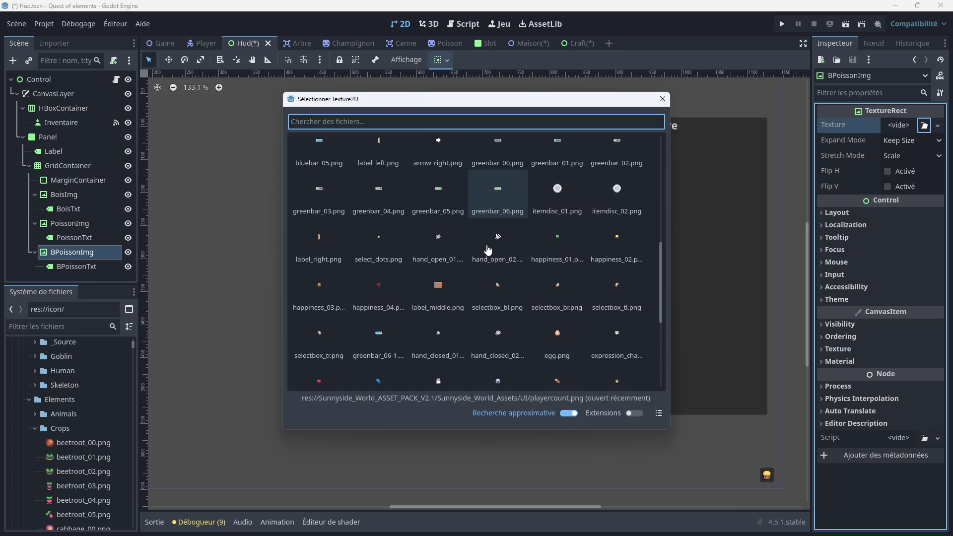
scroll(486, 253, down, 1)
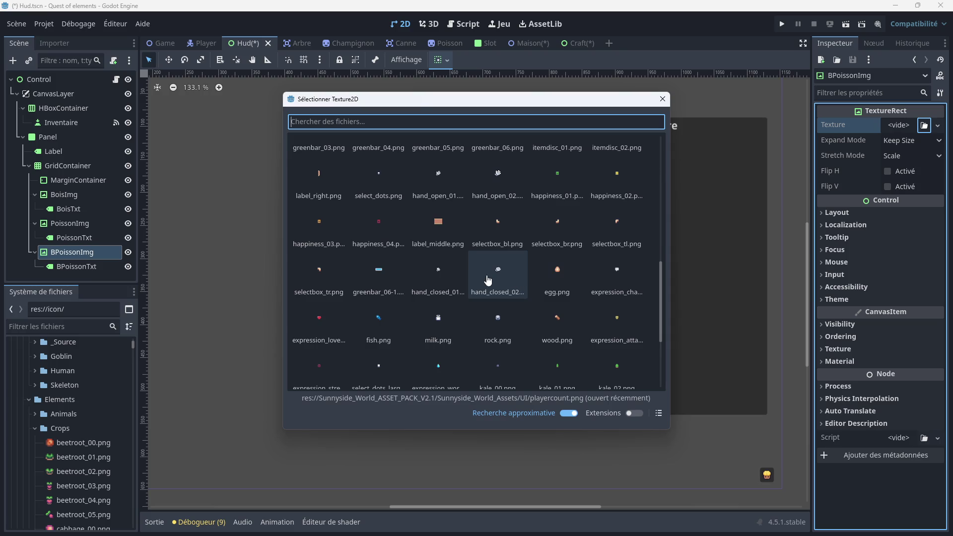
scroll(439, 294, down, 1)
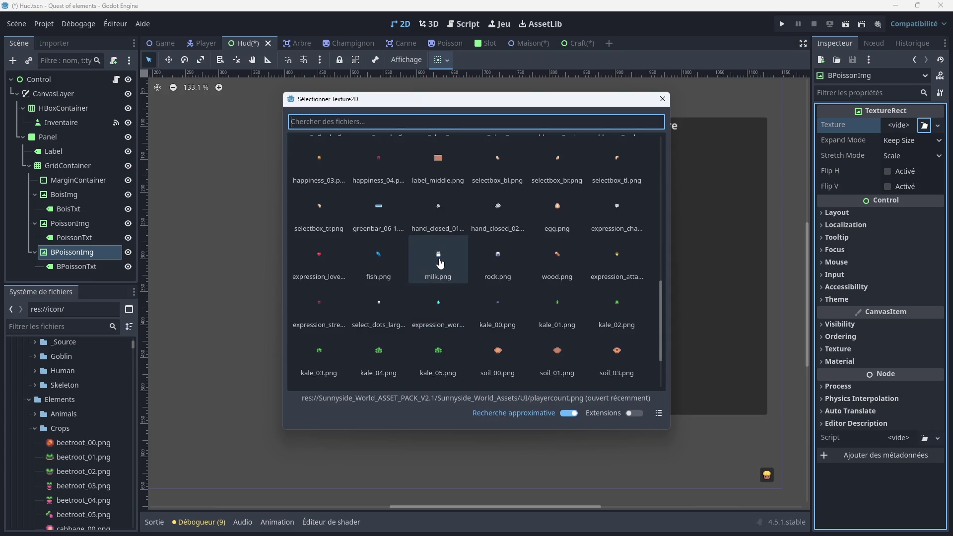
scroll(468, 266, down, 2)
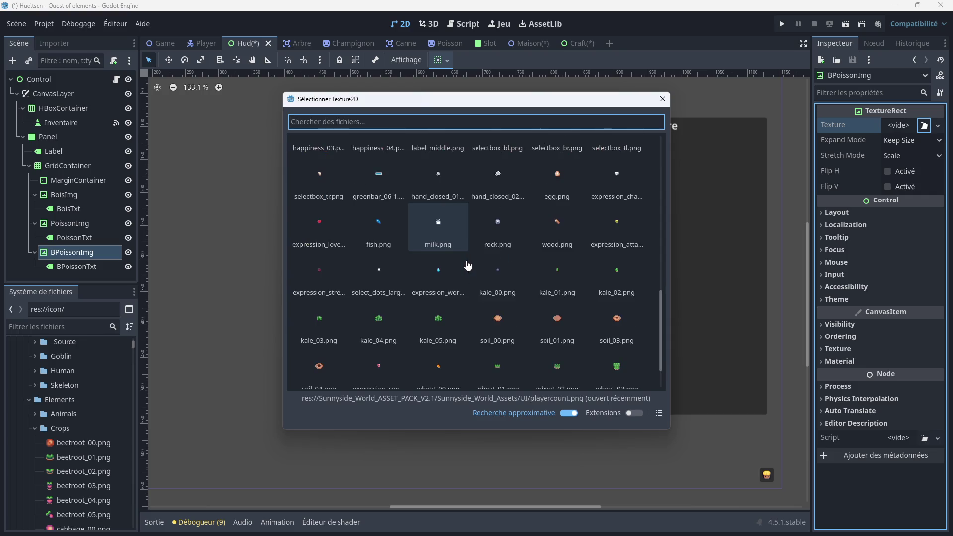
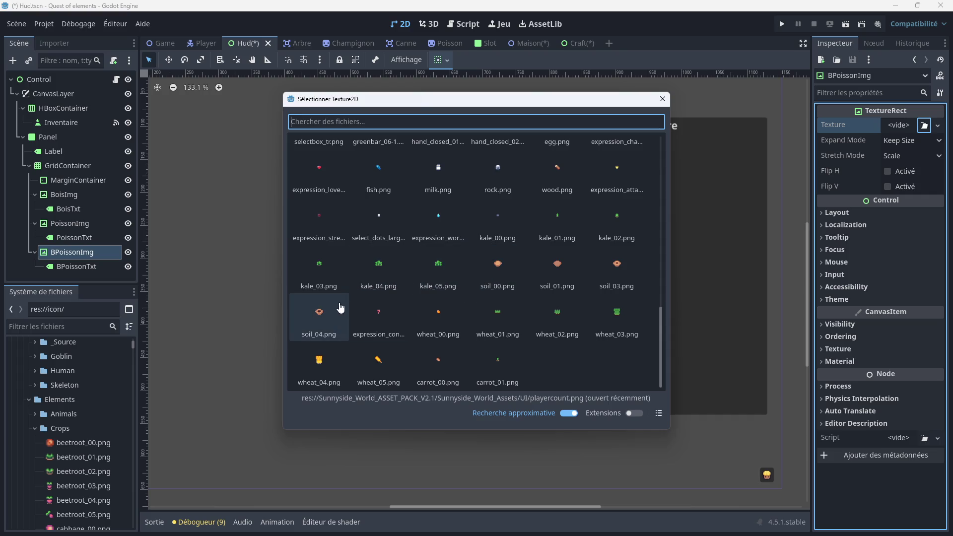
Choose soil_00.png from the Texture2D file grid as BPoissonImg's texture
scroll(409, 277, up, 5)
scroll(416, 276, up, 2)
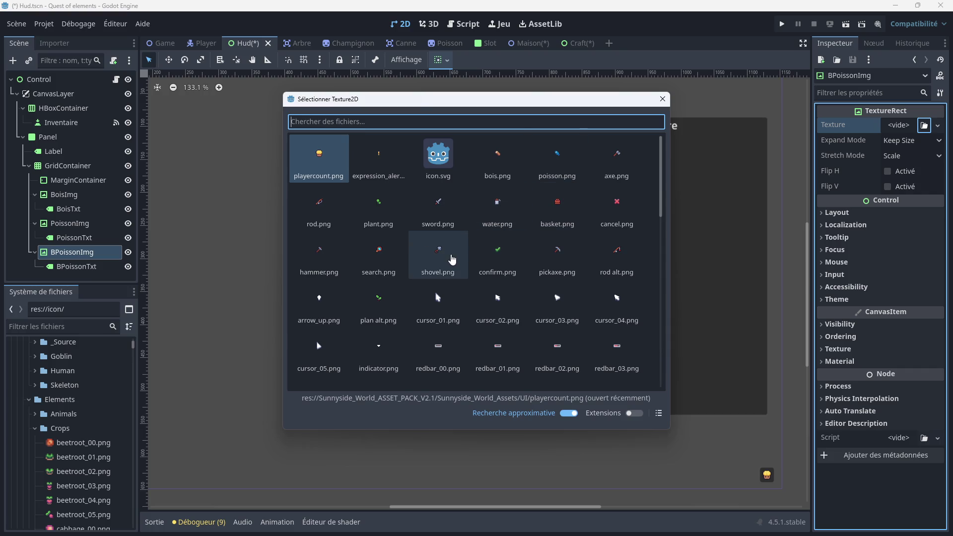
scroll(424, 233, down, 3)
scroll(424, 233, down, 8)
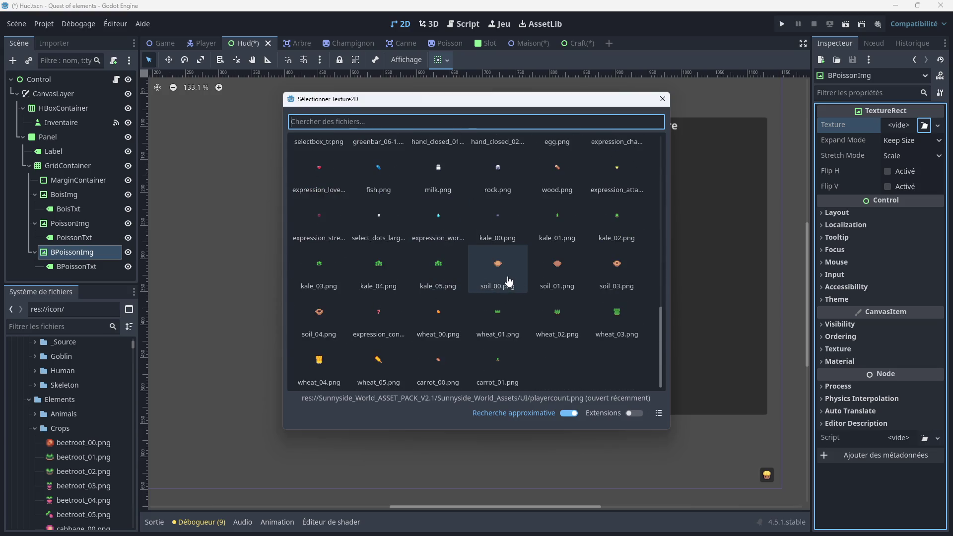
double_click(508, 277)
scroll(615, 171, up, 3)
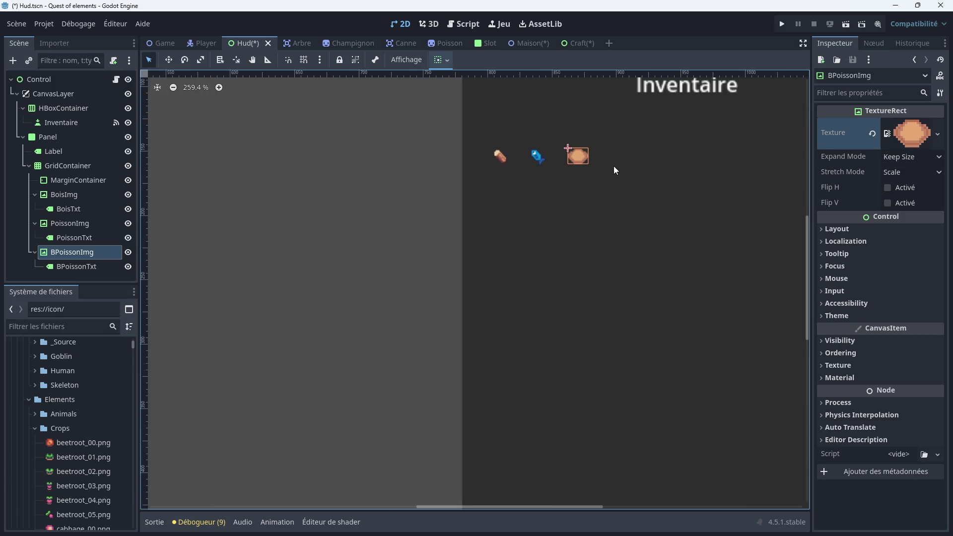
scroll(607, 162, down, 1)
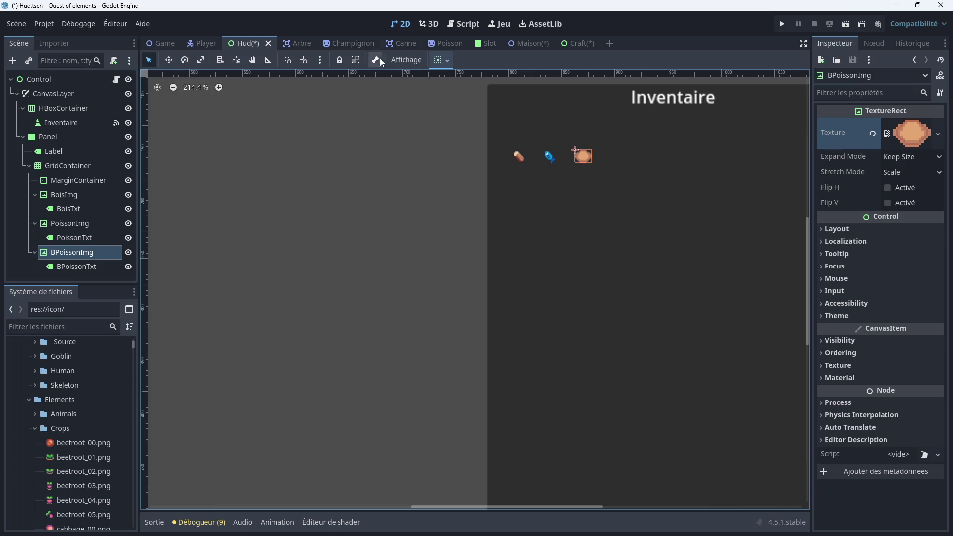
click(474, 26)
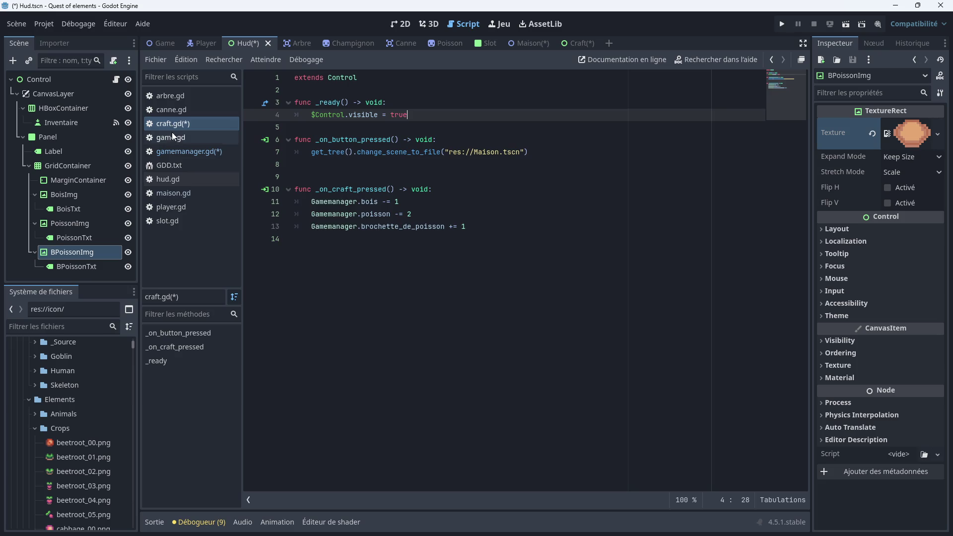
In hud.gd's _process, add BPoissonTxt.text = str(Gamemanager.brochette_de_poisson)
click(166, 180)
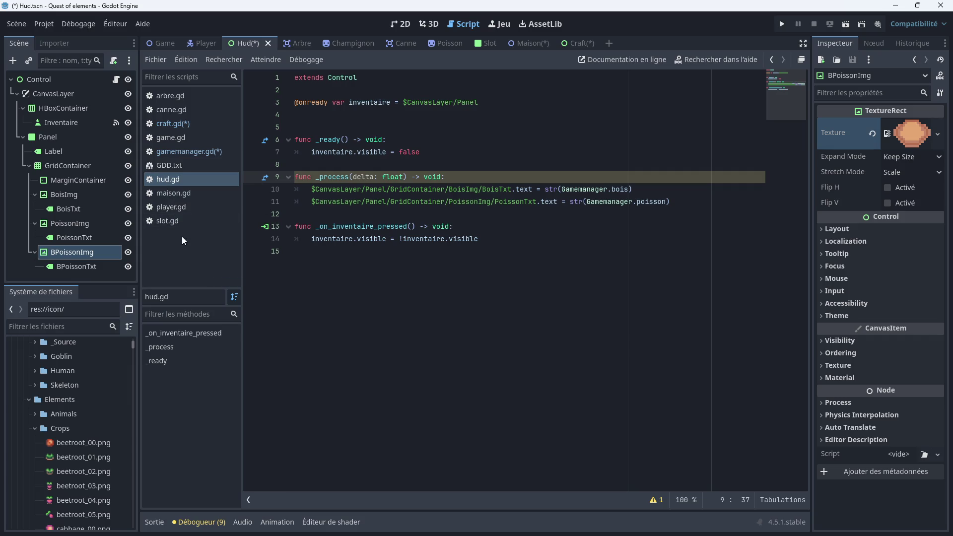
drag(70, 266, 298, 216)
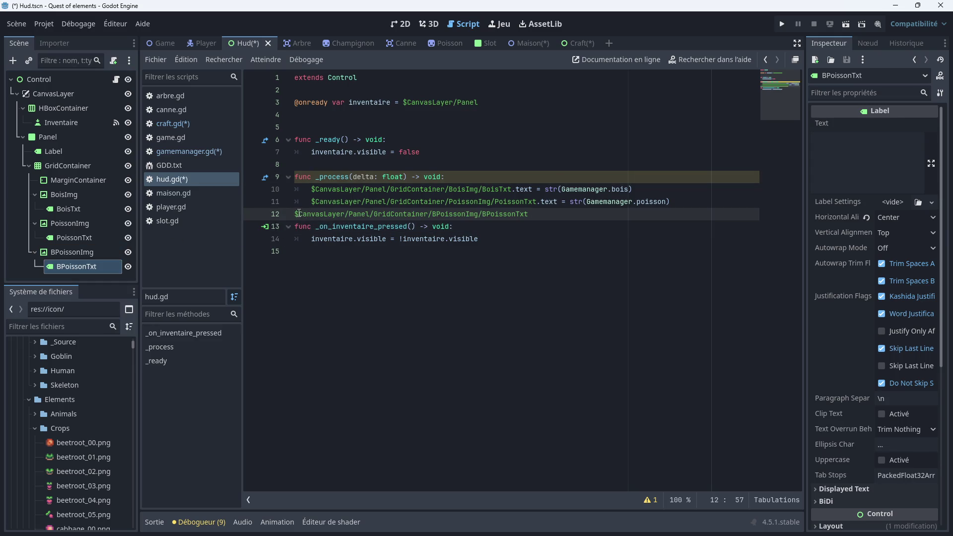
key(Tab)
click(560, 220)
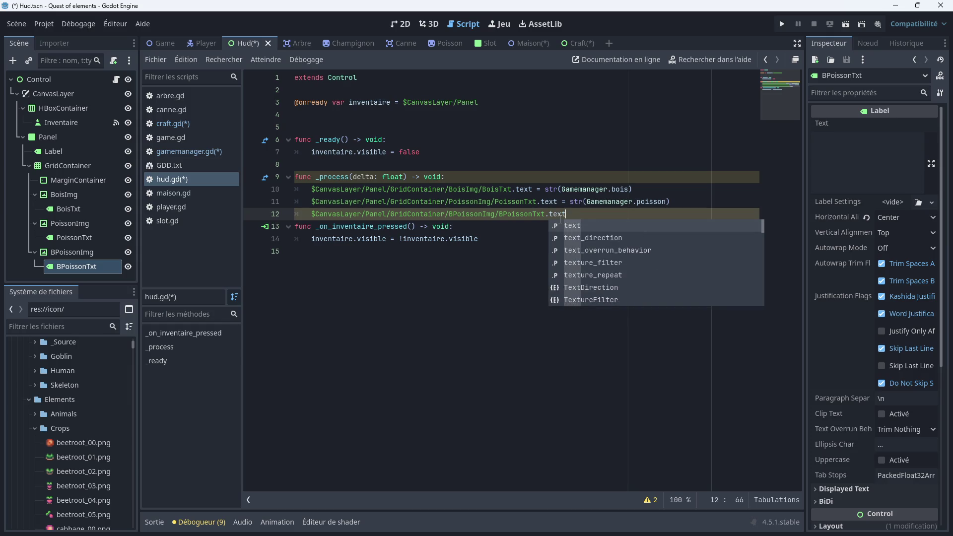
text(text = str()
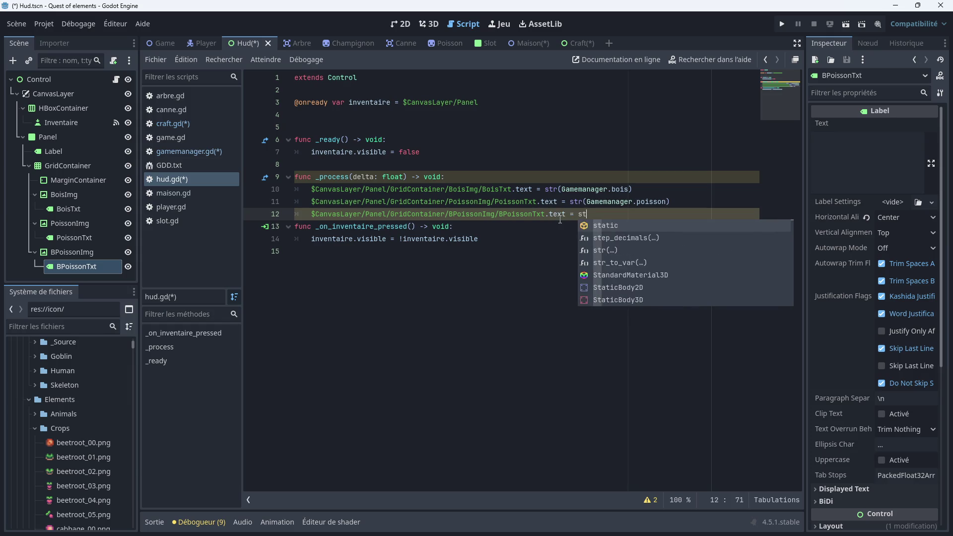
text(Gamemanager)
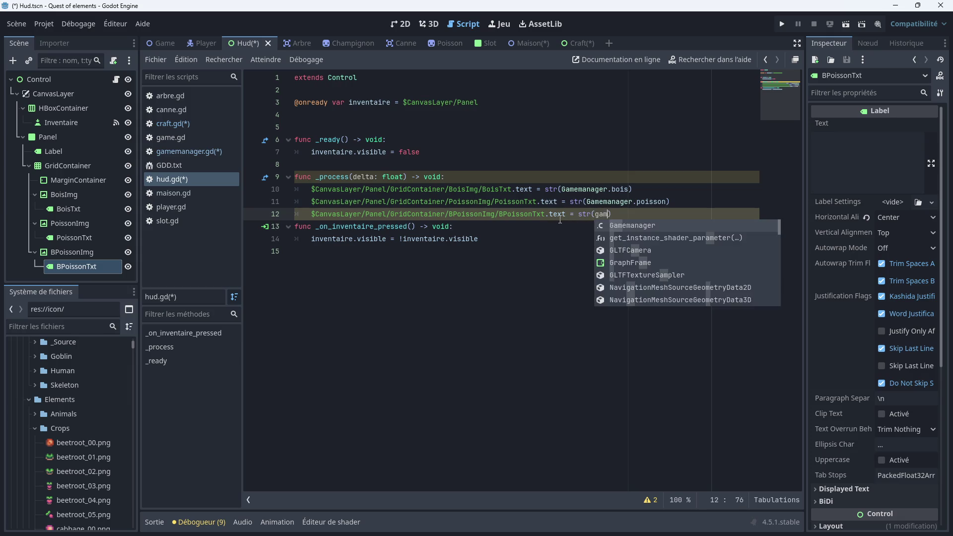
text(.br)
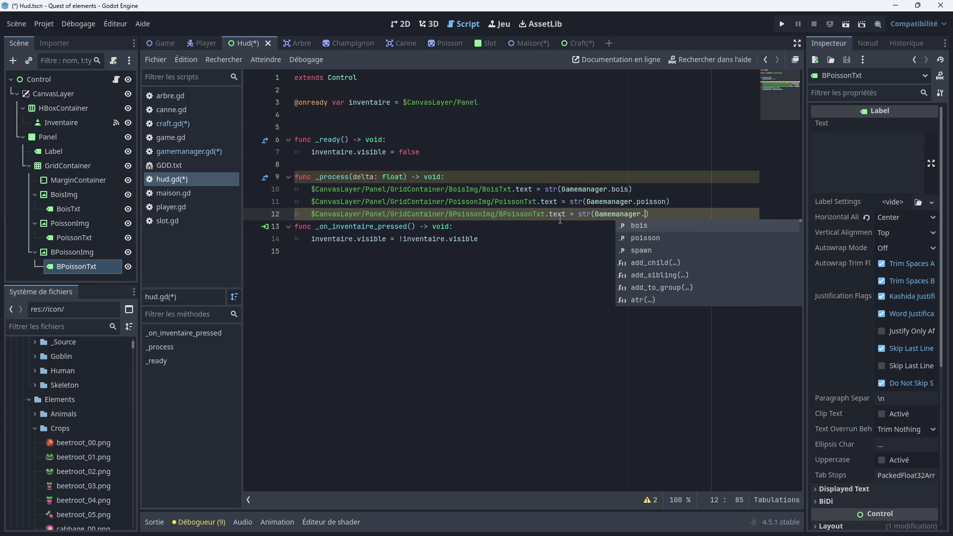
text(ochette)
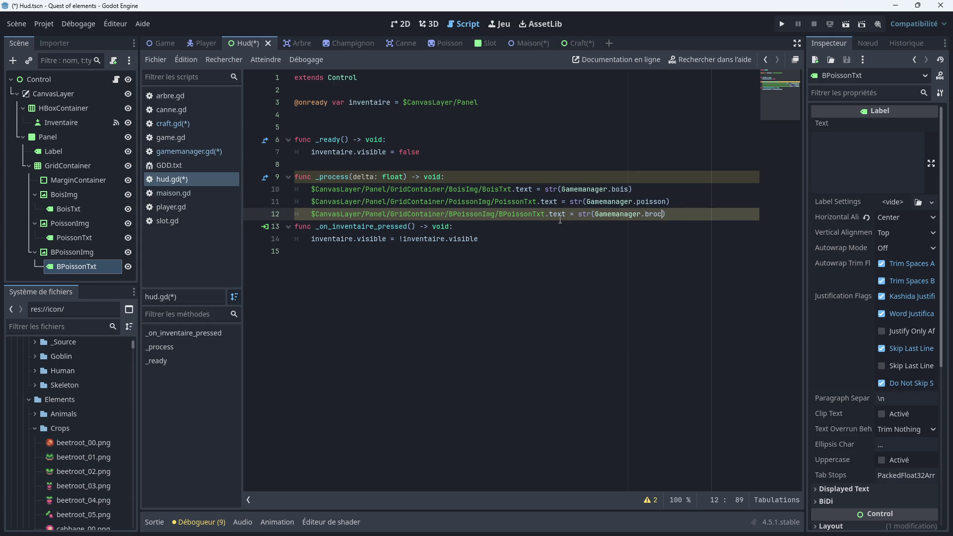
text(_de)
text(_poisson)
click(644, 250)
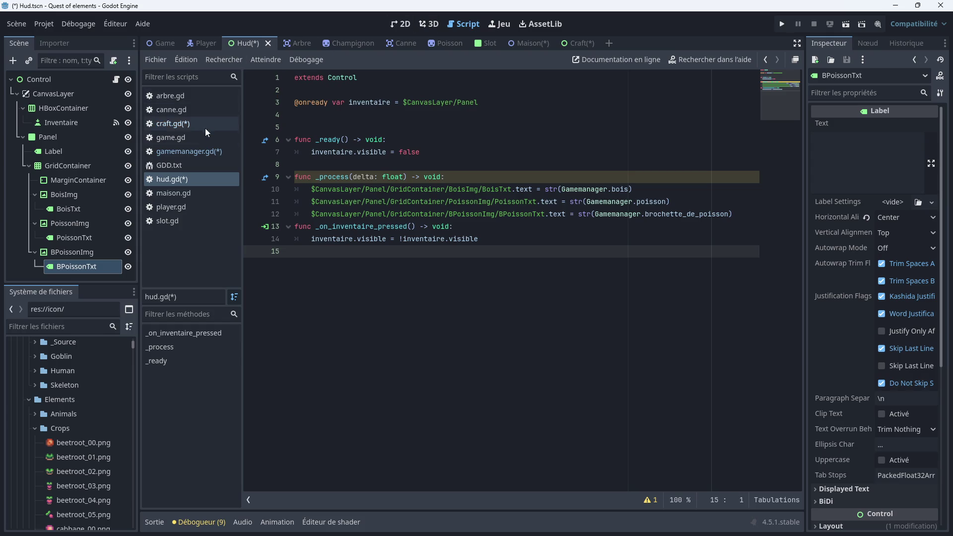
Check the variable names in gamemanager.gd and save the scene and scripts with Ctrl+S
click(189, 152)
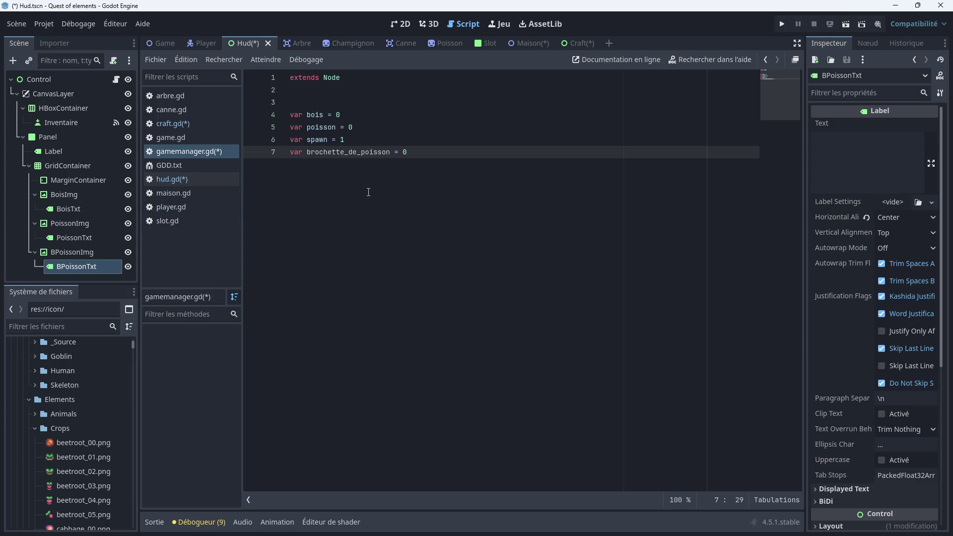
key(ctrl+s)
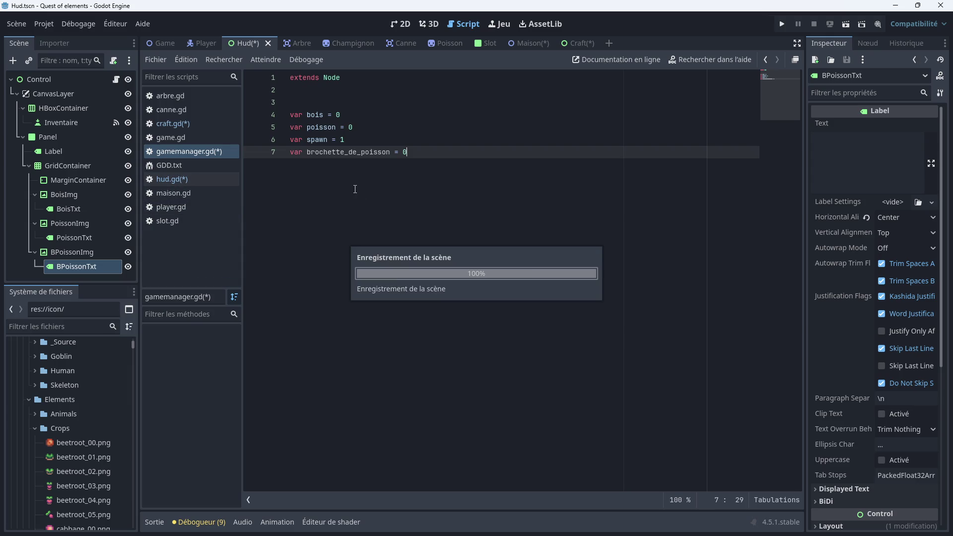
click(170, 124)
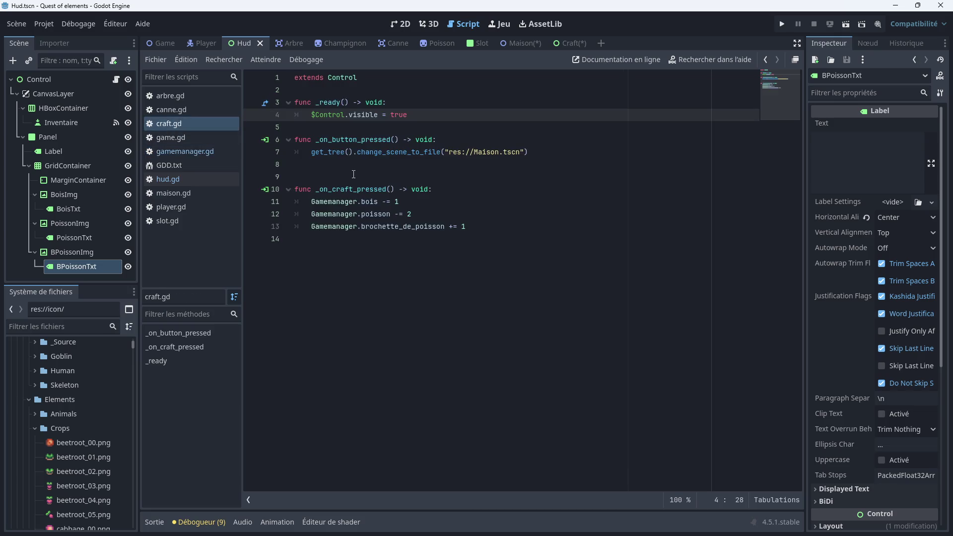
Review the Hud's Inventaire panel, then open the Craft scene's script
click(400, 24)
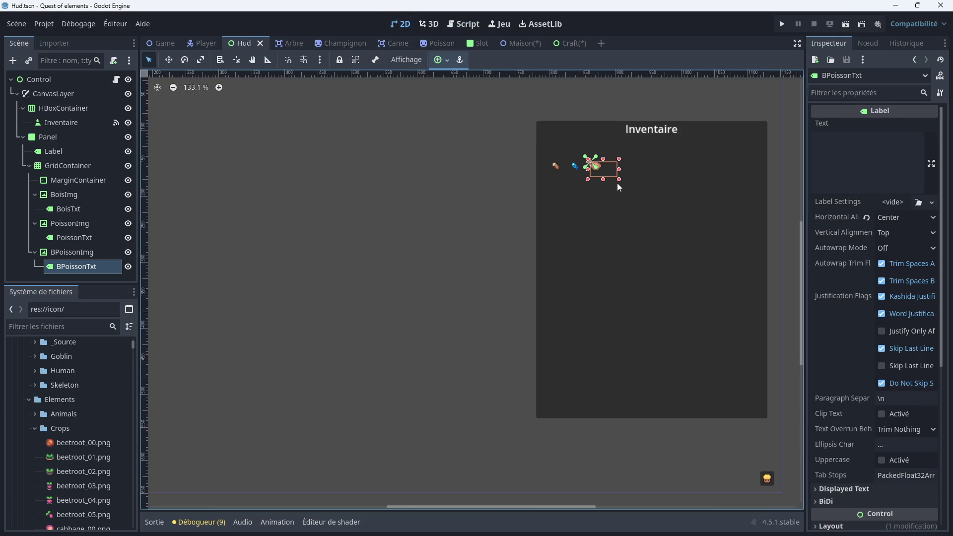
scroll(323, 207, down, 4)
drag(310, 202, 410, 221)
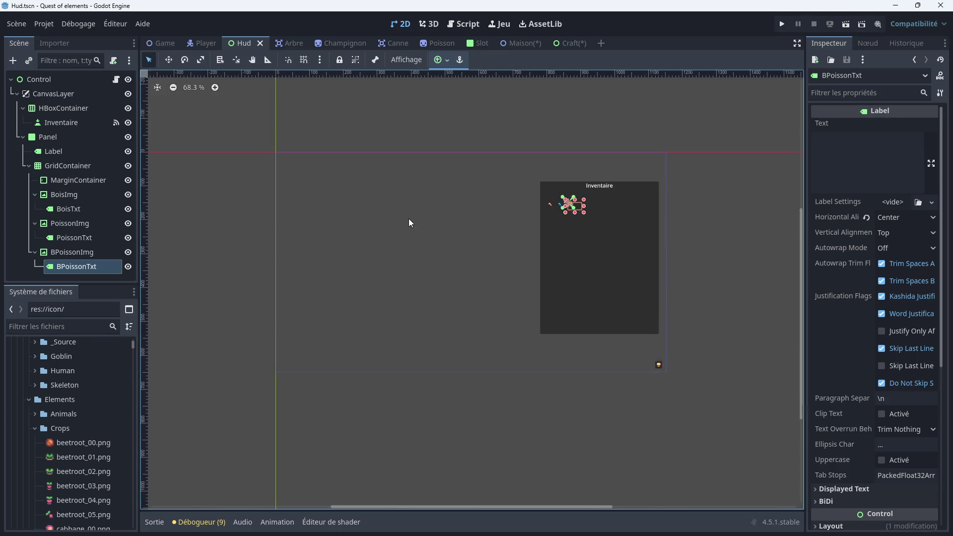
scroll(335, 115, up, 1)
click(567, 43)
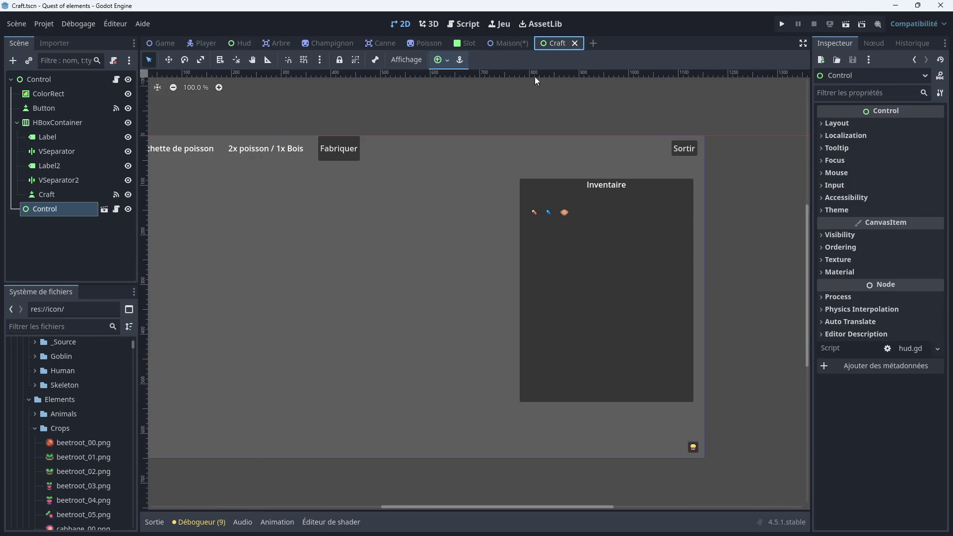
scroll(368, 240, left, 5)
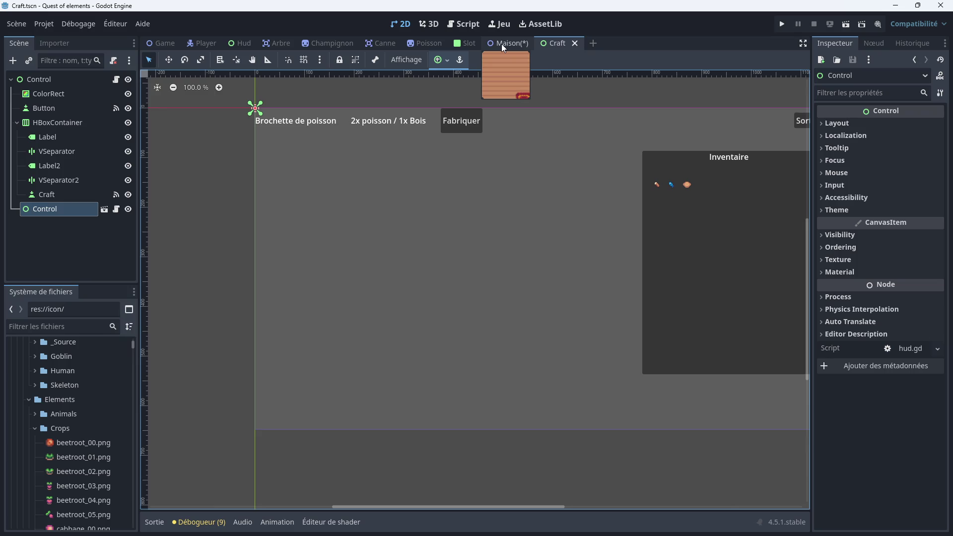
click(463, 24)
Start a condition 'if Gamemanager.bois >= 1' inside _on_craft_pressed
click(449, 188)
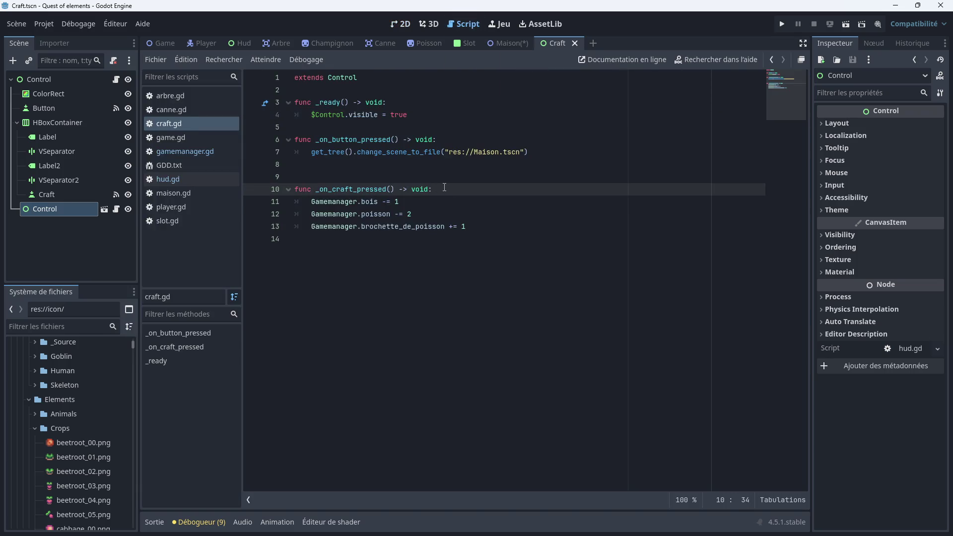
key(Return)
text(if)
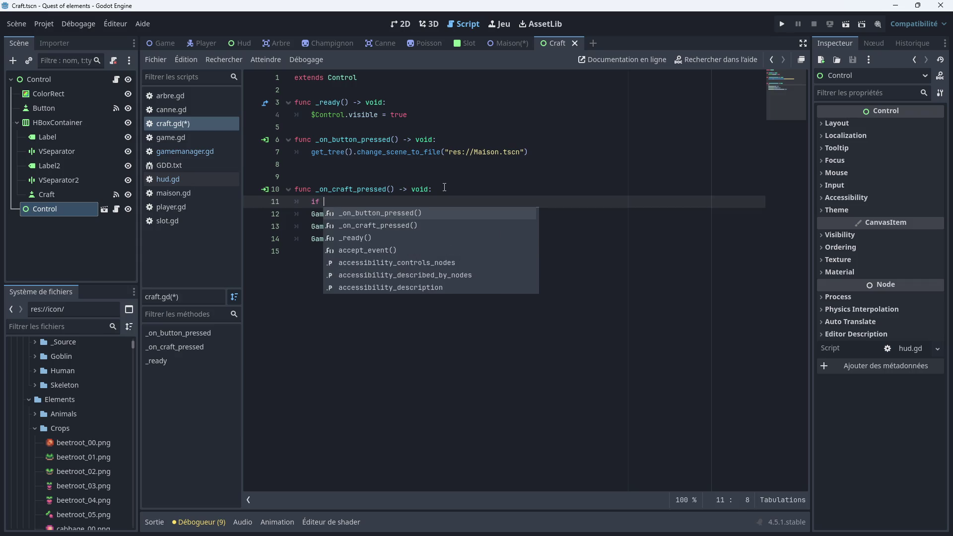
text( Gamemanager)
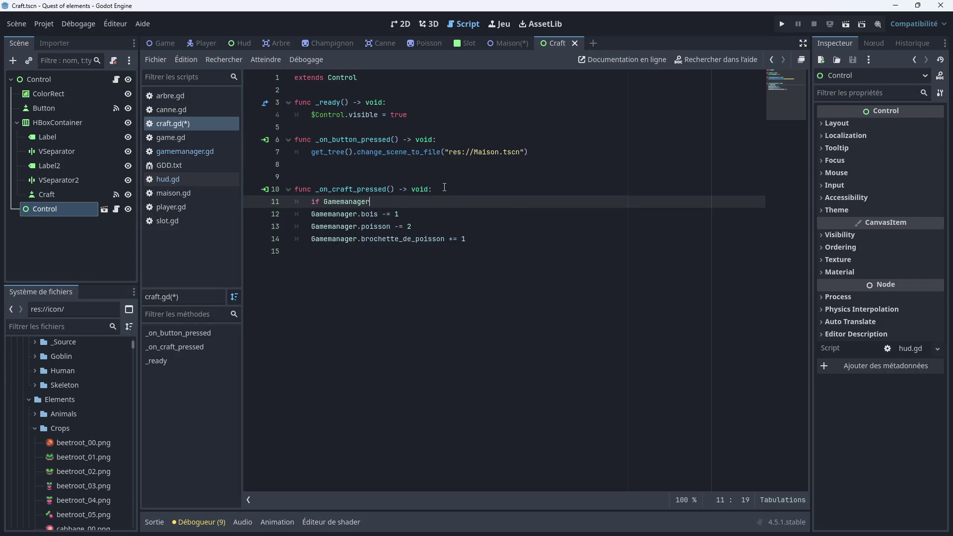
text(.boi)
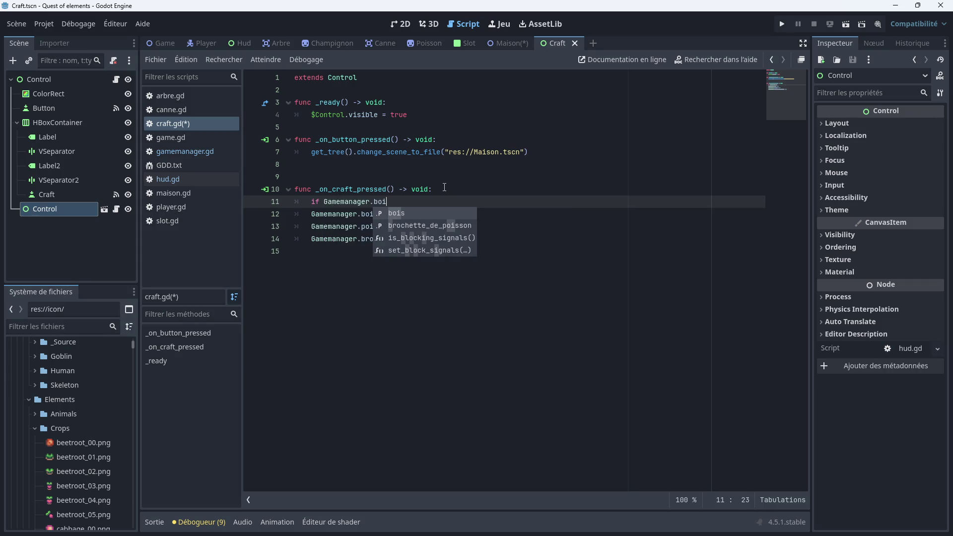
text(s =)
key(BackSpace)
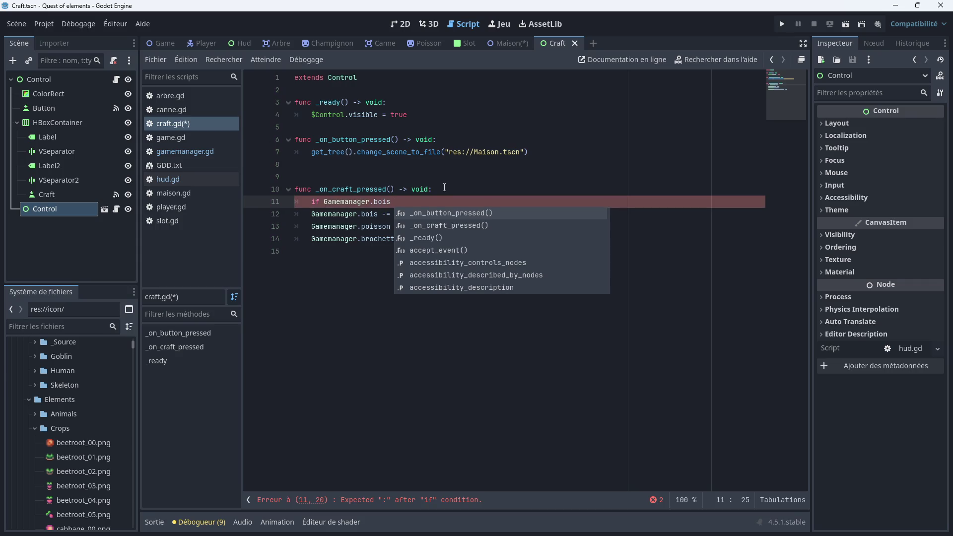
text(>)
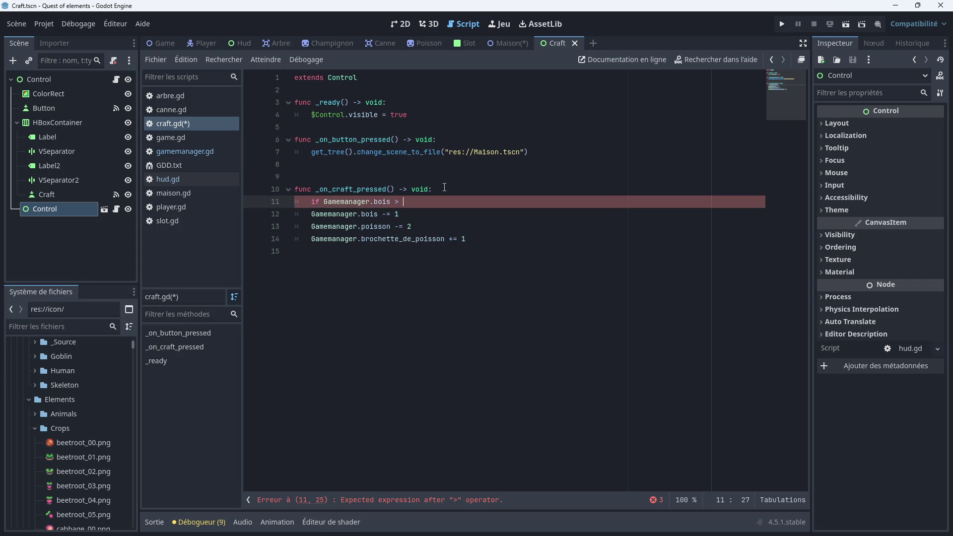
text(1)
text(=)
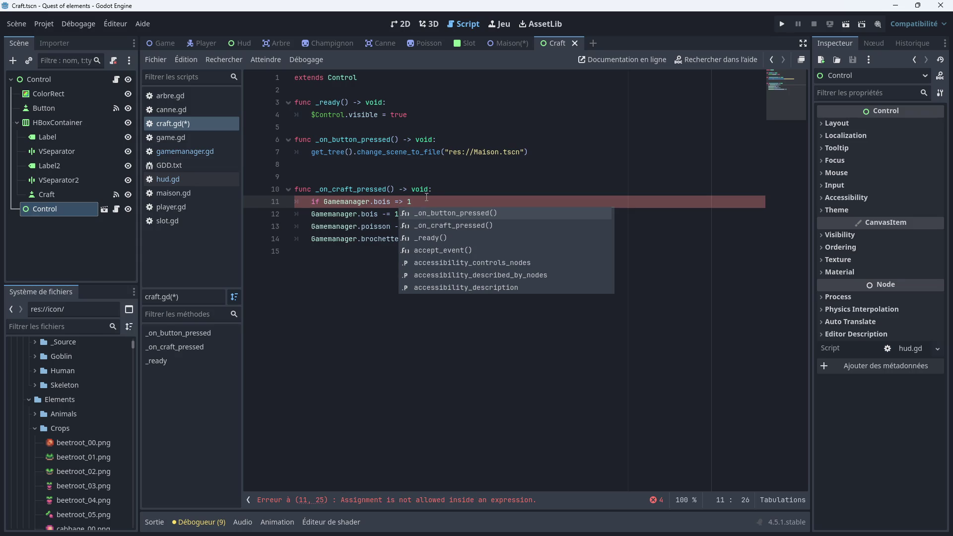
key(BackSpace)
key(Right)
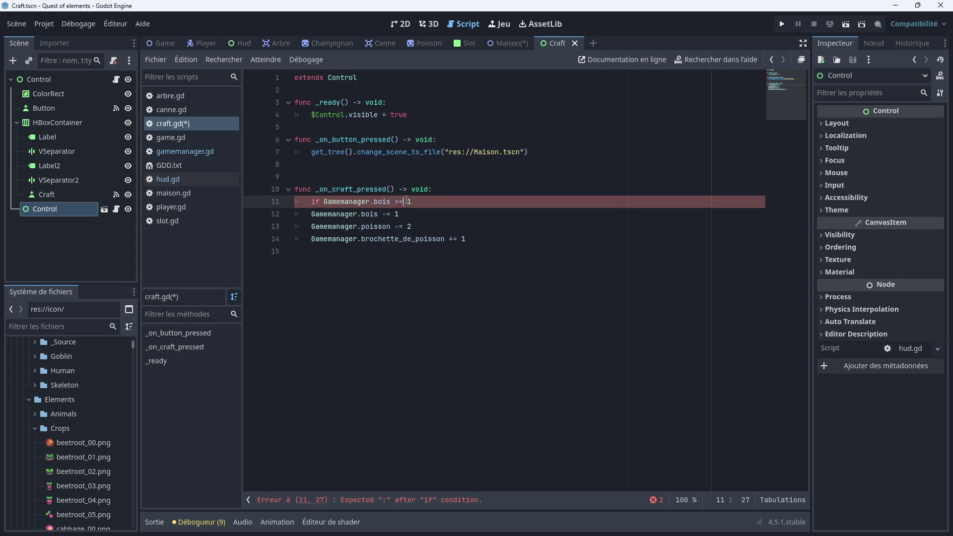
text(=)
Add a second condition line checking Gamemanager.poisson >= 2, with colons
click(430, 201)
key(Return)
text(i)
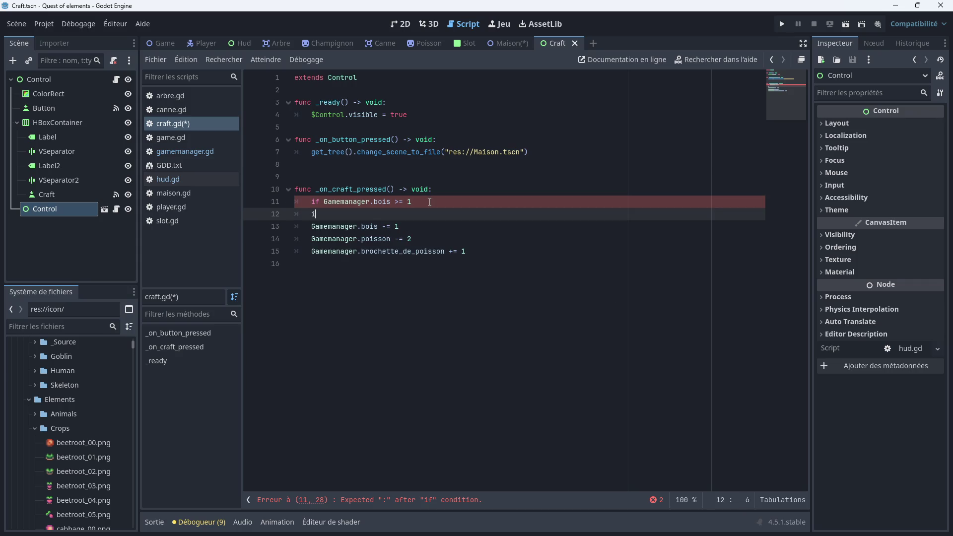
text(f Ga)
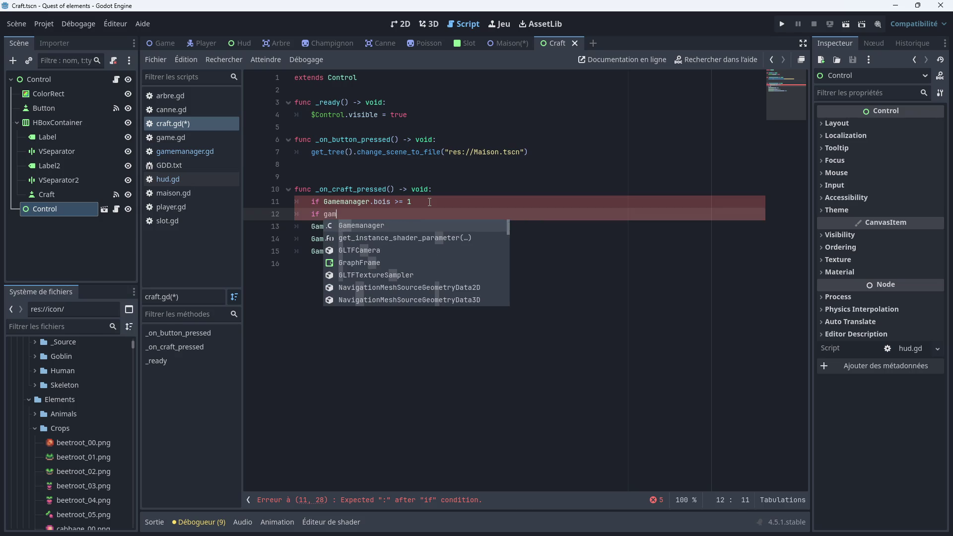
key(Return)
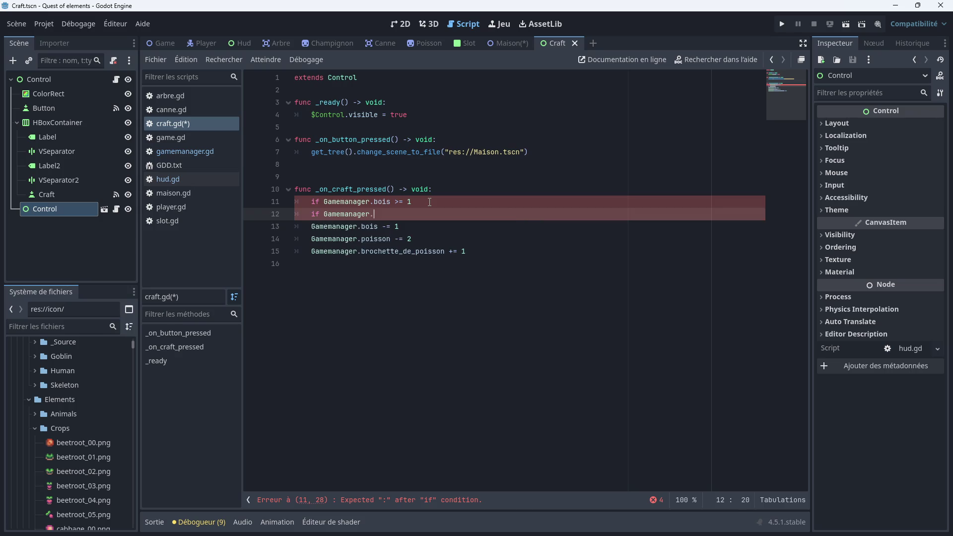
text(poisso)
key(Return)
text(=)
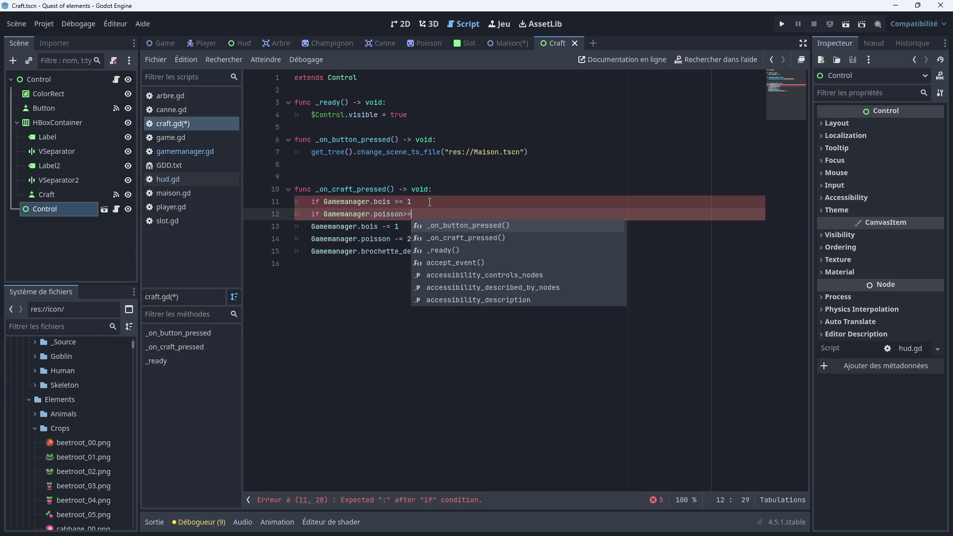
key(Left)
key(Left)
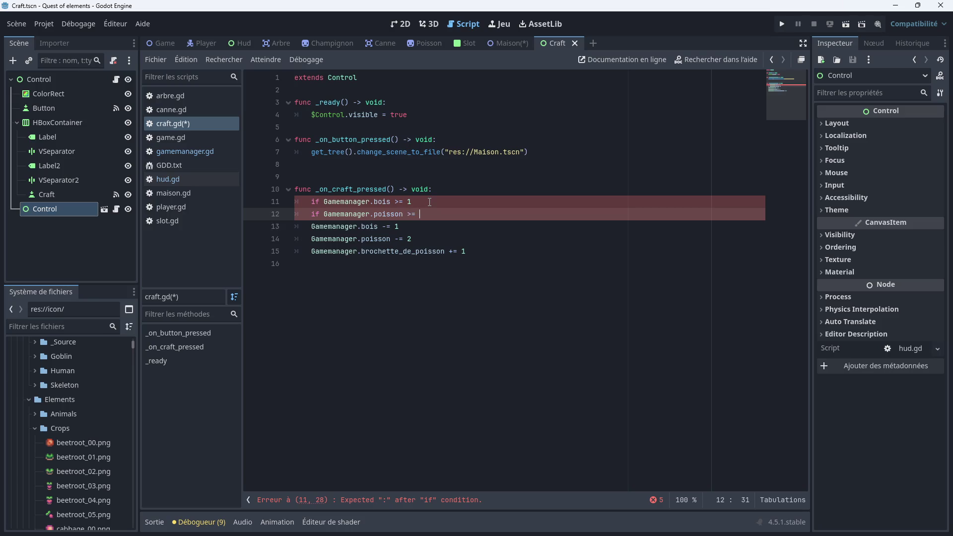
text(2)
text(:)
click(429, 202)
text(:)
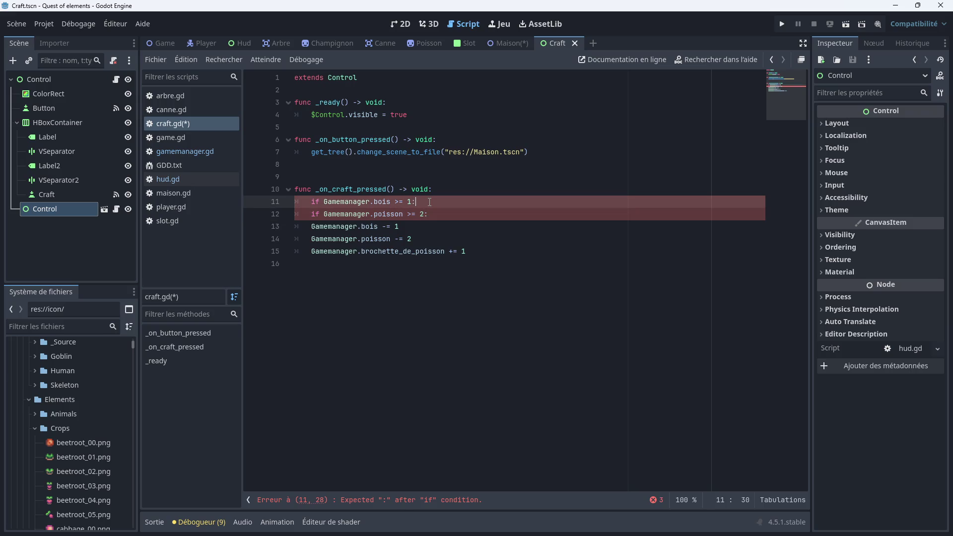
Indent the three crafting lines under the poisson check
click(308, 227)
key(Tab)
click(309, 238)
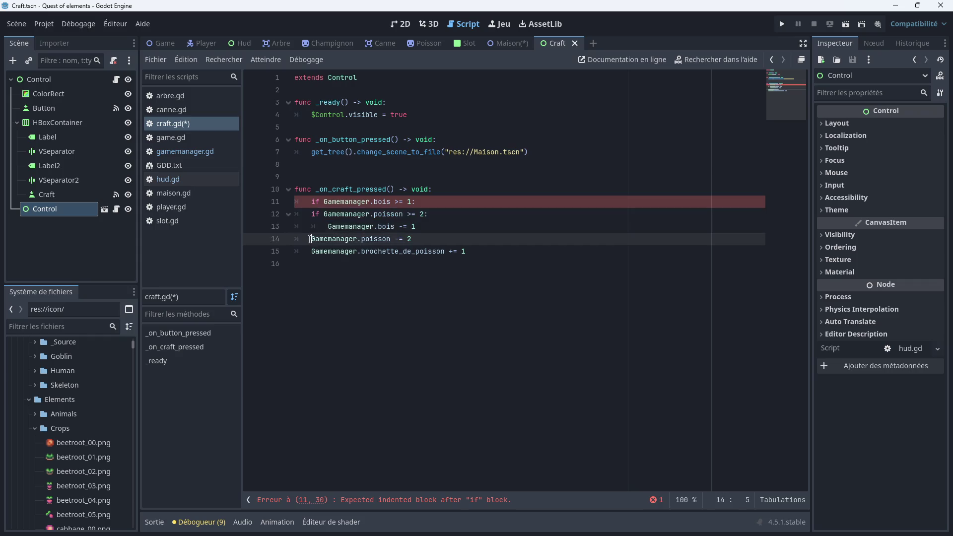
key(Tab)
click(310, 249)
key(Tab)
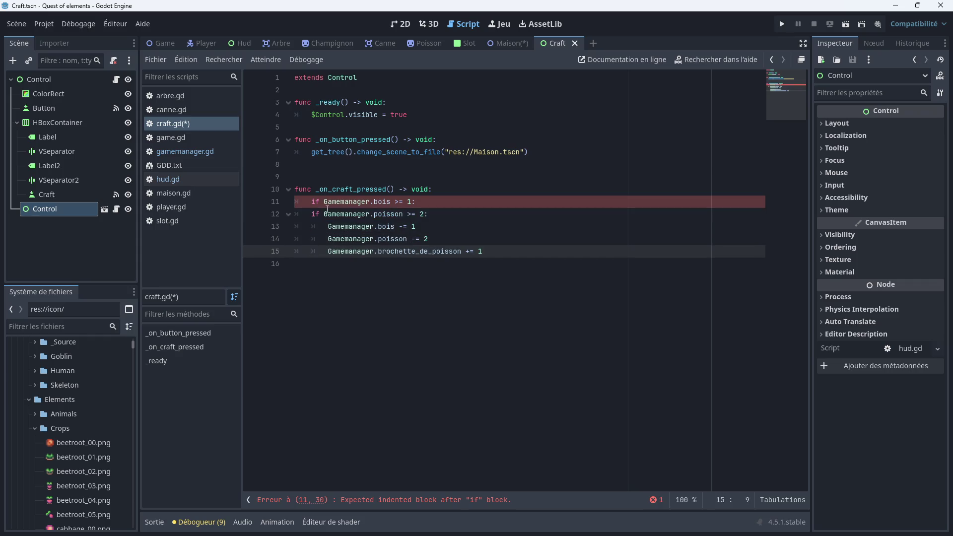
Merge the conditions into 'if Gamemanager.bois >= 1 and Gamemanager.poisson >= 2:' on one line
click(321, 214)
key(BackSpace)
key(BackSpace)
text(and)
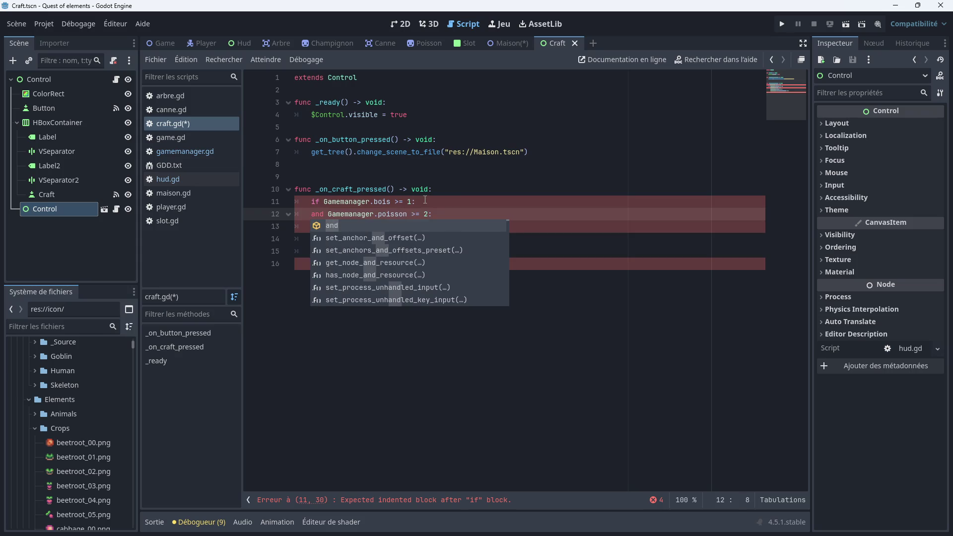
click(309, 213)
mouse_move(309, 214)
mouse_down()
mouse_move(446, 215)
mouse_move(418, 201)
mouse_up()
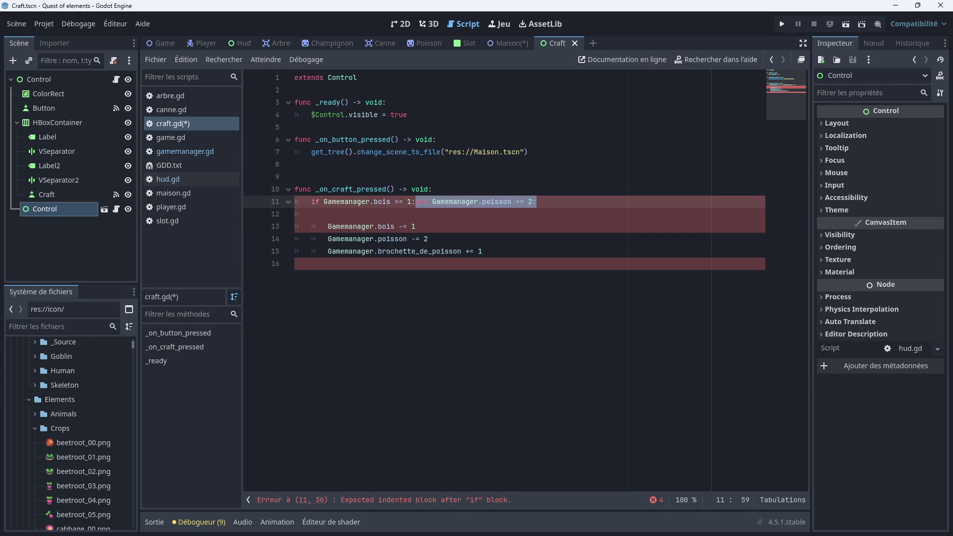
click(418, 201)
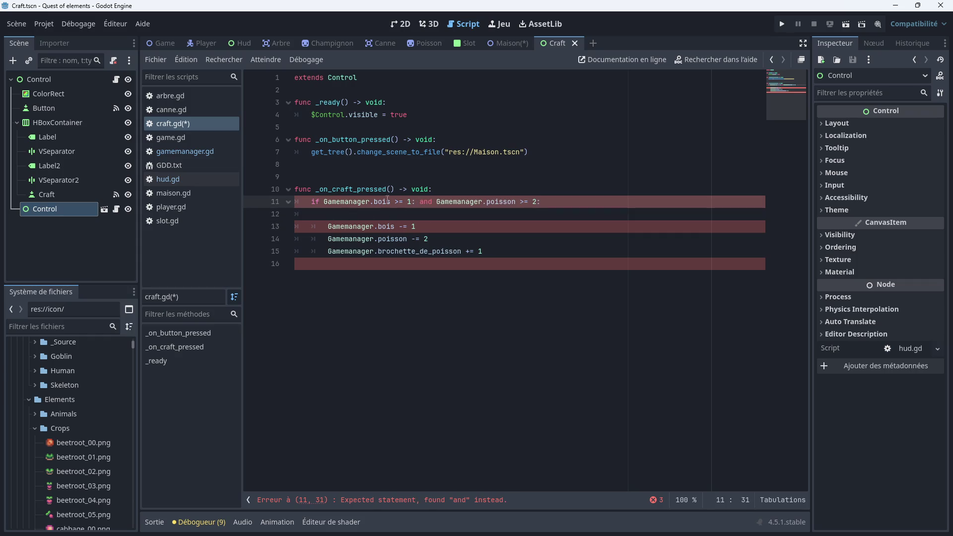
click(416, 201)
key(BackSpace)
click(310, 215)
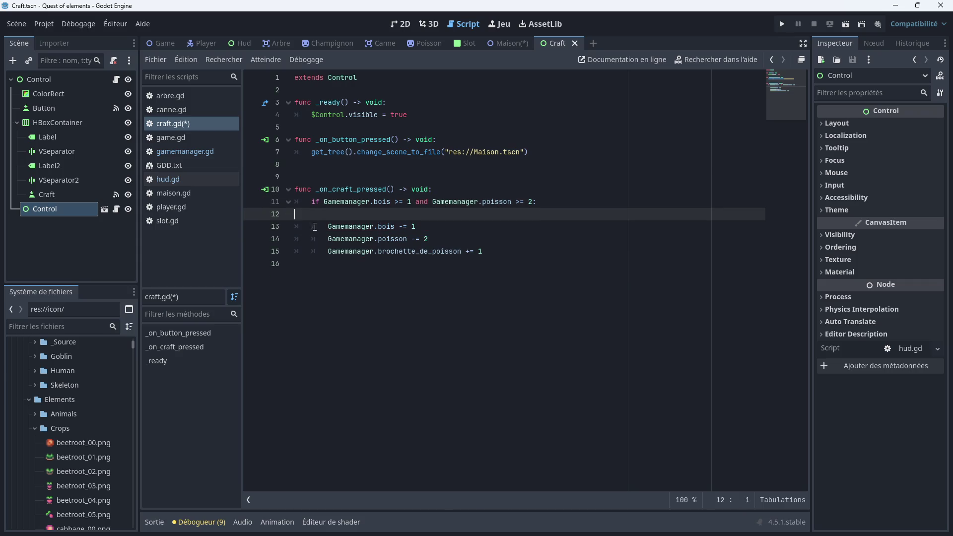
key(BackSpace)
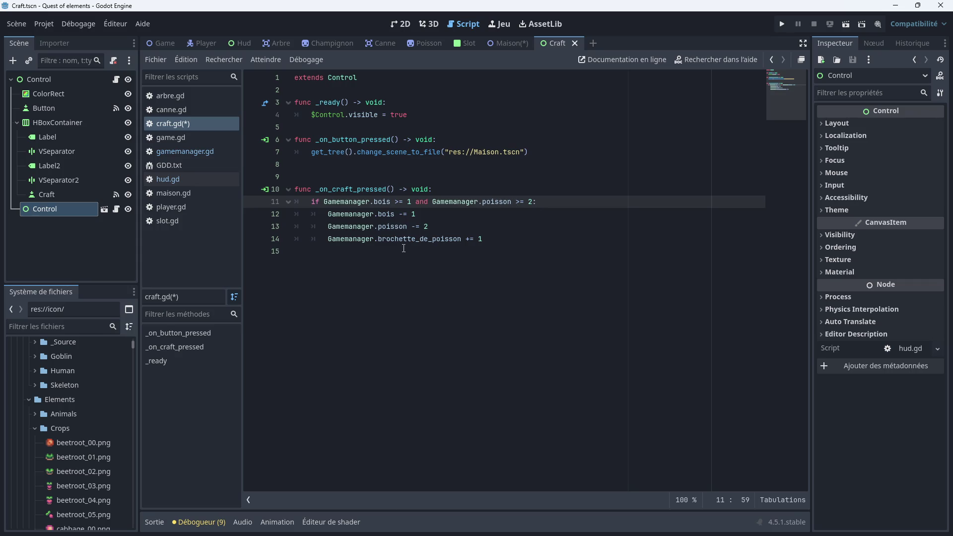
Add an 'else:' branch containing 'return' after the crafting block
click(360, 251)
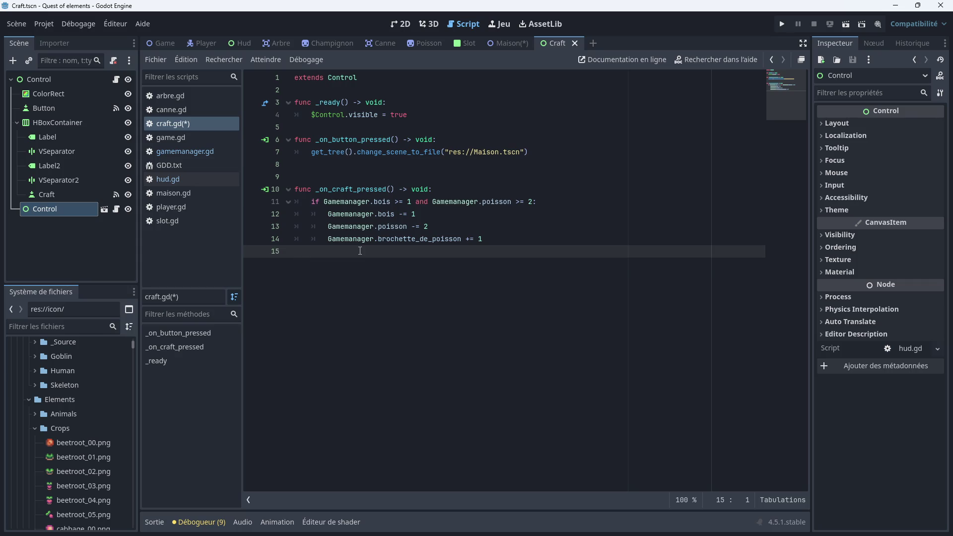
key(Tab)
text(esle)
text(:)
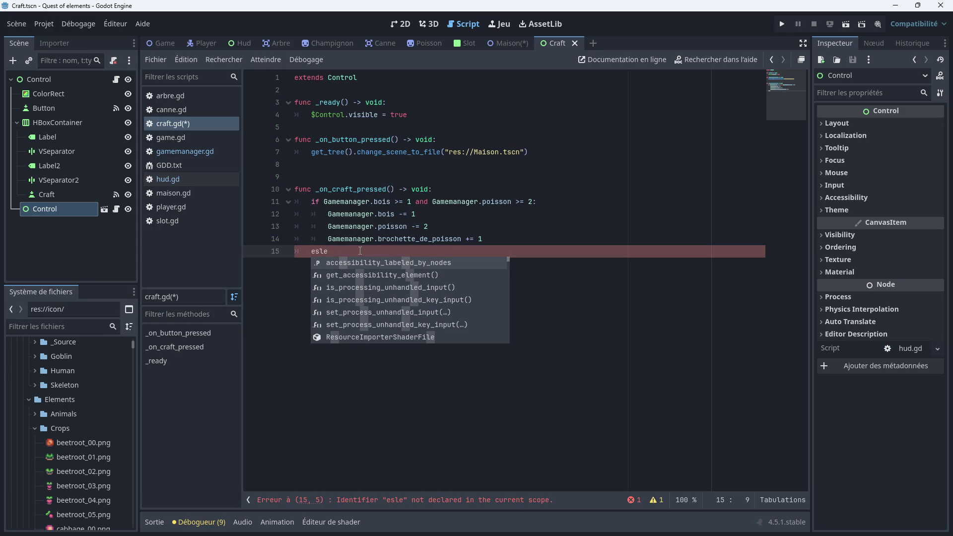
key(BackSpace)
key(BackSpace)
key(BackSpace)
text(else)
key(Return)
text(return)
Save craft.gd with Ctrl+S
click(332, 252)
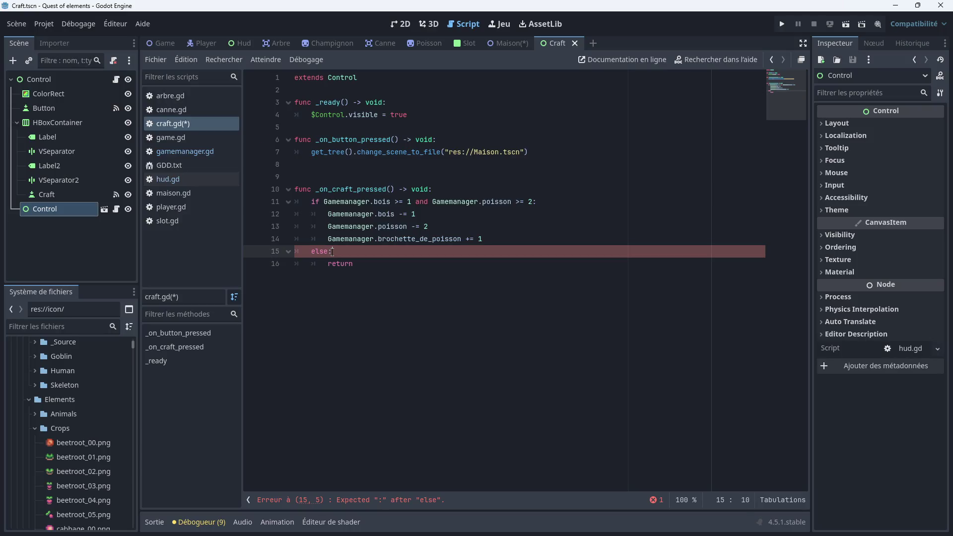
click(369, 281)
key(ctrl+s)
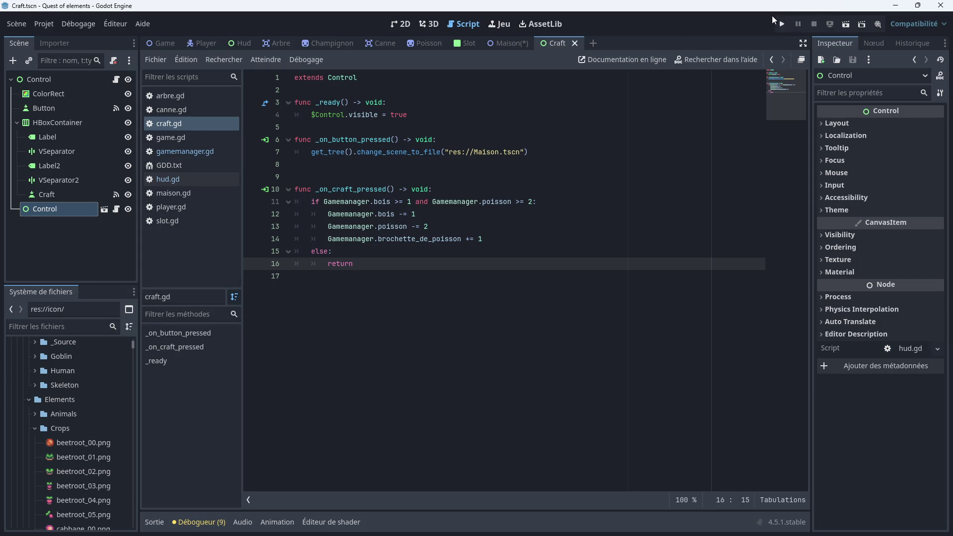
click(519, 44)
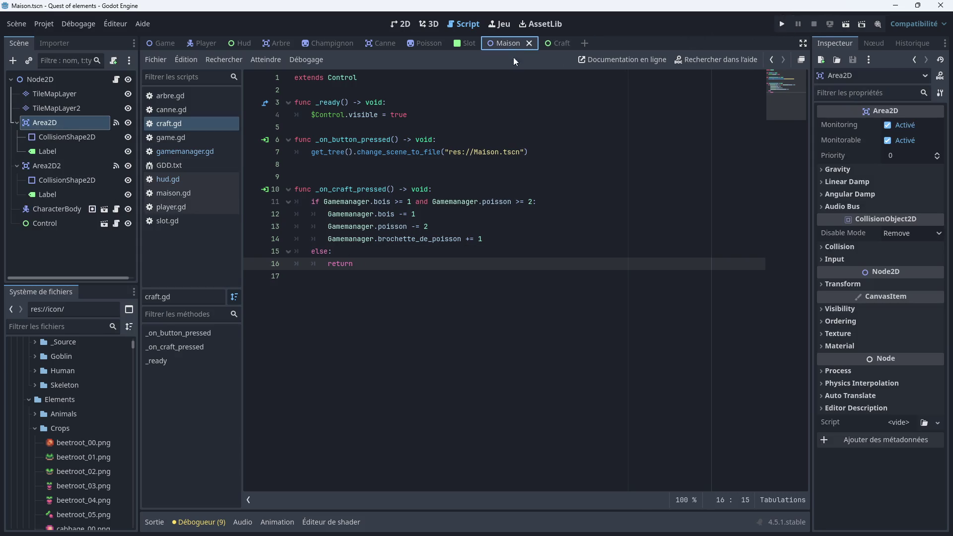
Run the game, walk the player left and down, press E to enter and leave the house, then close it
click(781, 24)
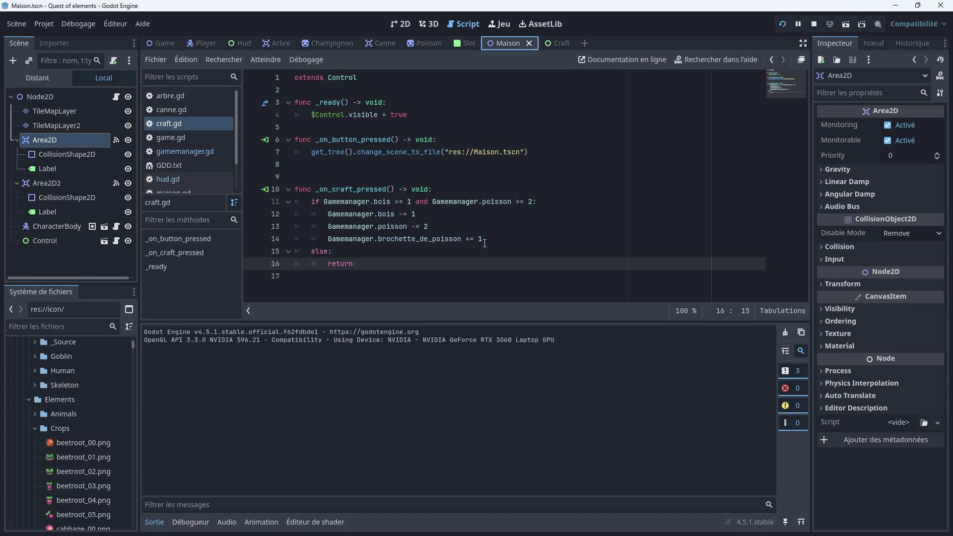
key(Left)
key(Down)
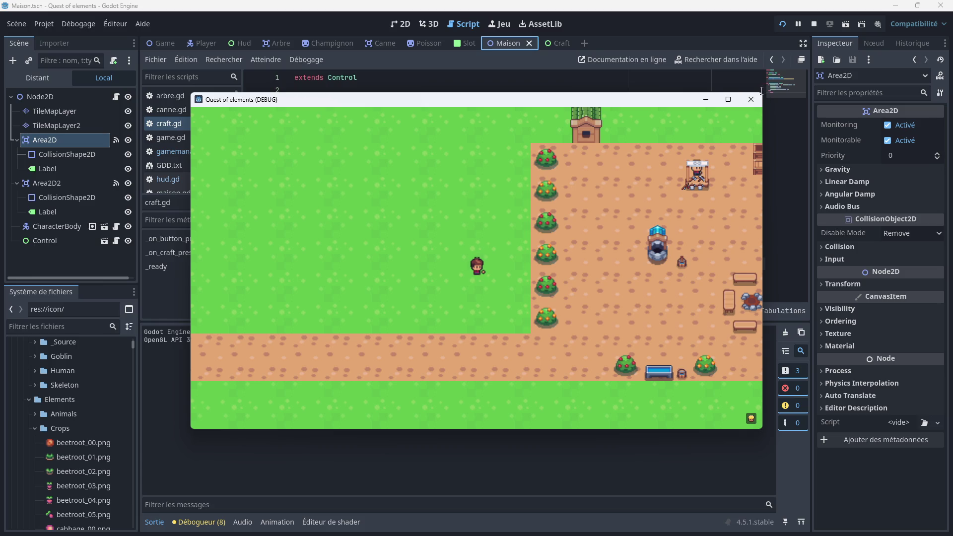
key(Left)
key(Down)
key(Left)
key(Down)
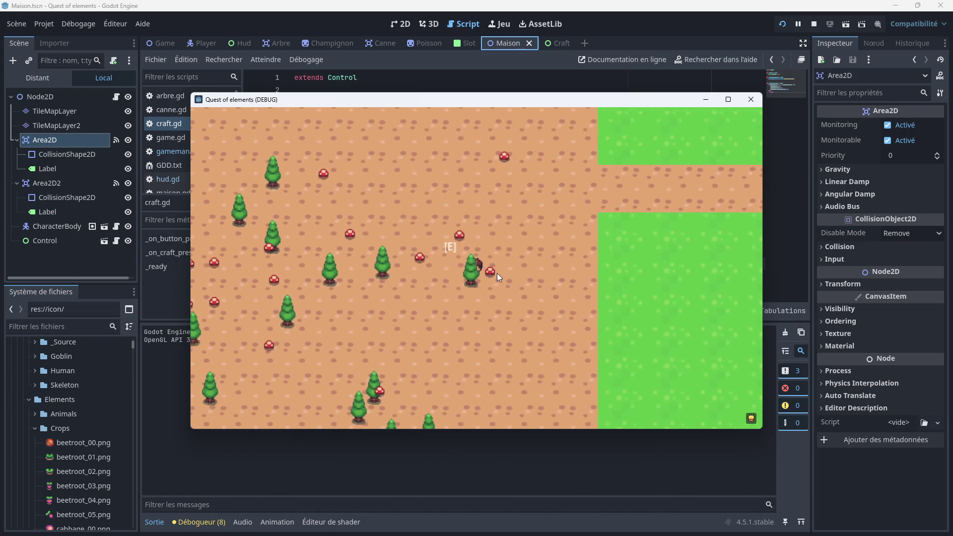
key(e)
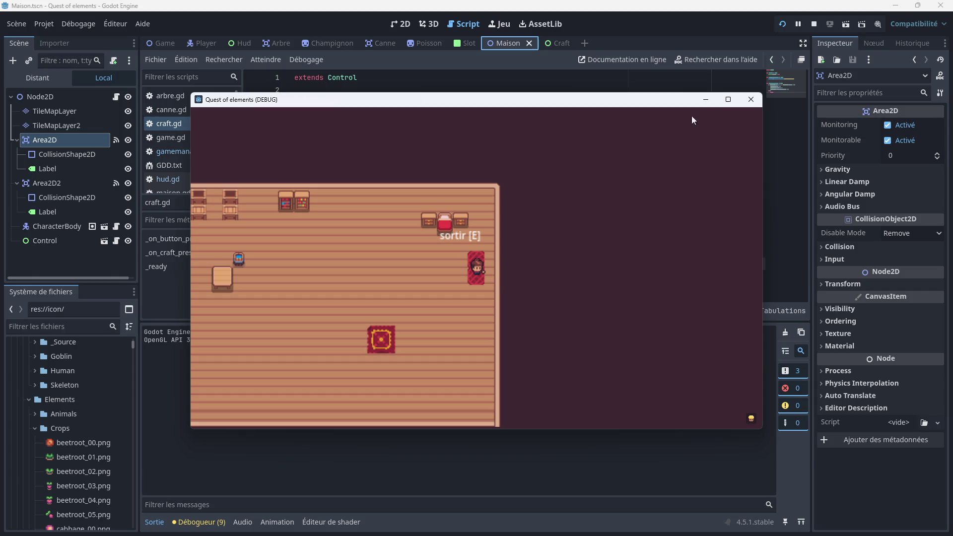
key(e)
click(748, 104)
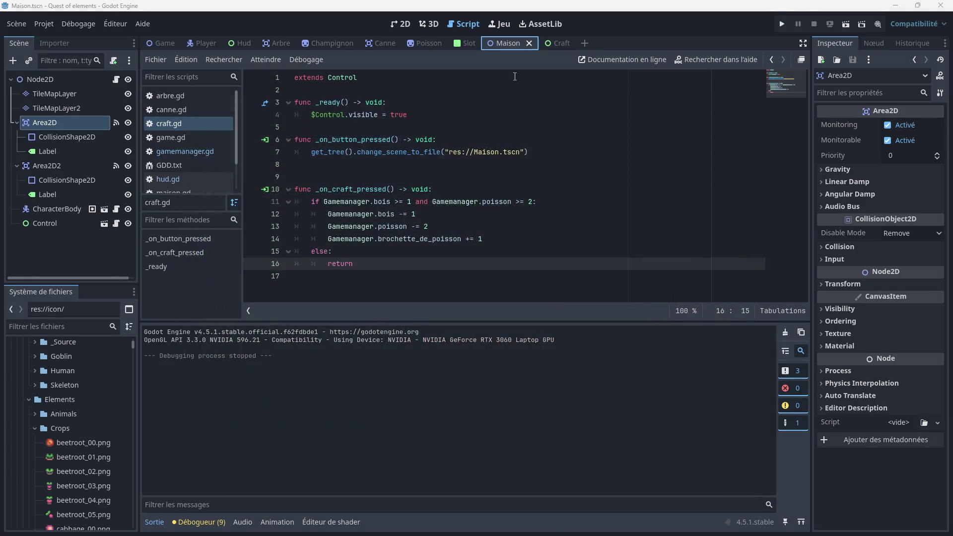
Open the Game scene and its game.gd script
click(400, 24)
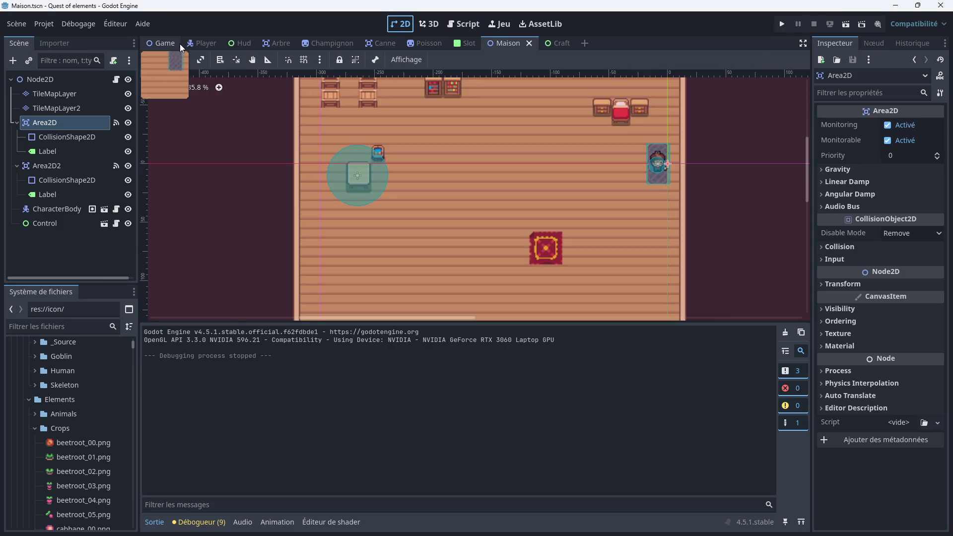
click(169, 42)
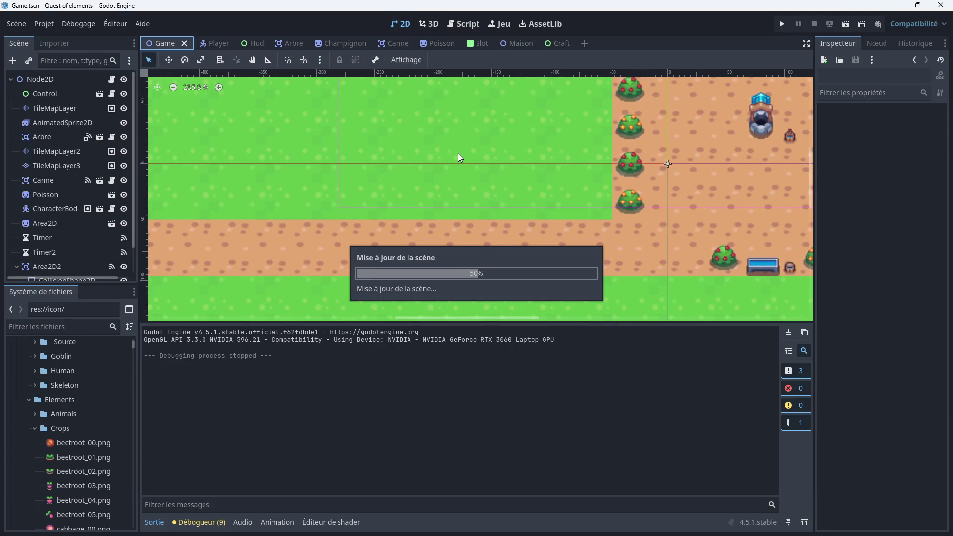
scroll(462, 159, down, 6)
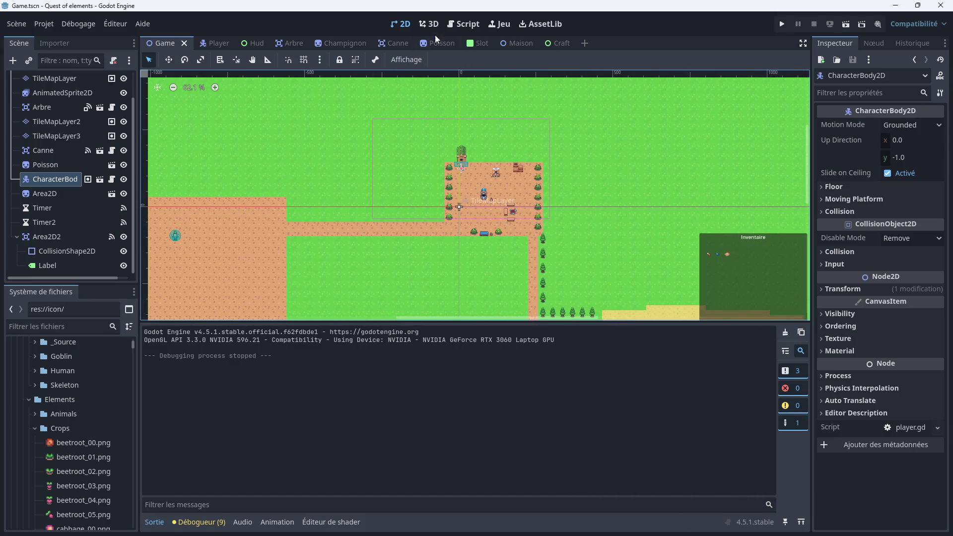
click(470, 25)
click(170, 139)
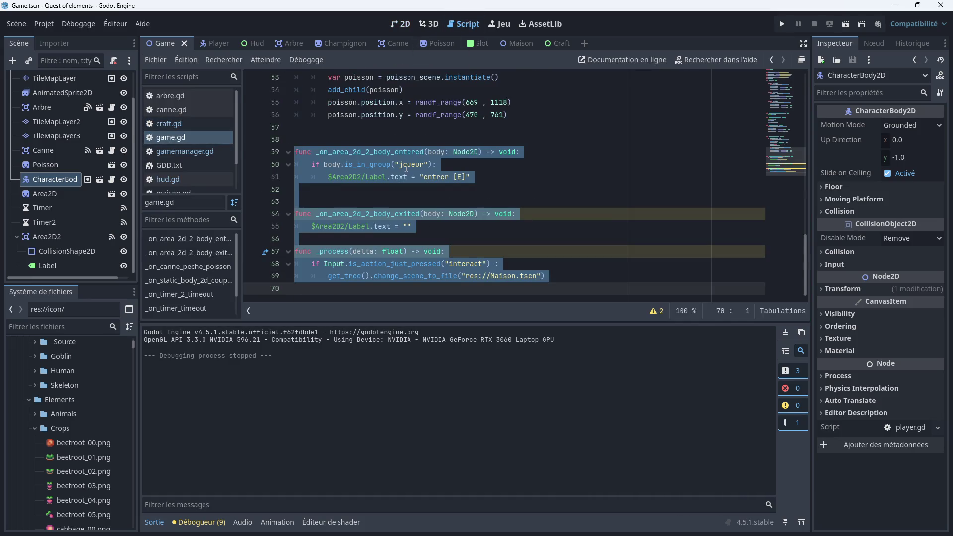
click(441, 191)
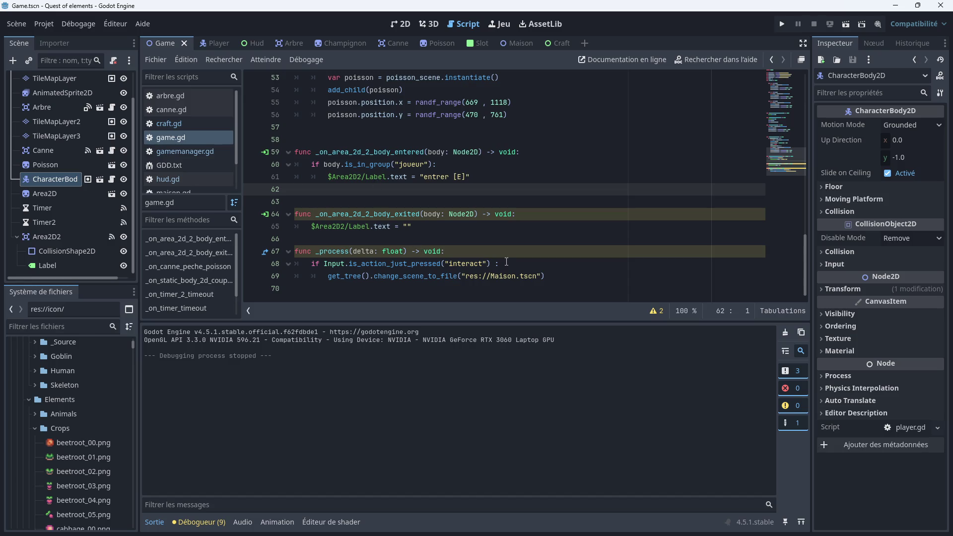
Add 'var maison = false' below 'var spawn = 1', then scroll to _process
scroll(443, 251, up, 15)
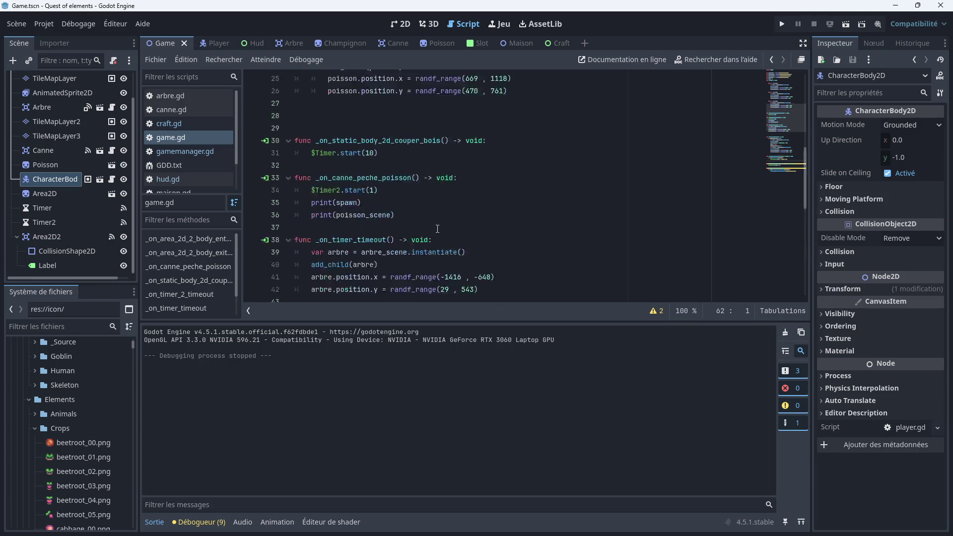
click(357, 150)
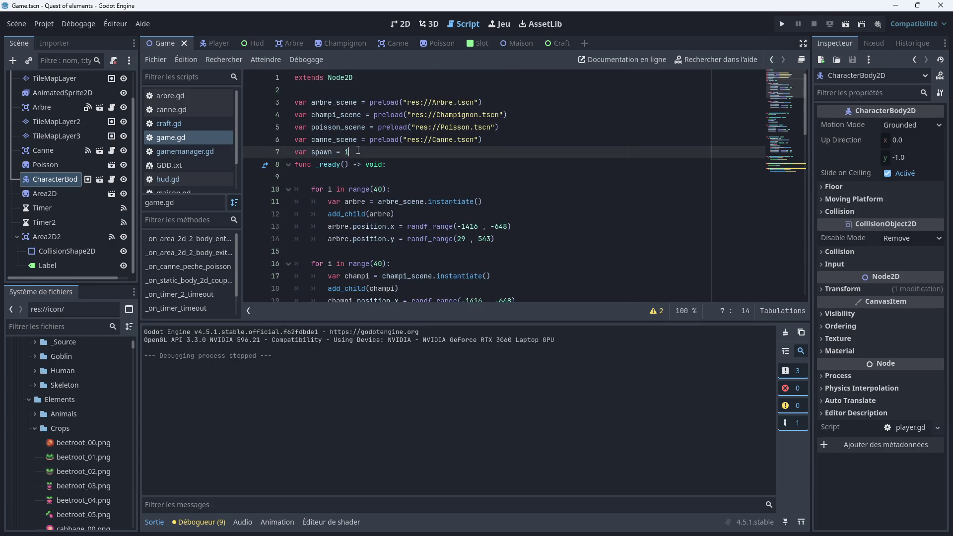
key(Return)
text(var )
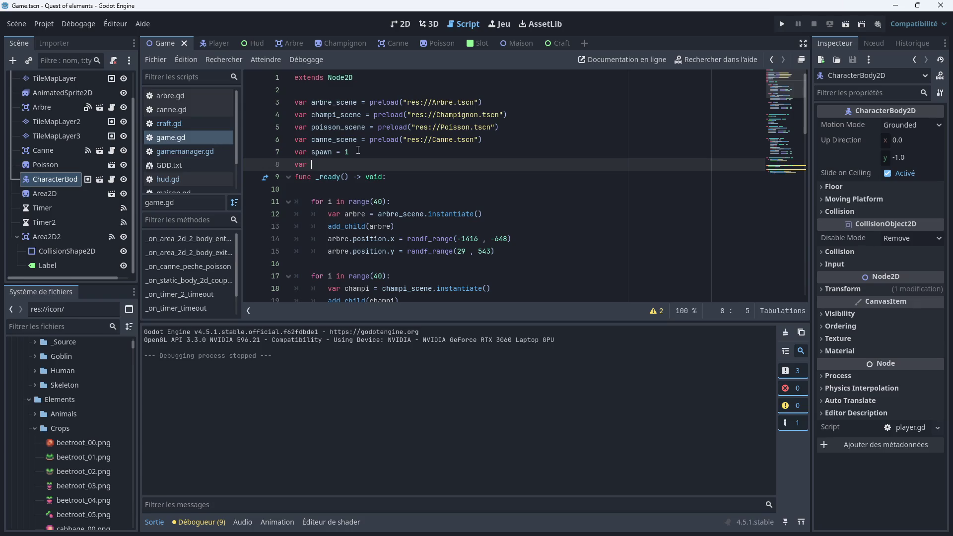
text(proche)
key(BackSpace)
key(BackSpace)
key(BackSpace)
text(maison = false)
scroll(385, 205, down, 13)
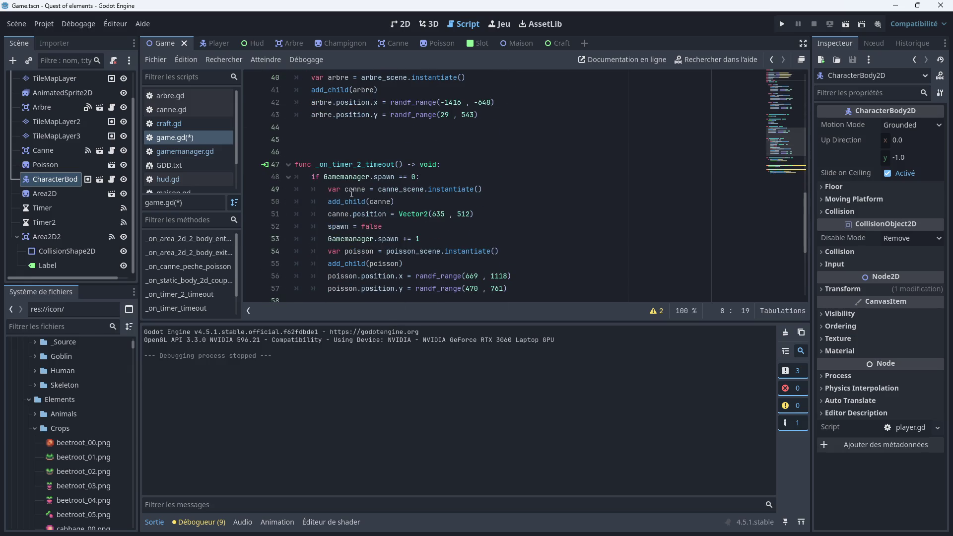
scroll(369, 183, down, 5)
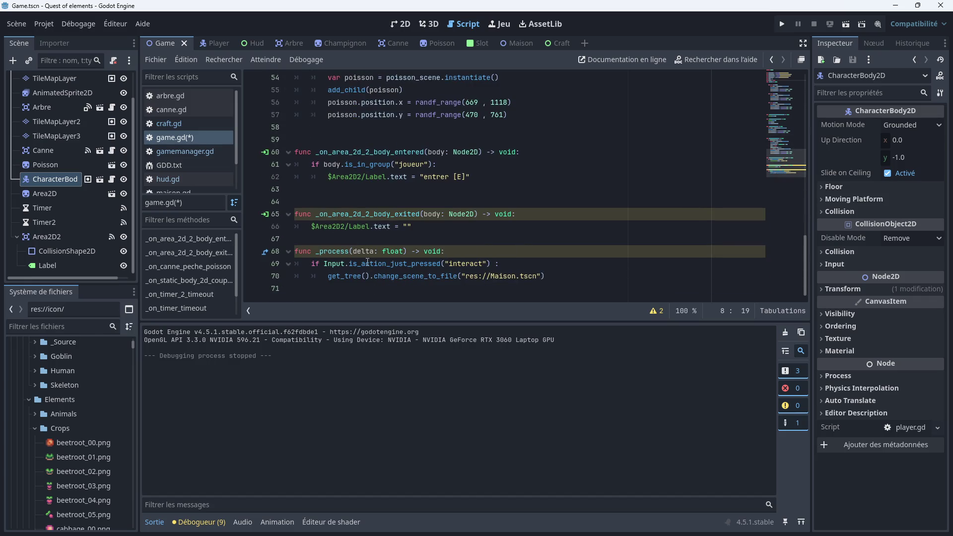
click(453, 250)
Wrap the interact check and scene change in _process under 'if maison == true:'
key(Return)
text(if)
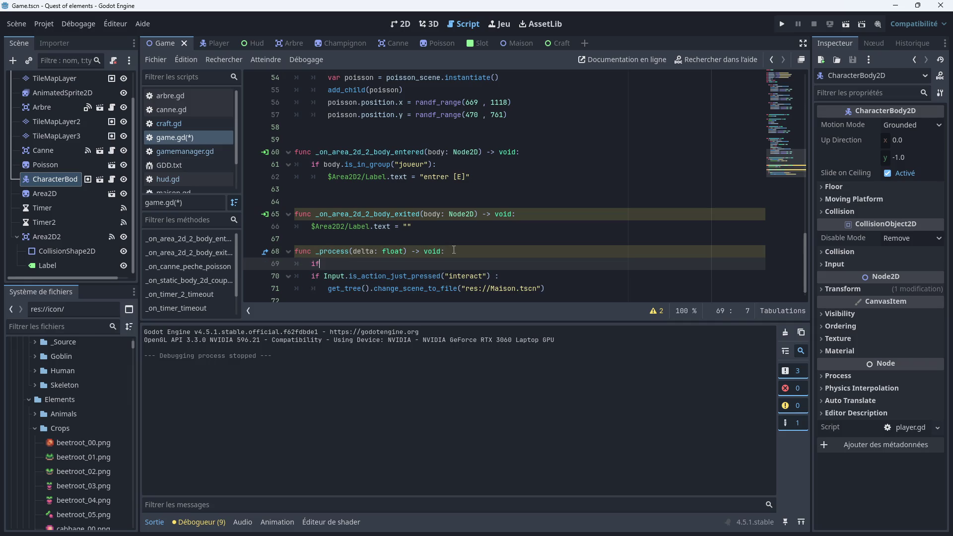
text( maison)
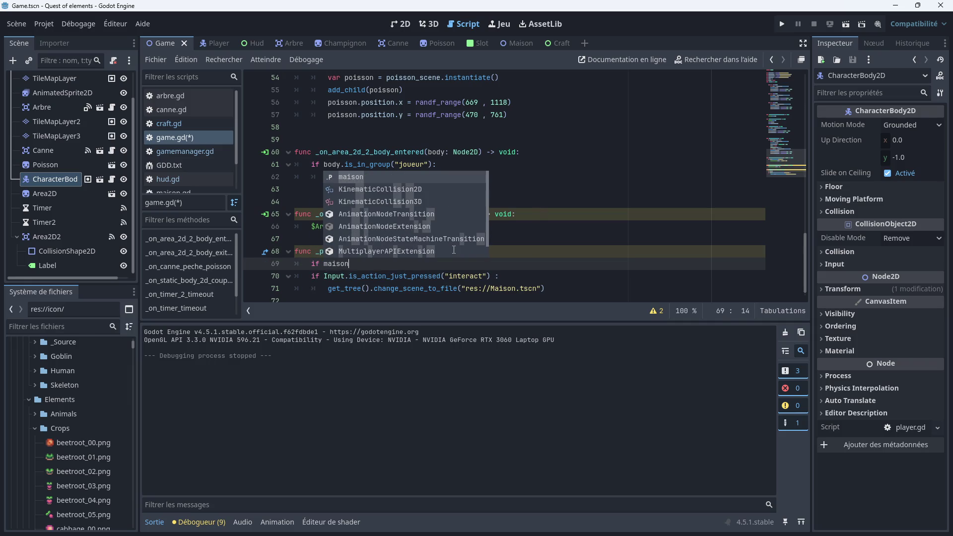
text( == tre)
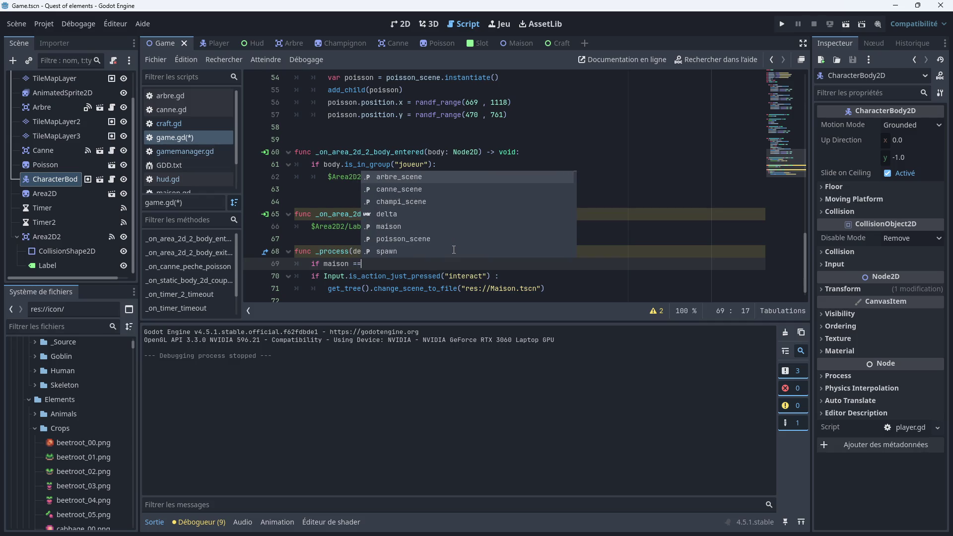
key(BackSpace)
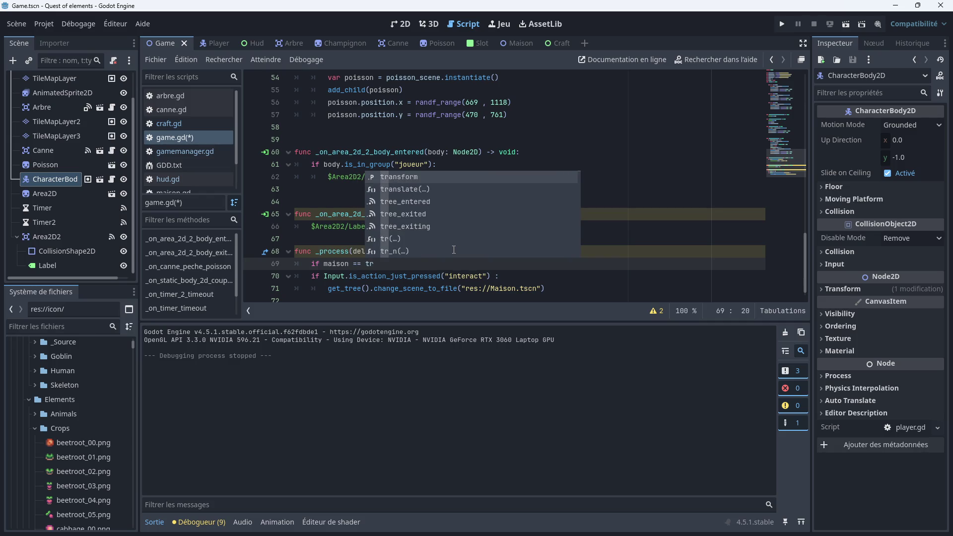
text(ue:)
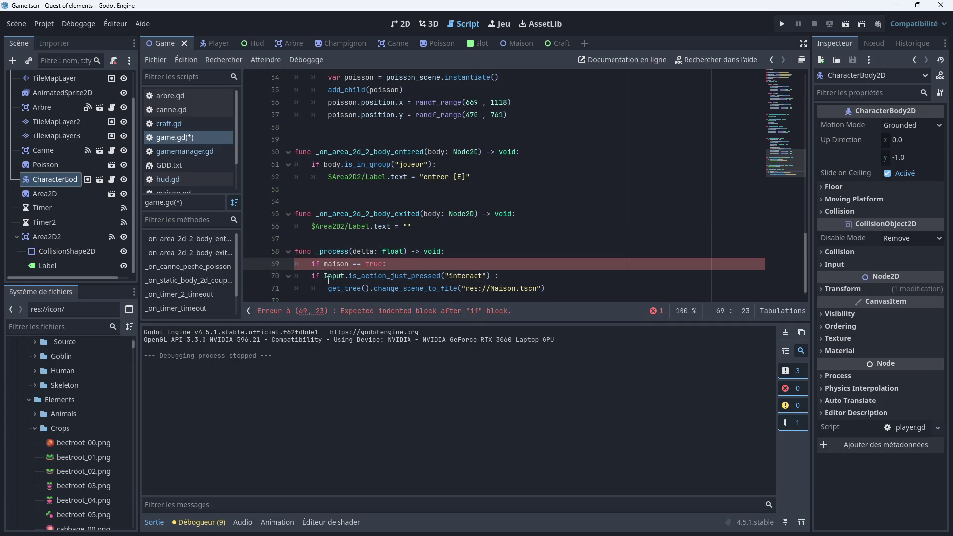
click(307, 274)
key(Tab)
click(309, 286)
key(Tab)
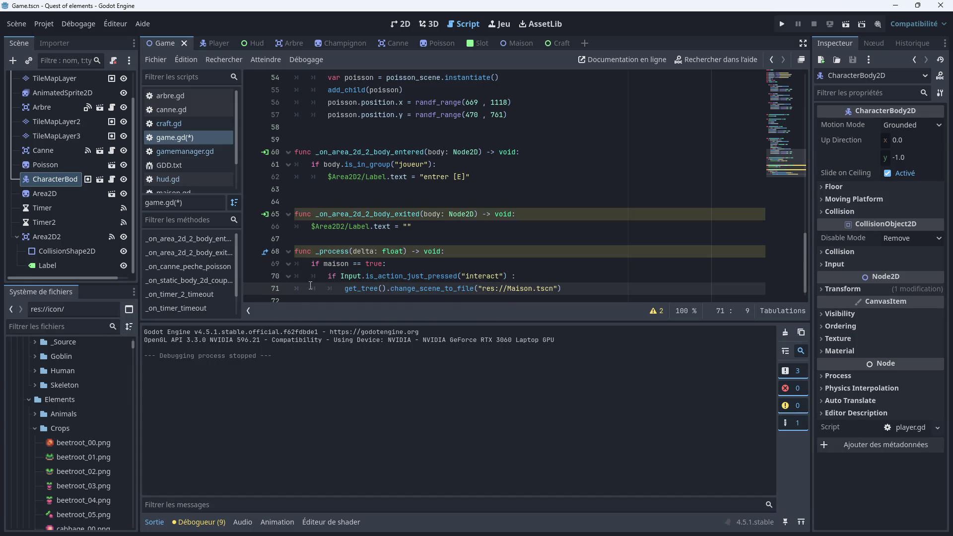
click(455, 255)
scroll(459, 224, up, 1)
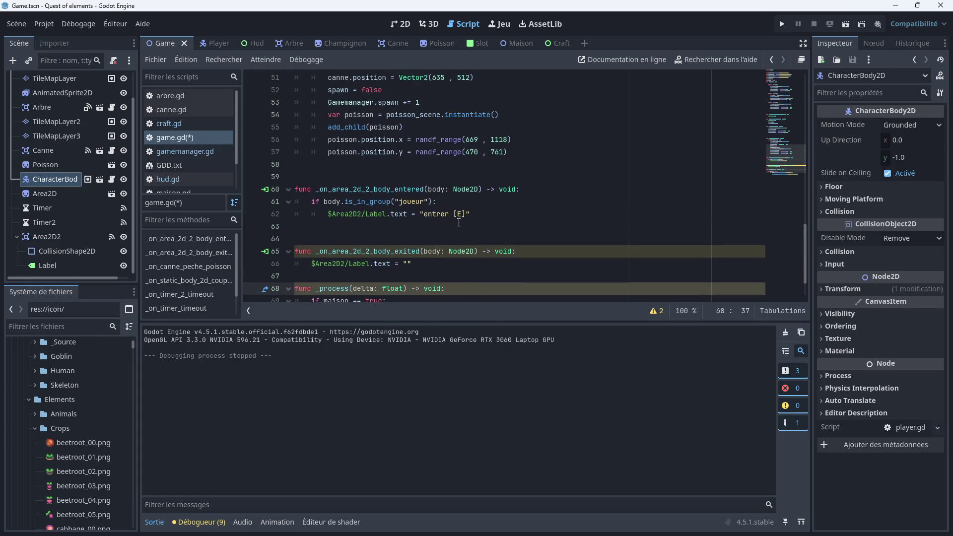
scroll(419, 208, down, 1)
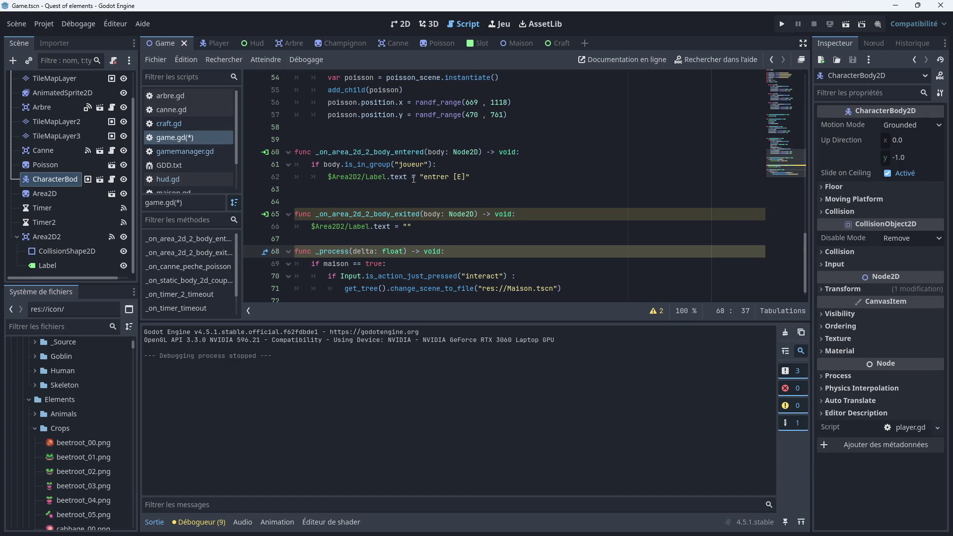
Set 'maison = true' in the body-entered handler and 'maison = false' in the body-exited handler
click(477, 175)
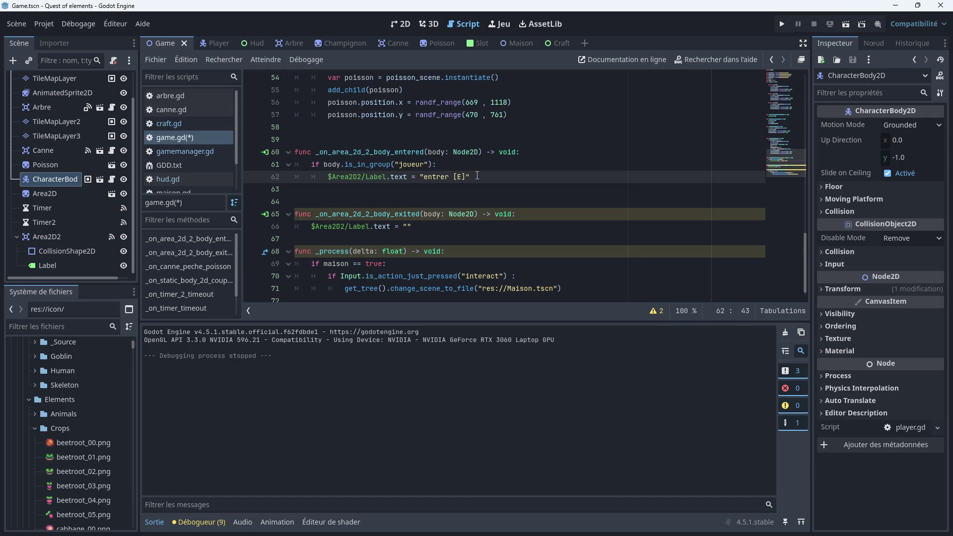
key(Return)
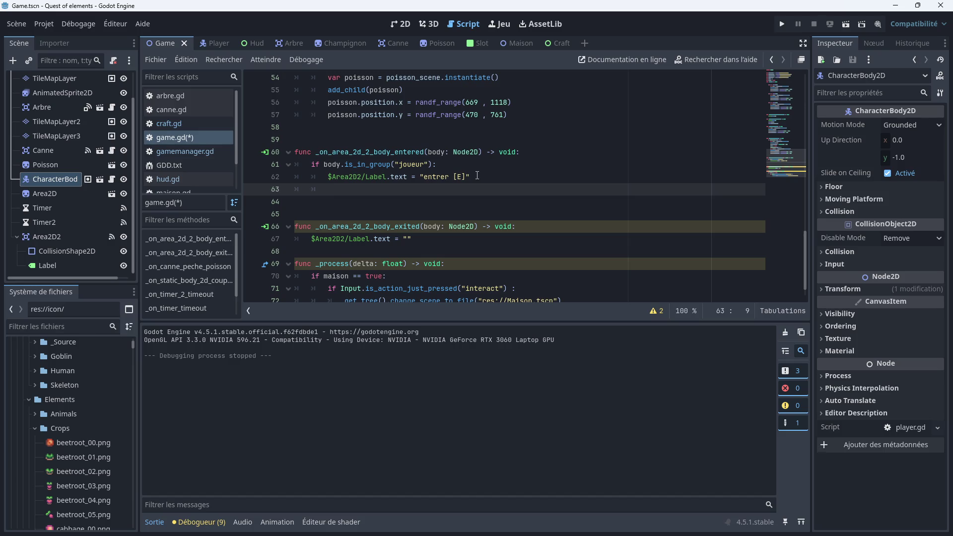
text(jou)
key(BackSpace)
key(BackSpace)
key(BackSpace)
text(maison)
text( = )
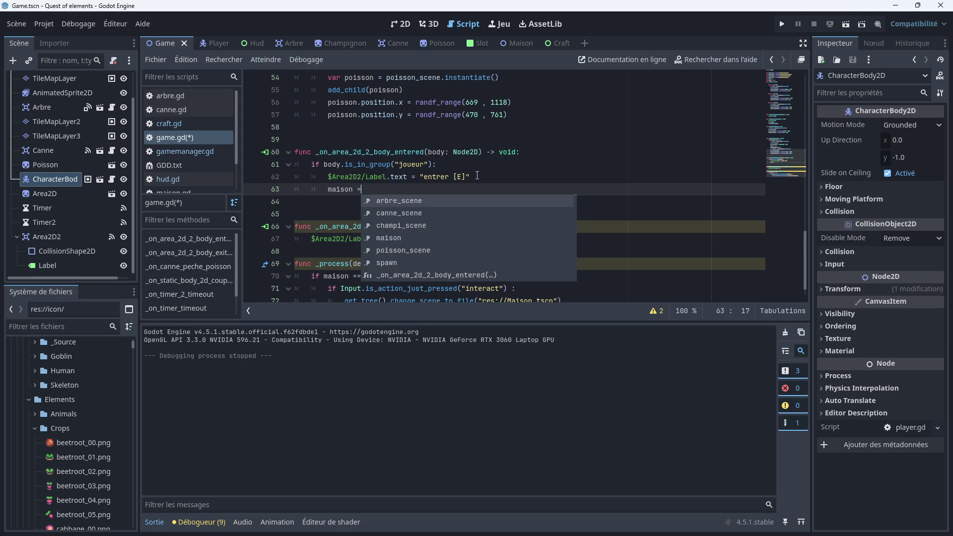
text(true)
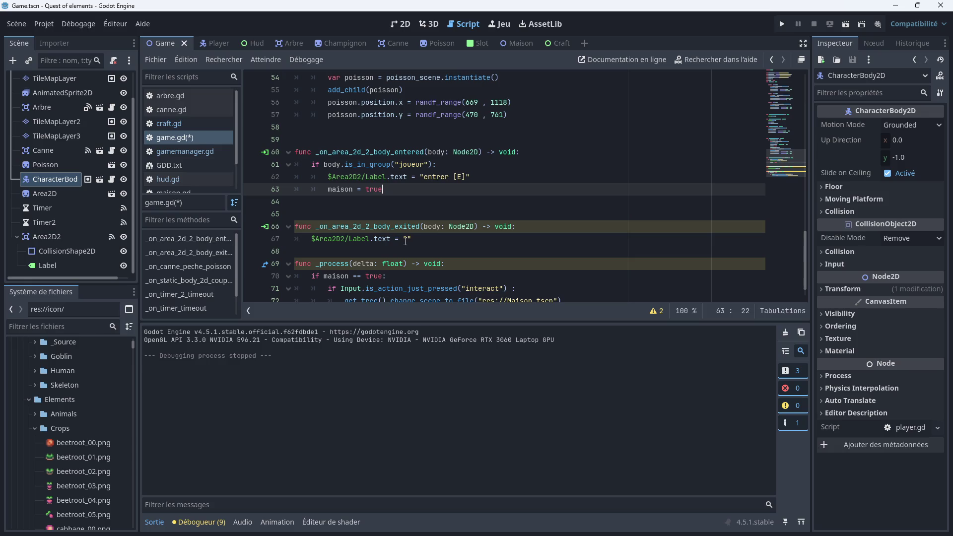
click(417, 243)
key(Return)
text(maiso)
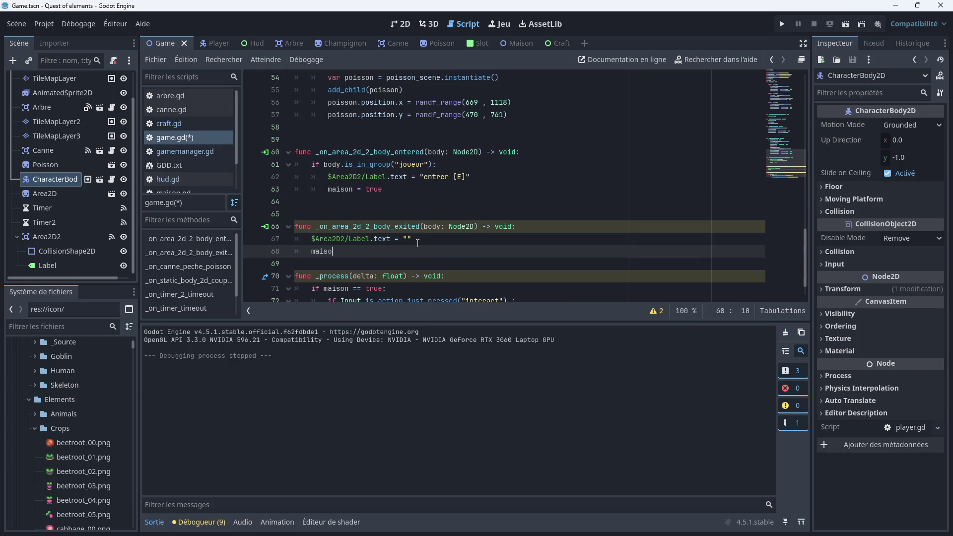
text(n = )
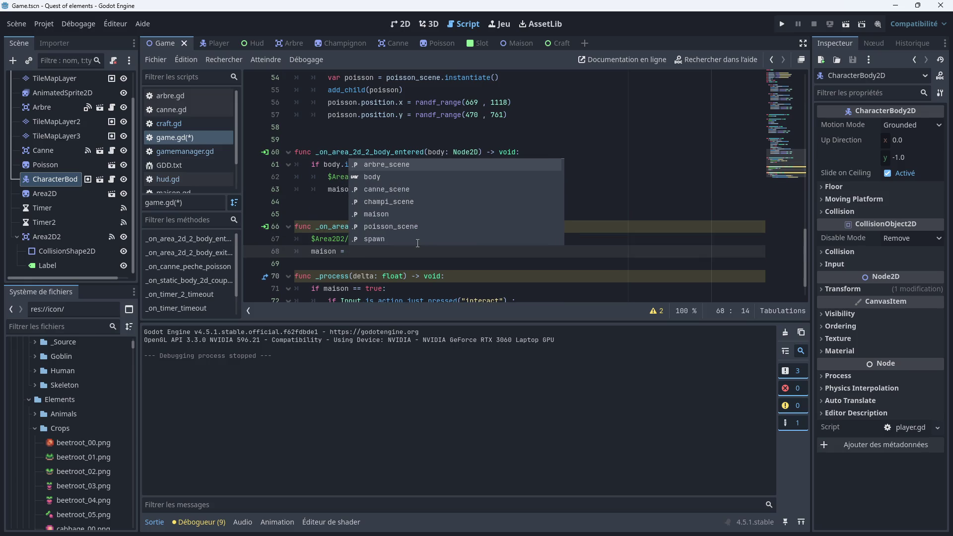
text(false)
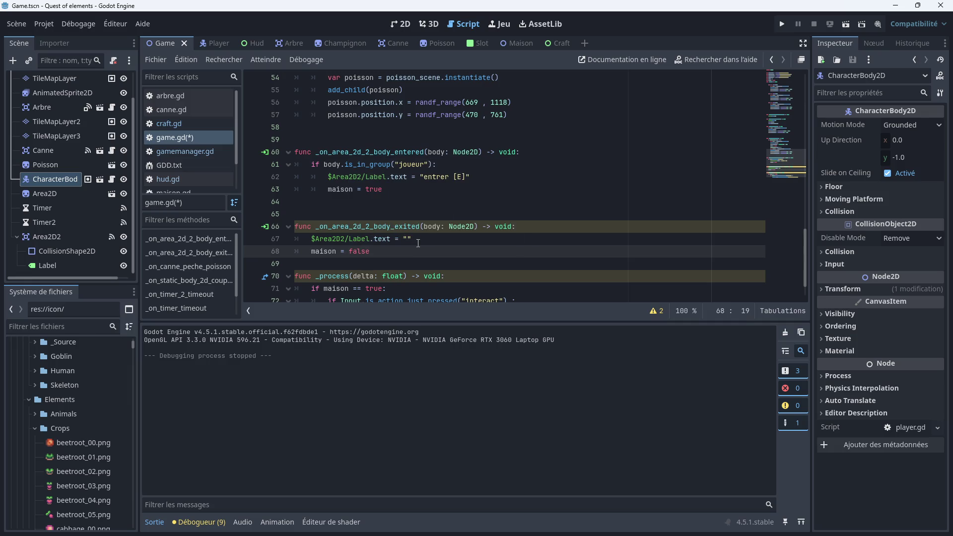
click(448, 196)
Review game.gd and save the scene and script with Ctrl+S
scroll(448, 196, up, 4)
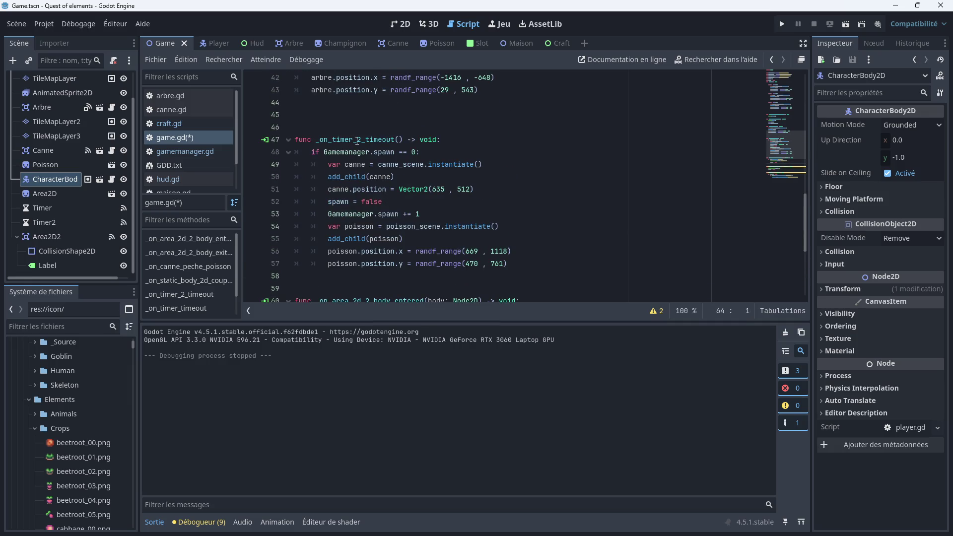
scroll(356, 141, up, 11)
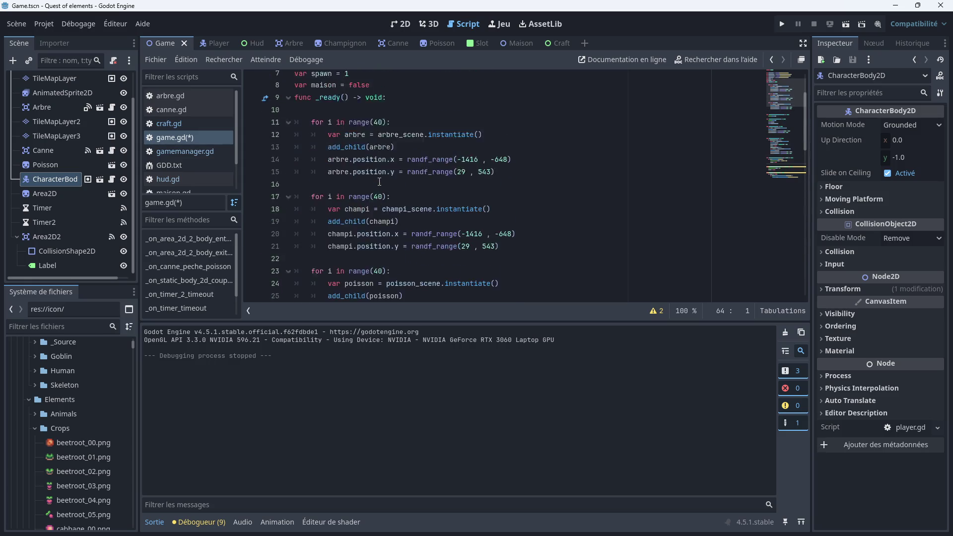
scroll(379, 182, up, 2)
scroll(379, 181, down, 18)
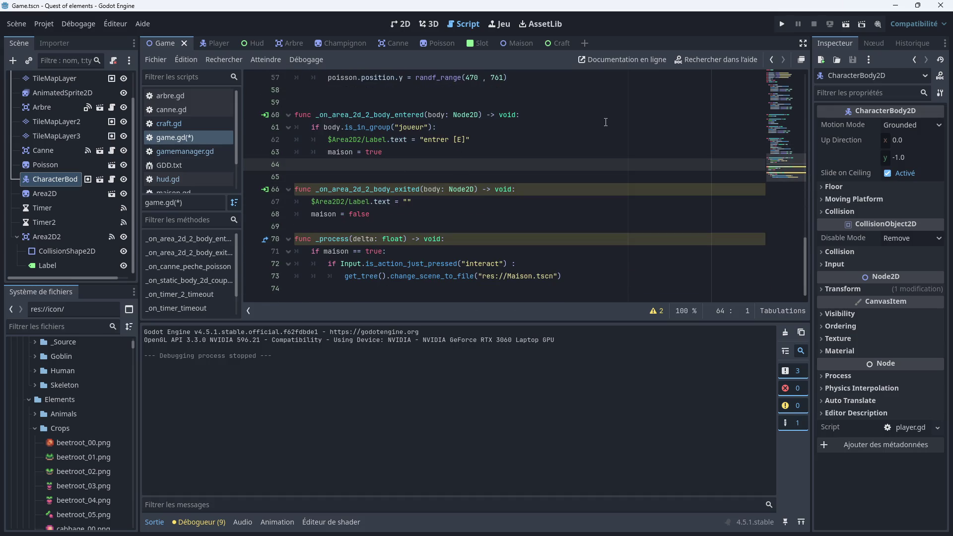
key(ctrl+s)
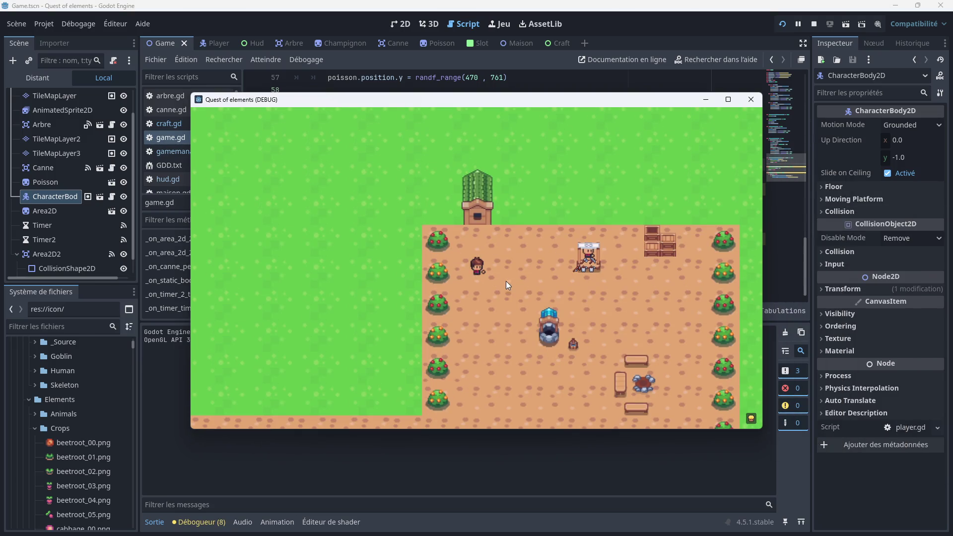
Walk to the trees and chop them until the wood counter reads 3
key(Down)
key(Left)
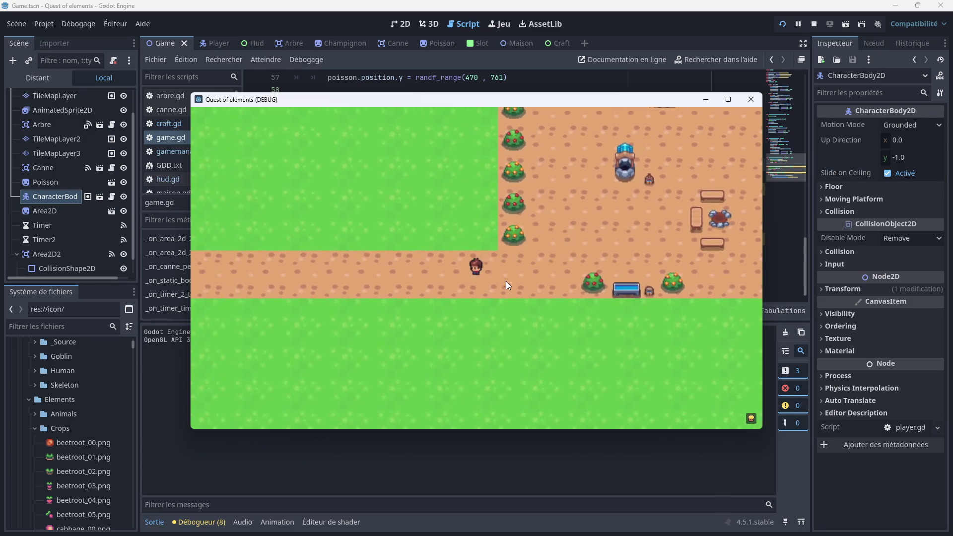
key(Left)
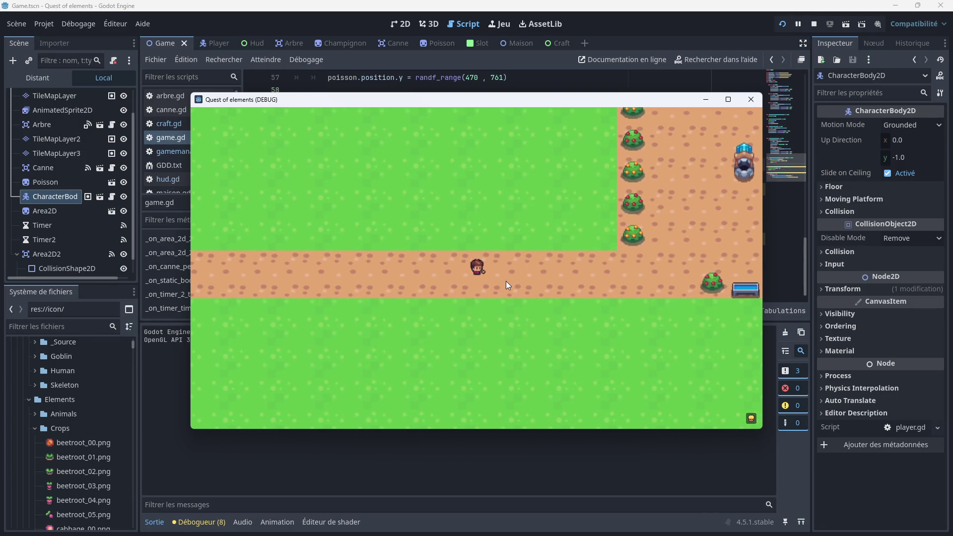
key(Left)
key(Down)
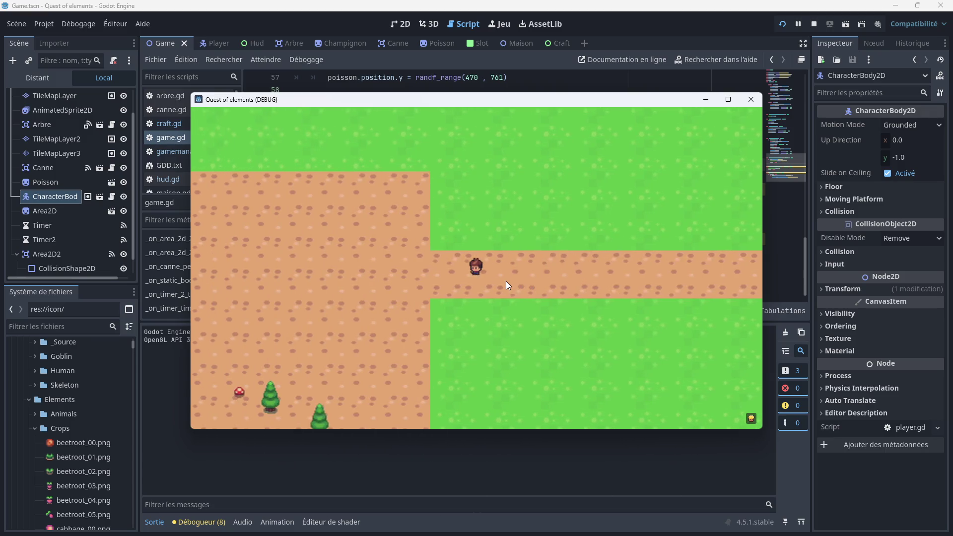
key(Left)
key(Down)
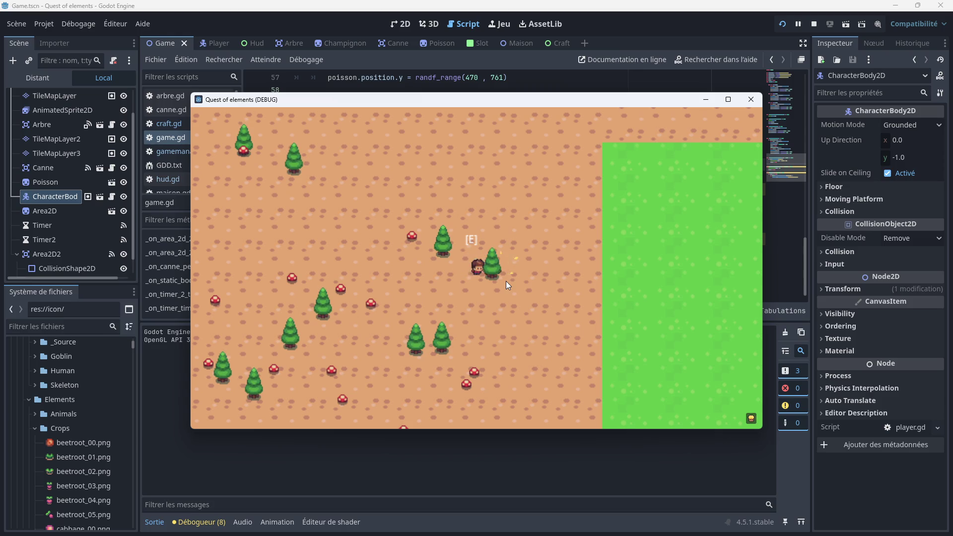
key(e)
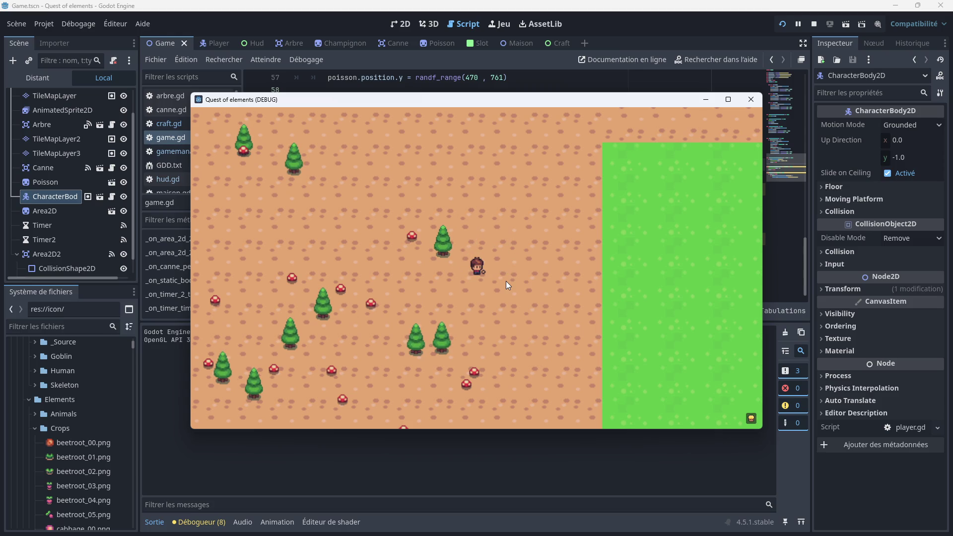
click(751, 418)
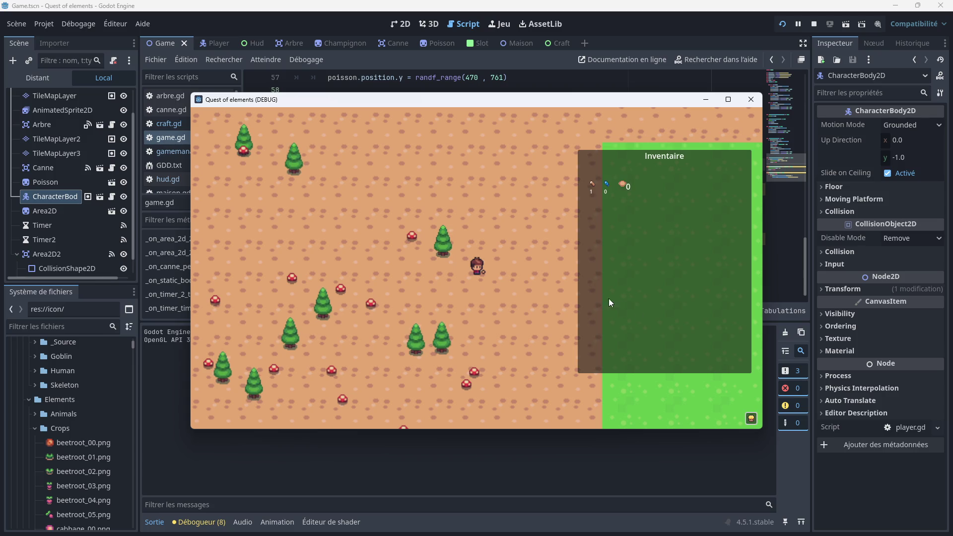
key(Left)
key(Left)
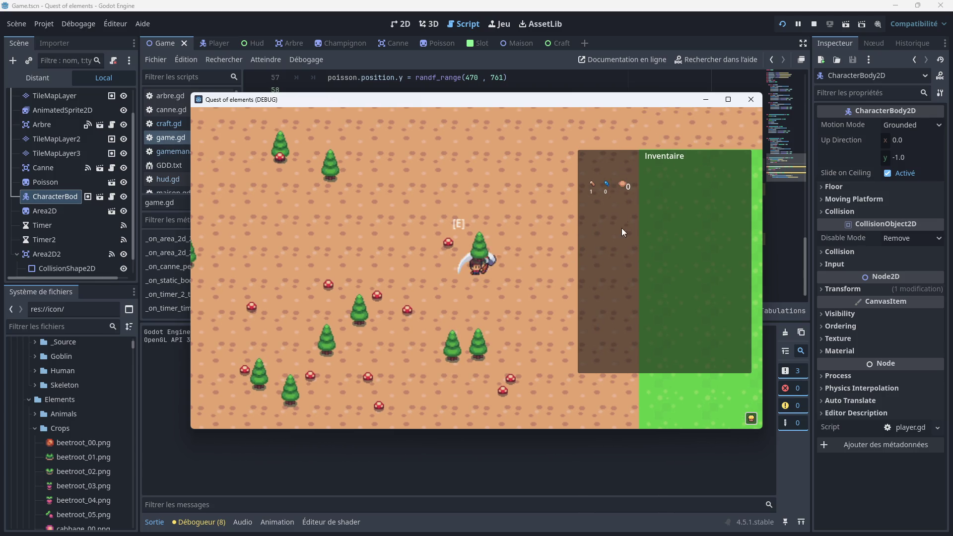
key(e)
key(Left)
key(Up)
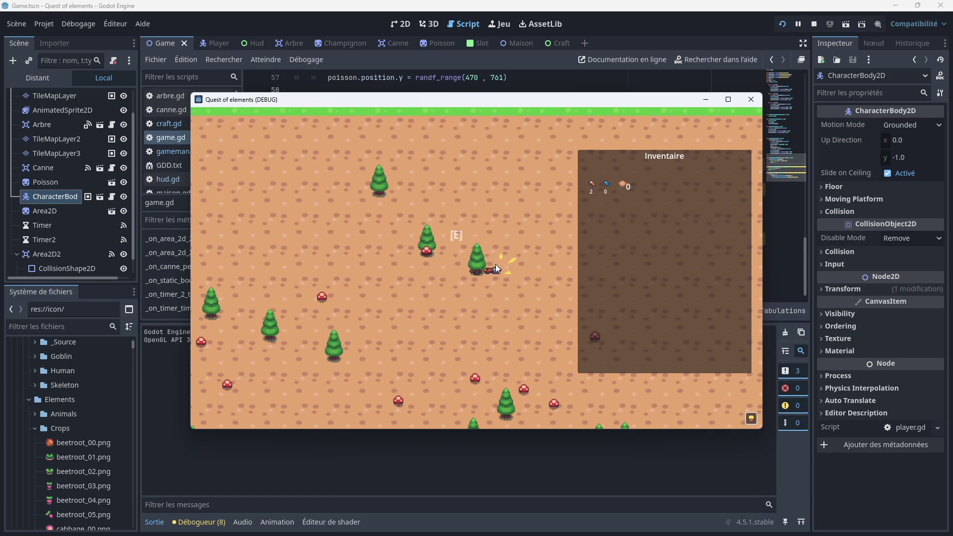
key(e)
Walk right along the path onto the fishing dock and cast the line
key(Right)
key(Down)
key(Right)
key(Up)
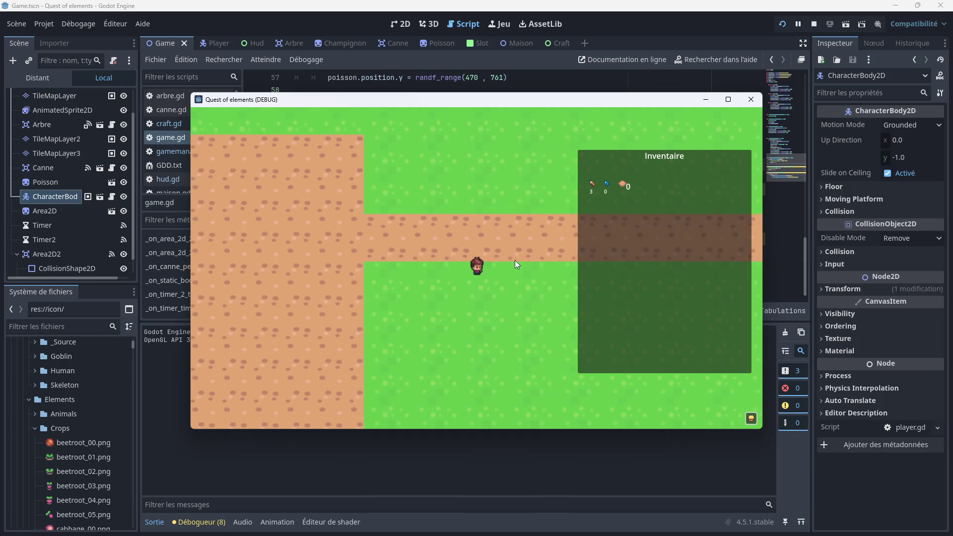
key(Right)
key(Up)
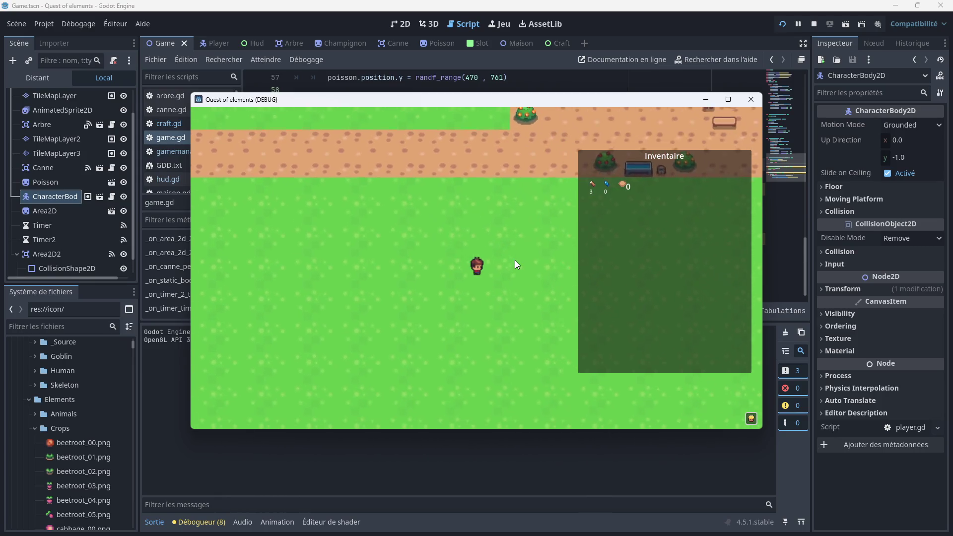
key(Right)
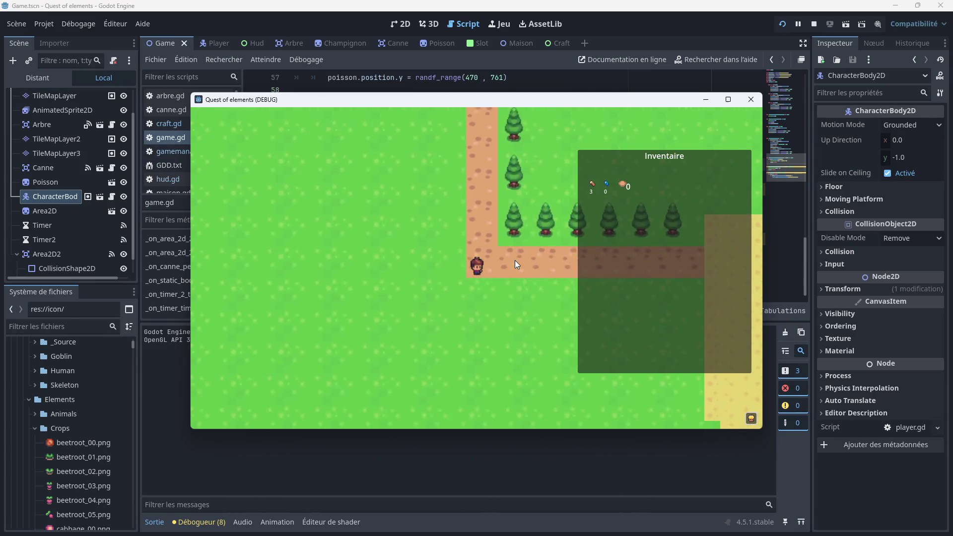
key(Right)
key(Down)
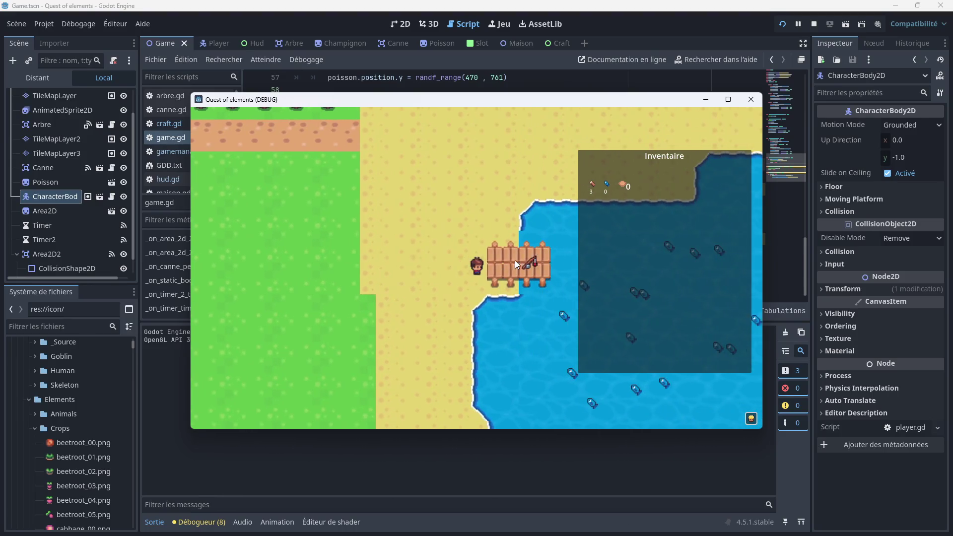
key(e)
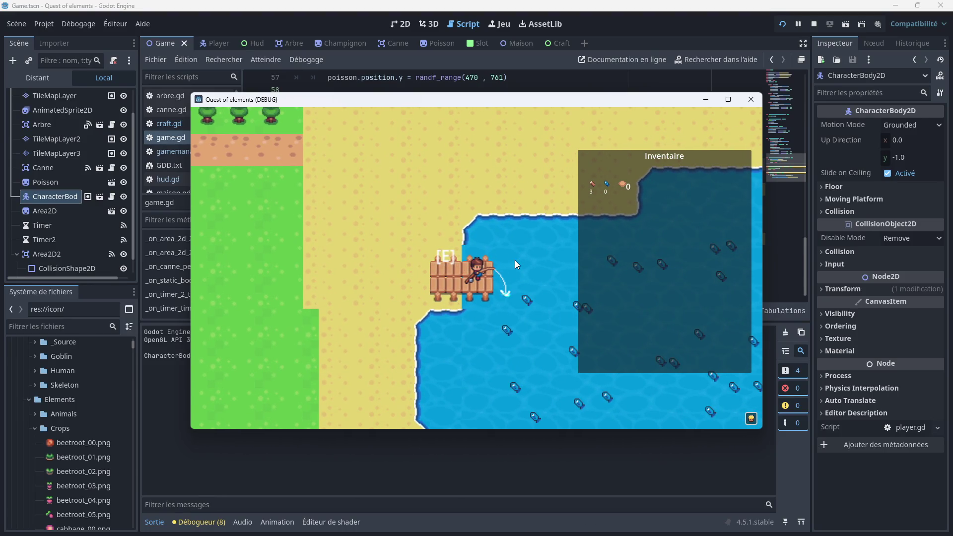
Cast and reel in repeatedly until the fish counter reaches 6
click(514, 260)
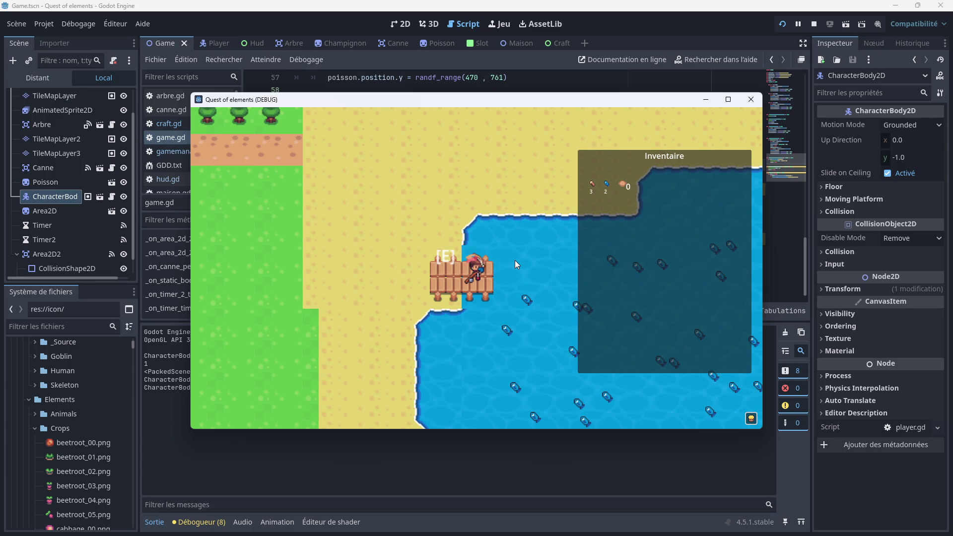
key(e)
click(514, 260)
key(e)
click(514, 260)
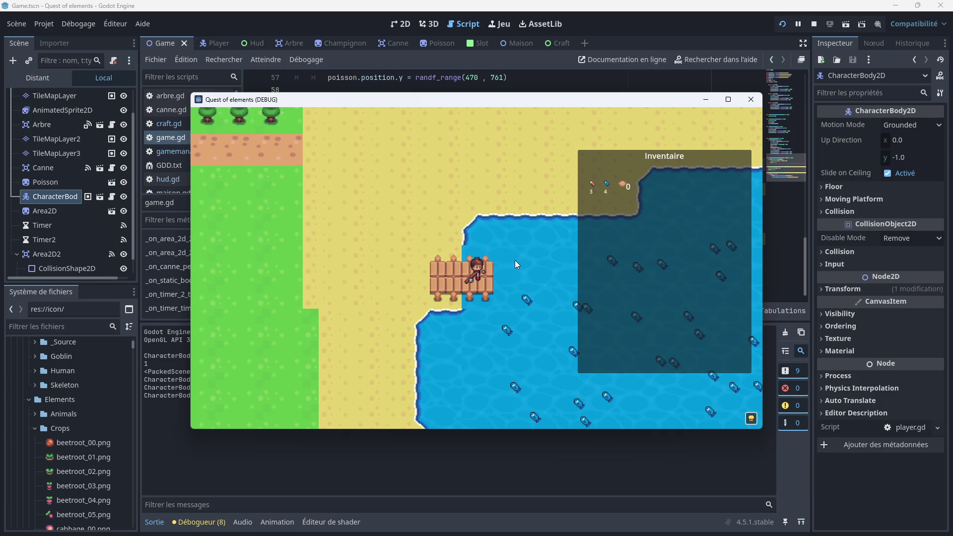
key(e)
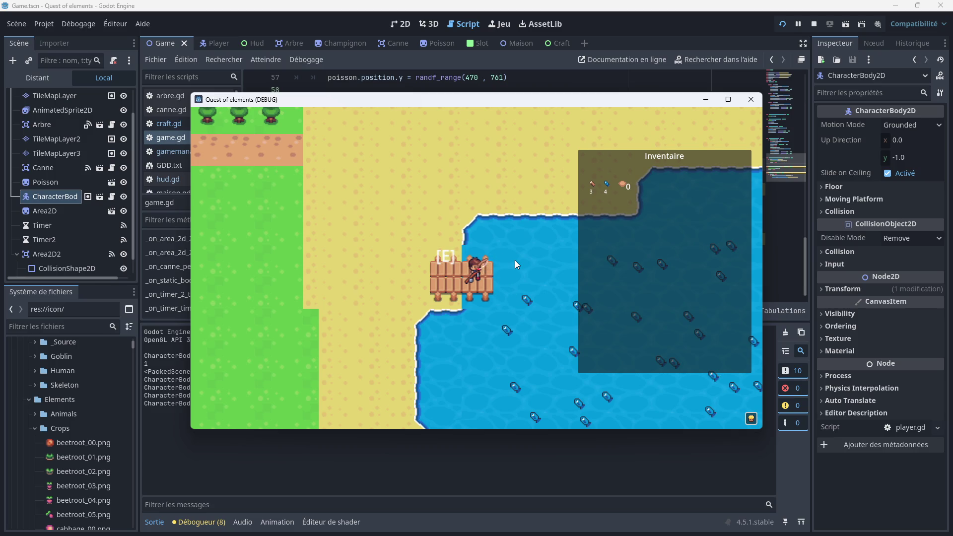
click(514, 260)
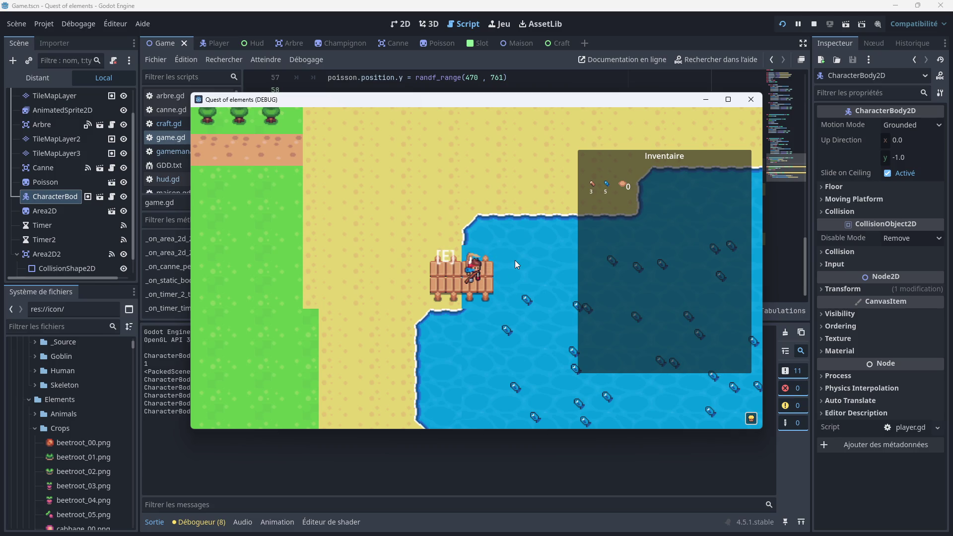
key(e)
Walk off the dock and back up into the village by the house
key(Up)
key(Left)
key(Left)
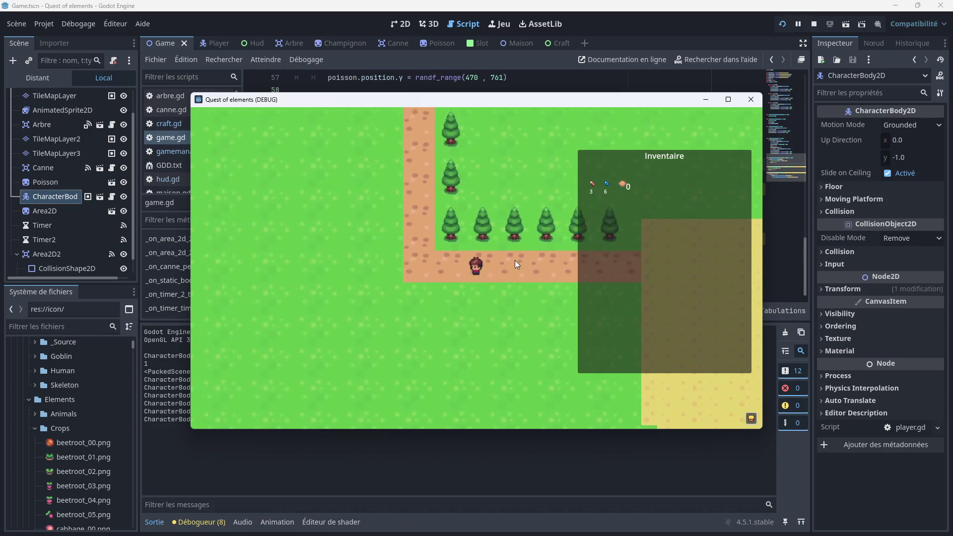
key(Up)
key(Up)
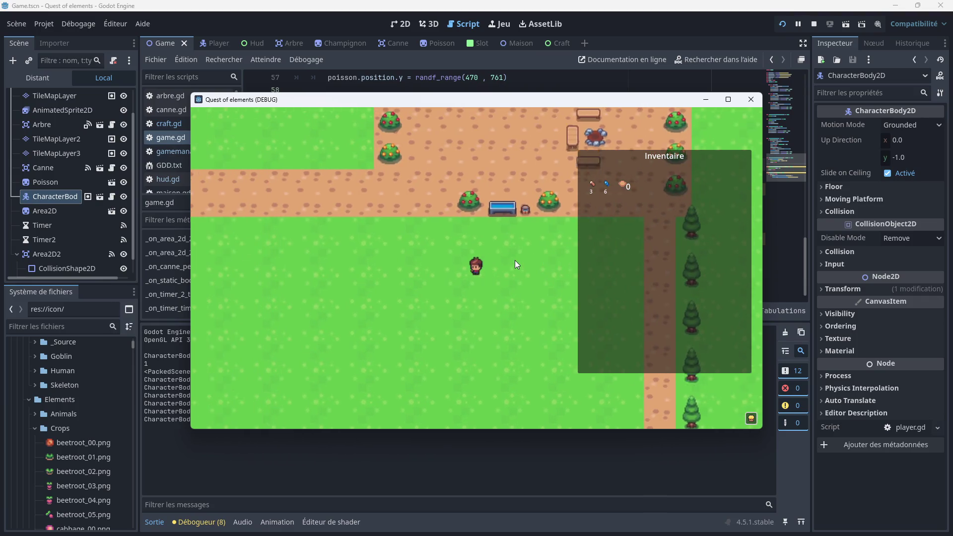
key(Up)
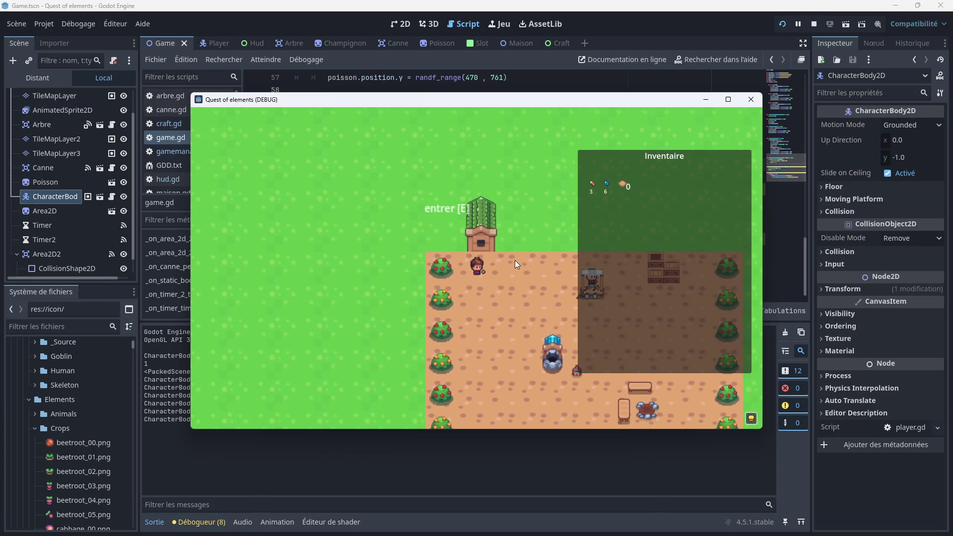
Enter the house, walk to the crafting table and open the crafting screen
key(e)
key(Left)
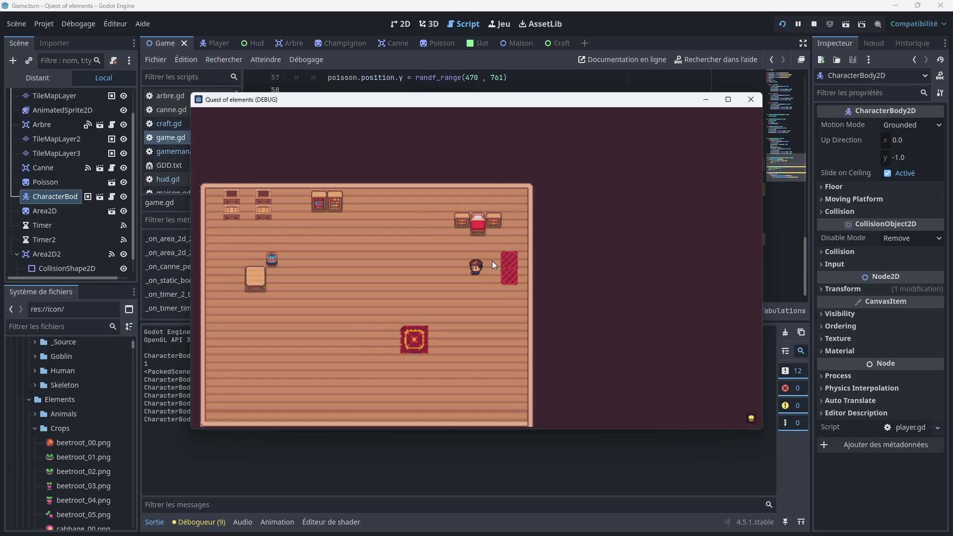
key(Down)
click(752, 419)
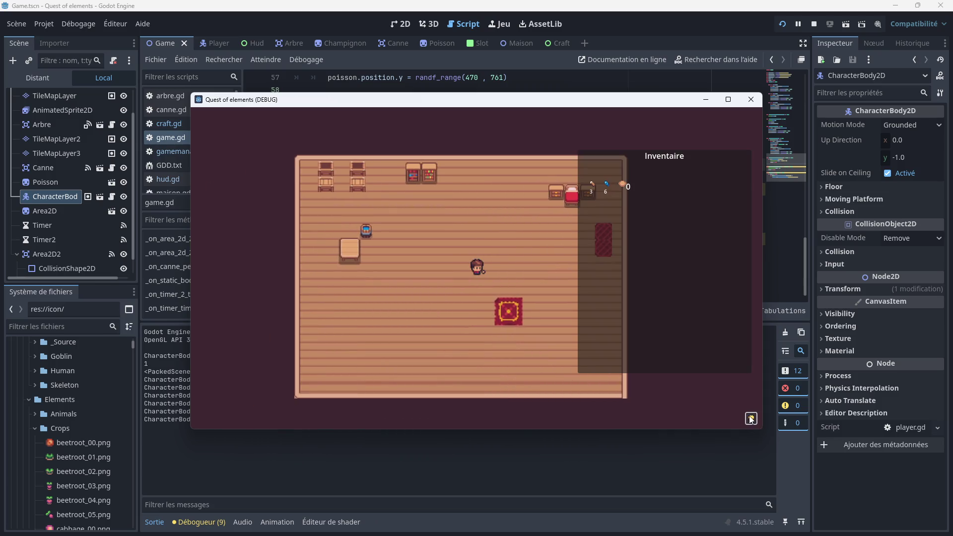
key(i)
key(Left)
key(Up)
key(Left)
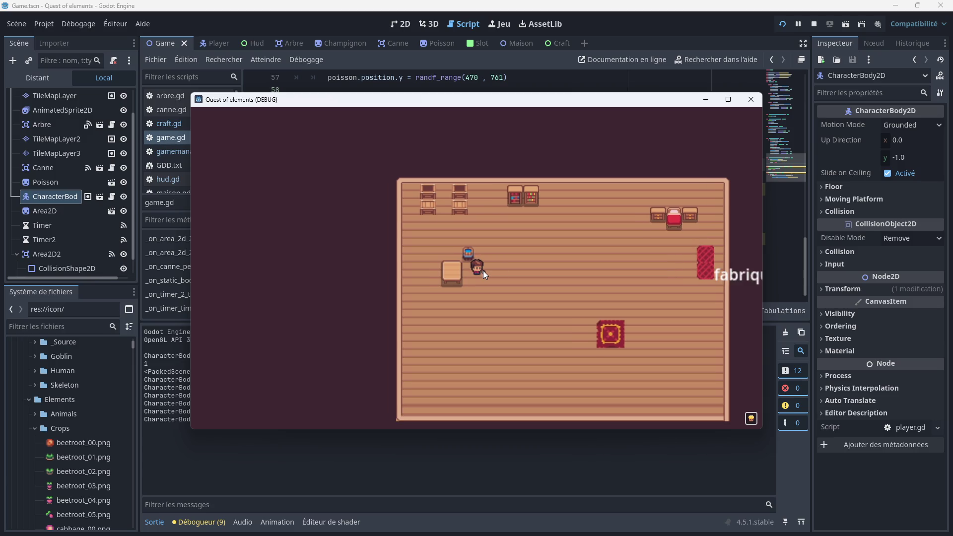
key(e)
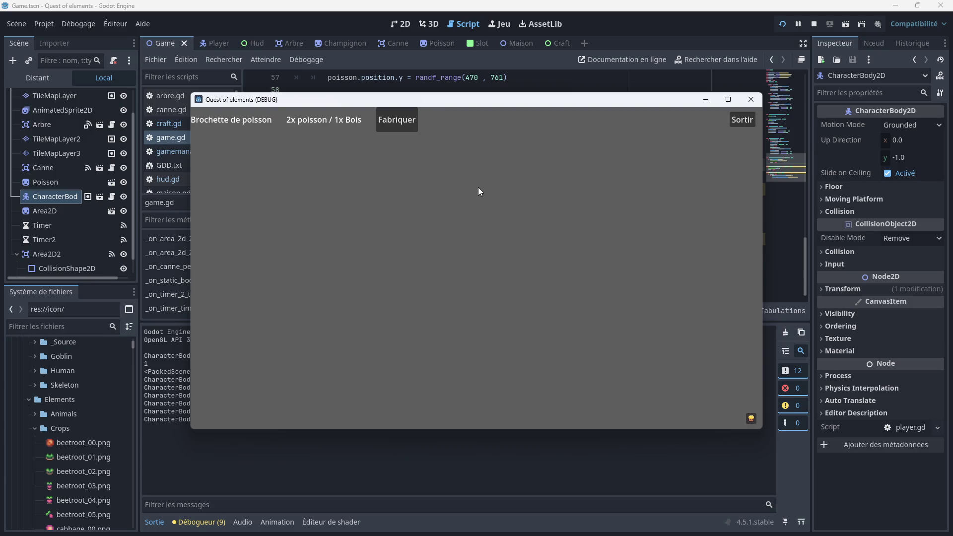
Craft fish skewers until the bowl count reaches 3, then close the crafting screen
click(749, 419)
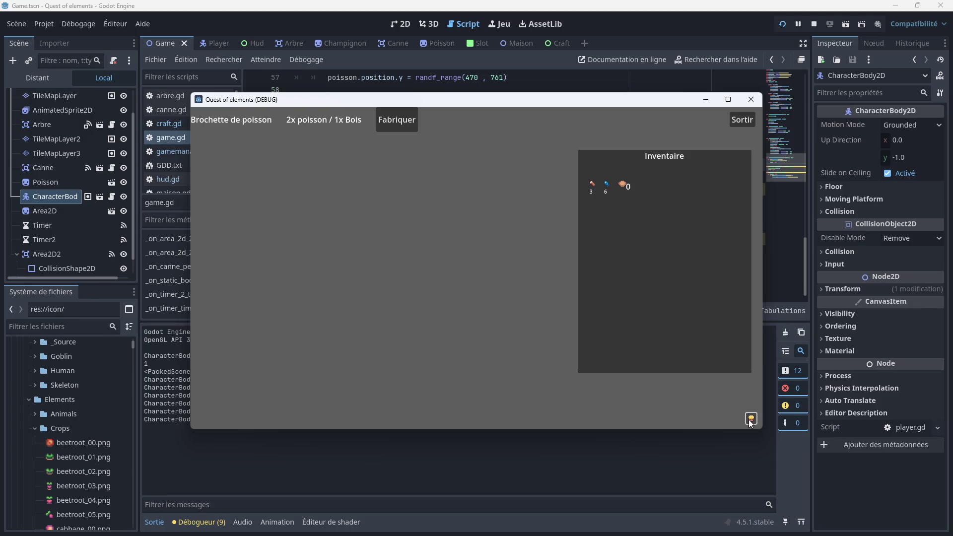
click(396, 127)
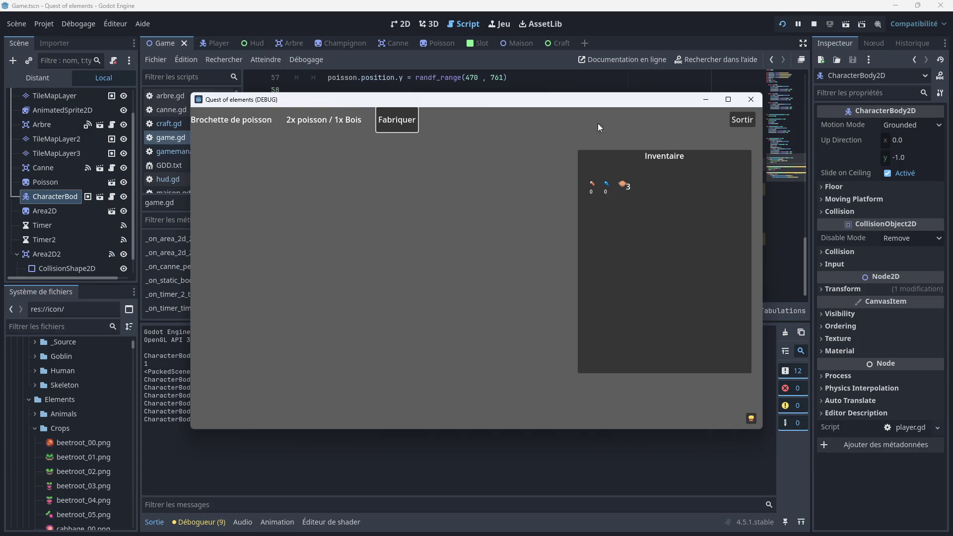
click(744, 120)
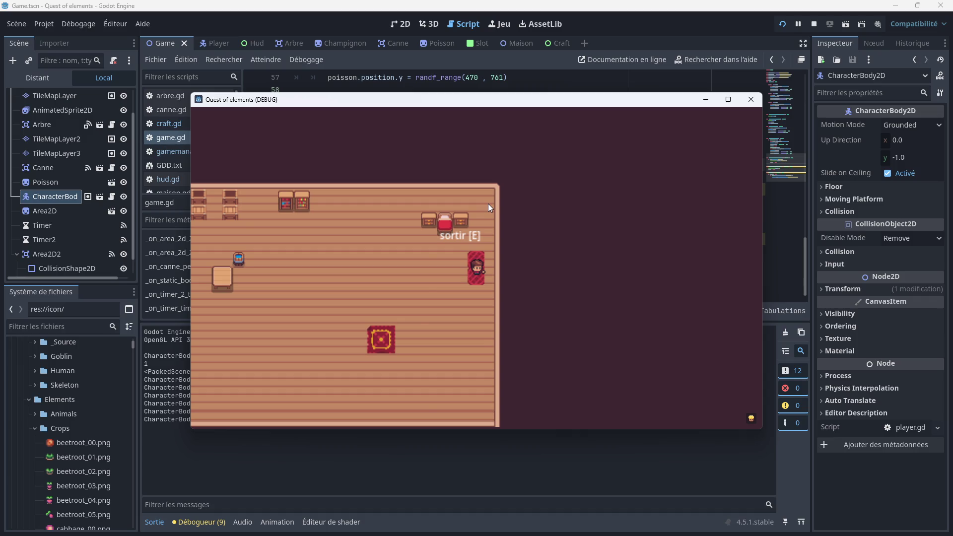
Exit the house, check the inventory and stop the running game
key(e)
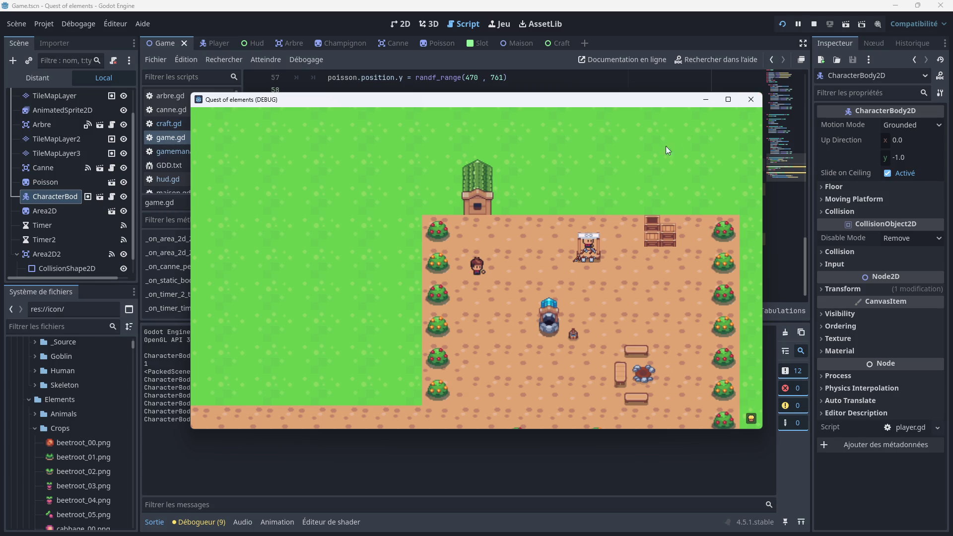
click(751, 418)
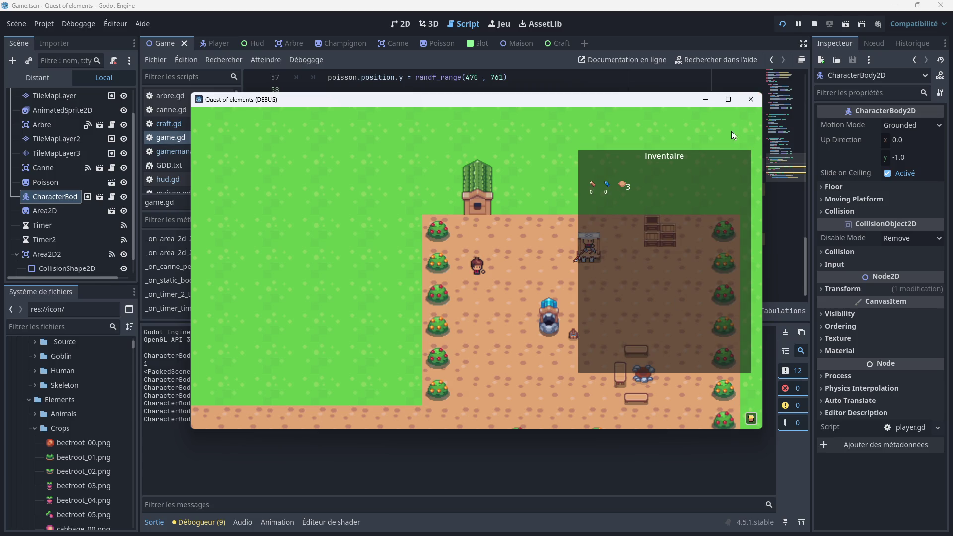
click(752, 99)
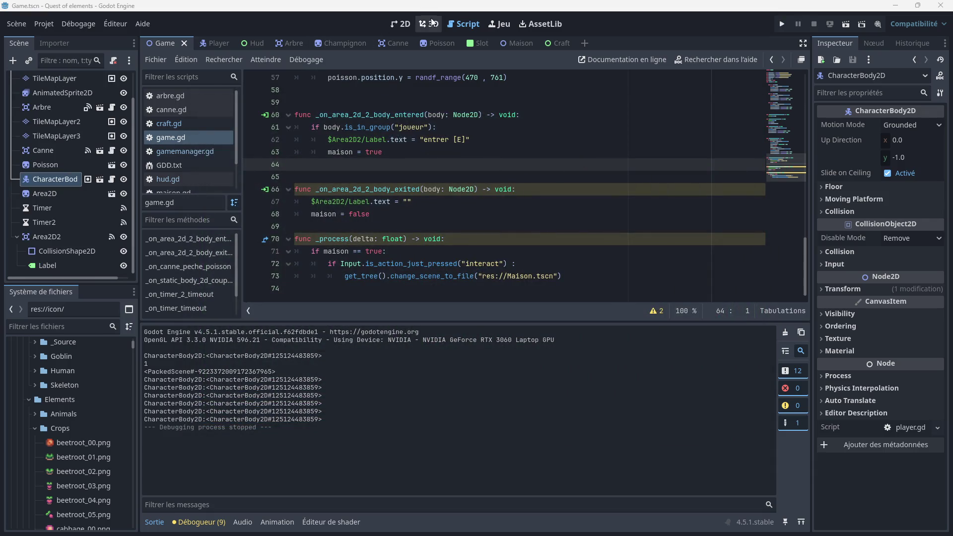
Return to the 2D view and open the Hud scene
click(404, 25)
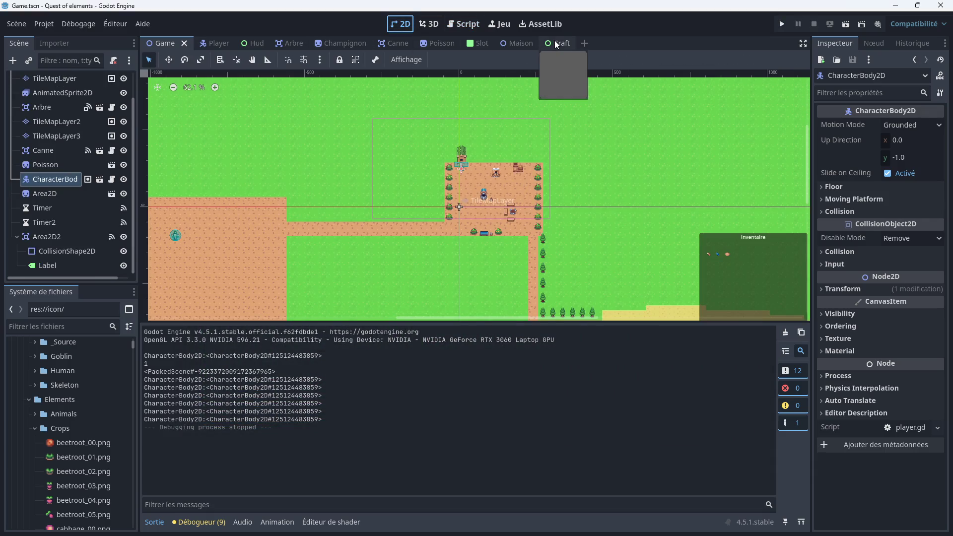
click(554, 42)
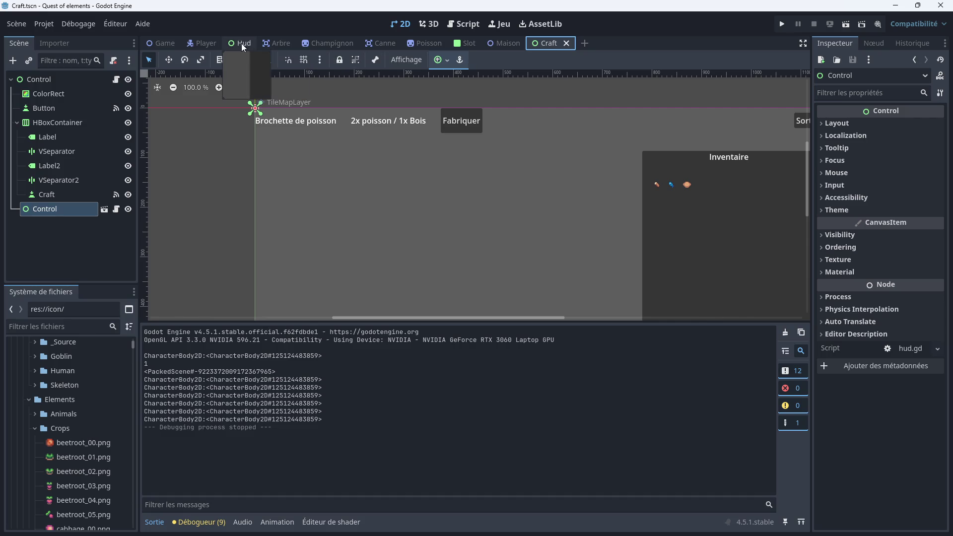
click(241, 43)
Set the BPoissonTxt label's Theme Overrides font size to 10
scroll(586, 202, up, 10)
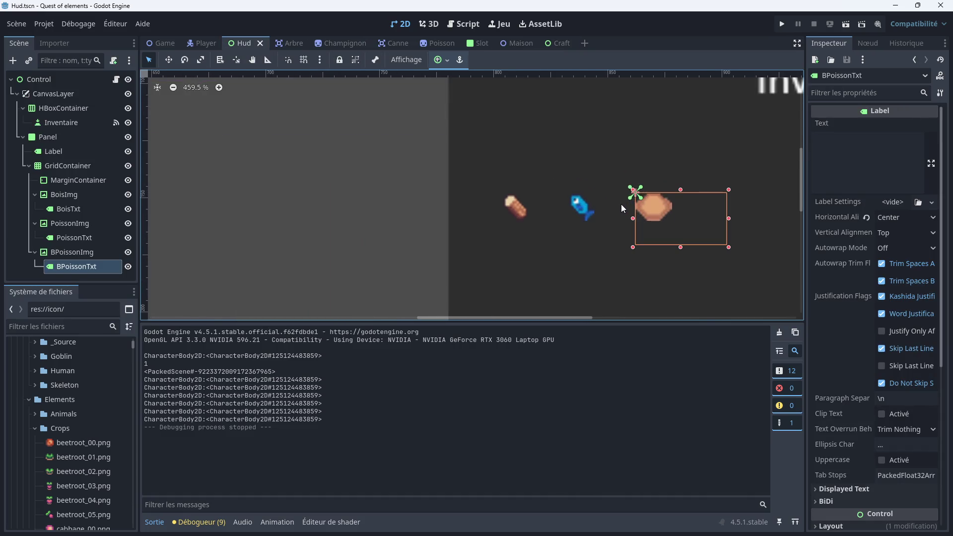
scroll(575, 157, up, 1)
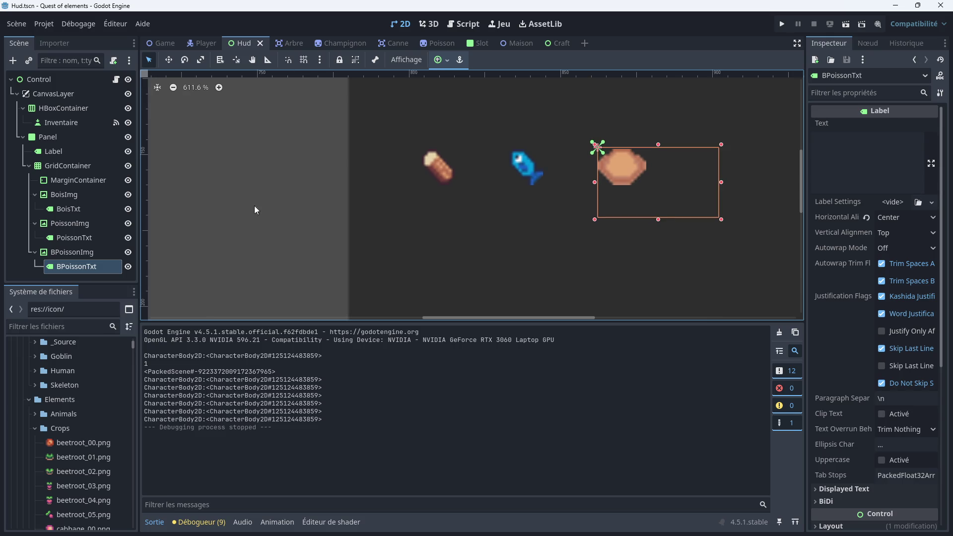
scroll(873, 288, down, 5)
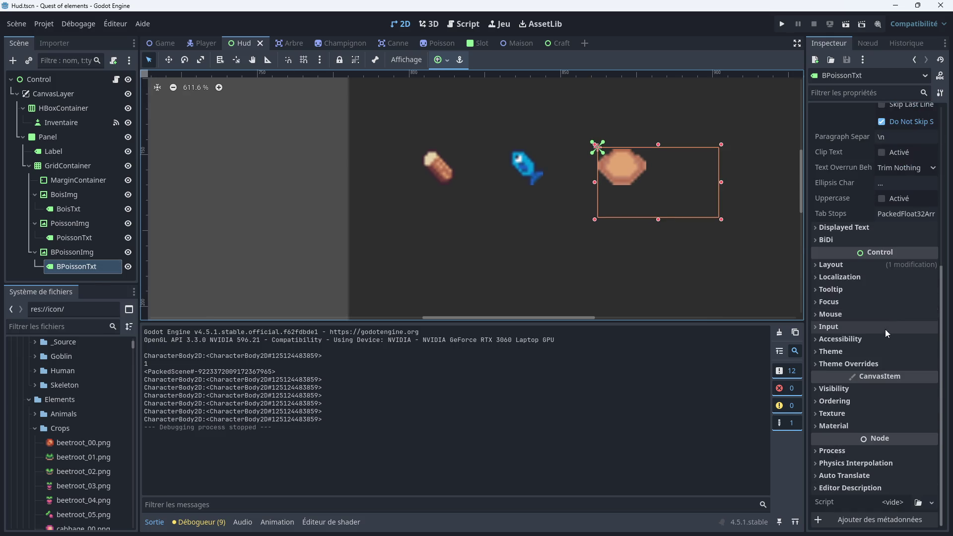
click(836, 368)
click(840, 421)
click(895, 433)
text(10)
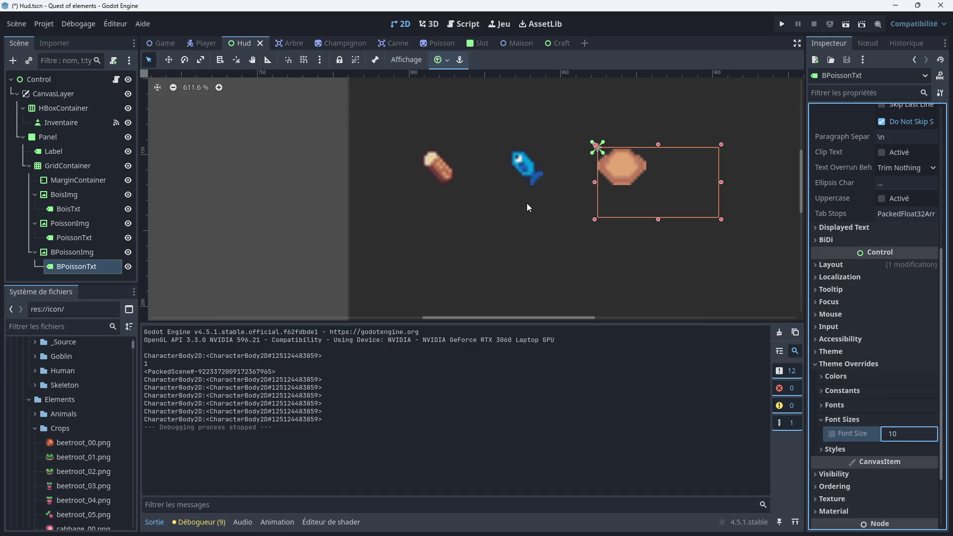
Compare the wood, fish and bowl icons and counter labels, ending on BPoissonTxt
click(526, 203)
click(606, 177)
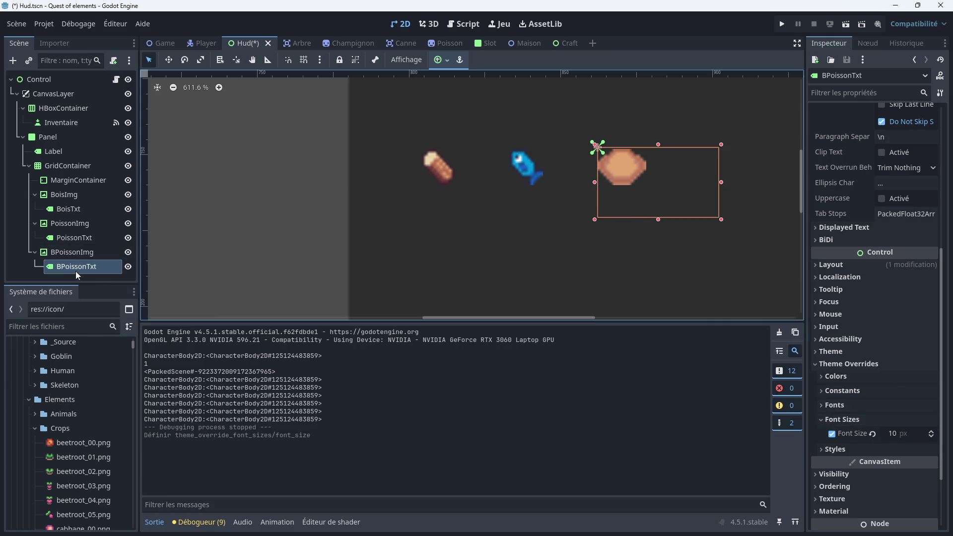
click(64, 227)
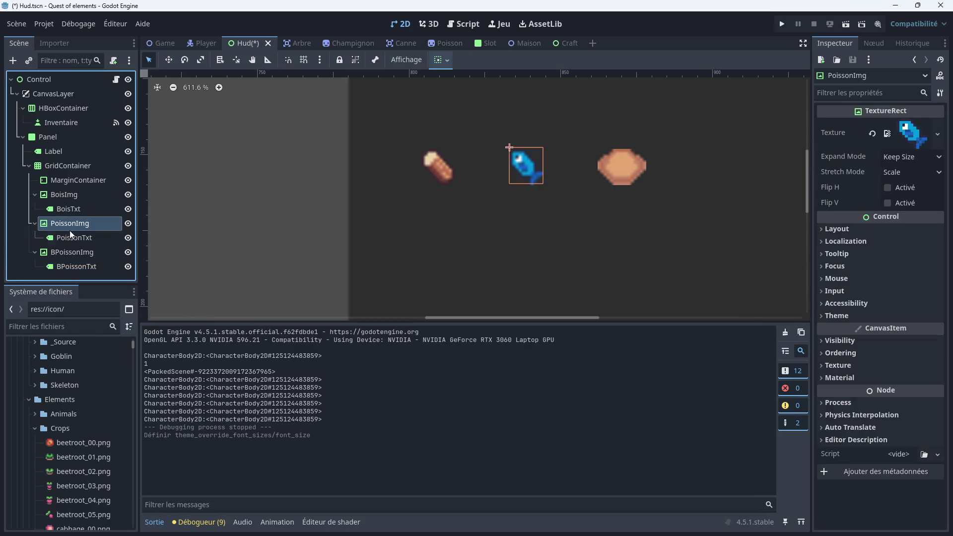
click(72, 238)
click(60, 254)
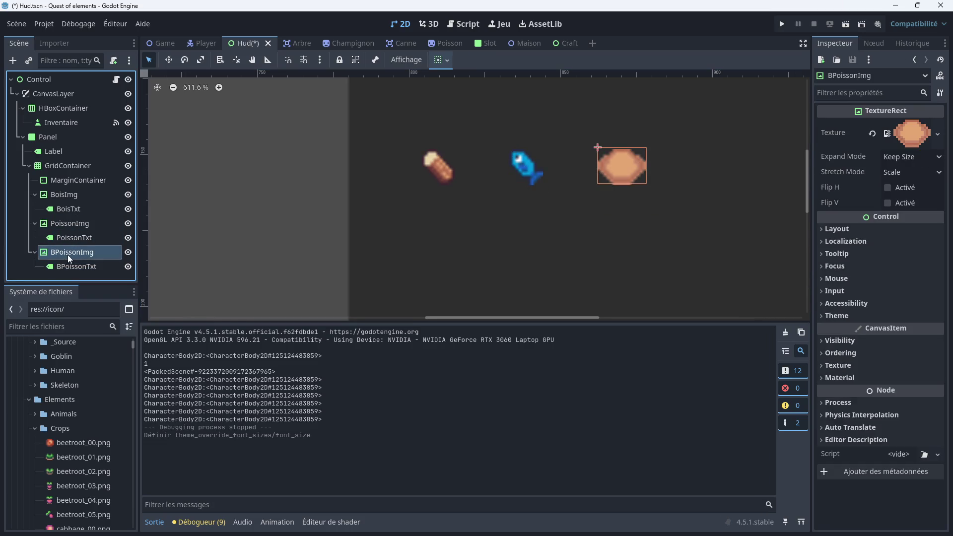
click(72, 267)
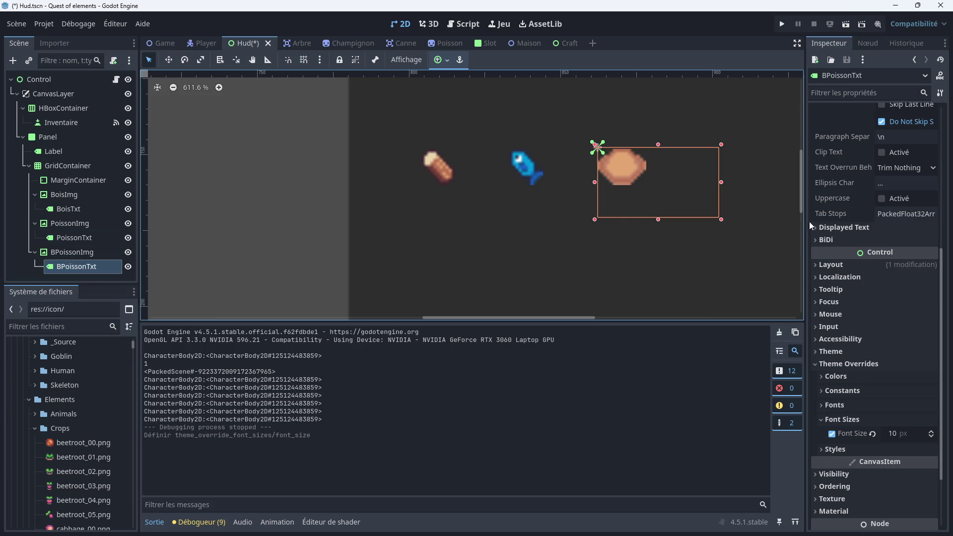
scroll(828, 221, up, 5)
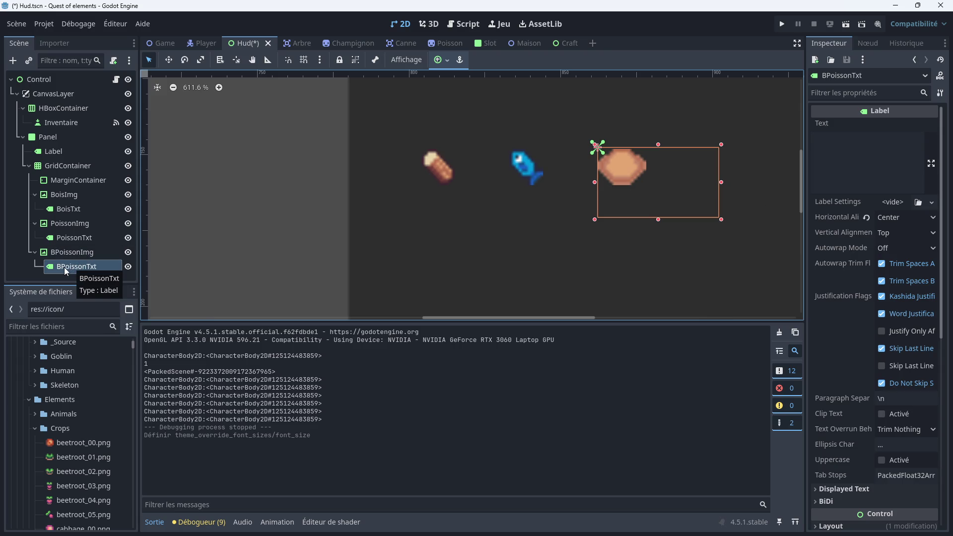
click(58, 194)
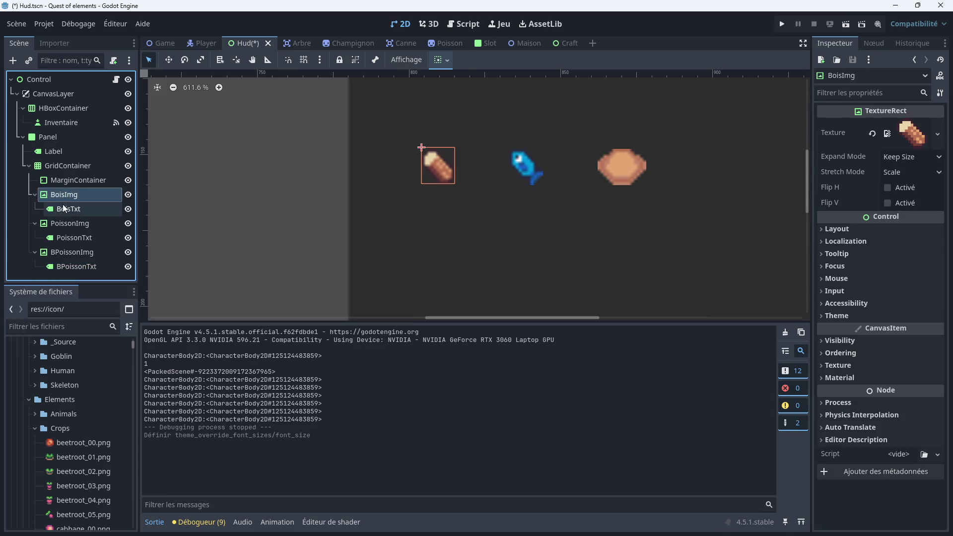
click(64, 208)
click(71, 252)
click(71, 265)
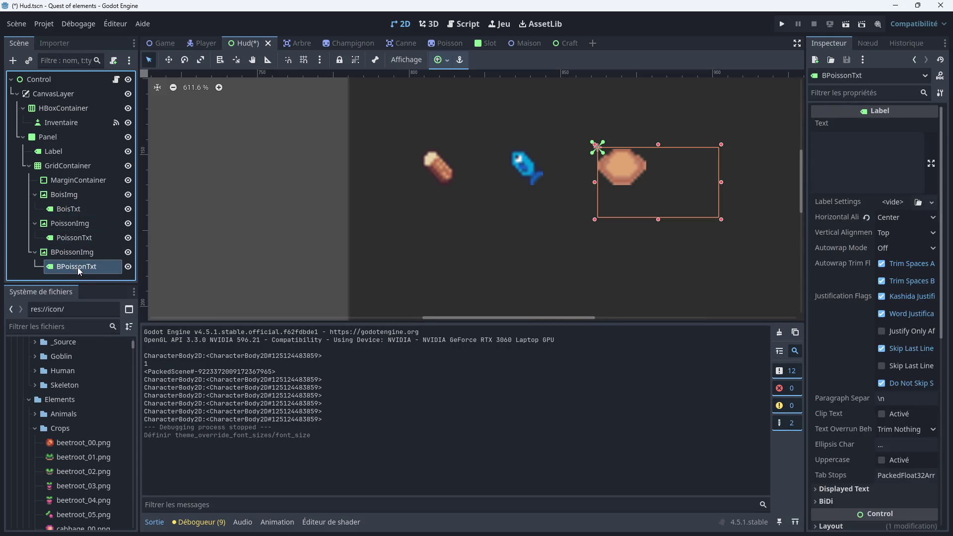
Delete the existing BPoissonTxt label node
right_click(73, 267)
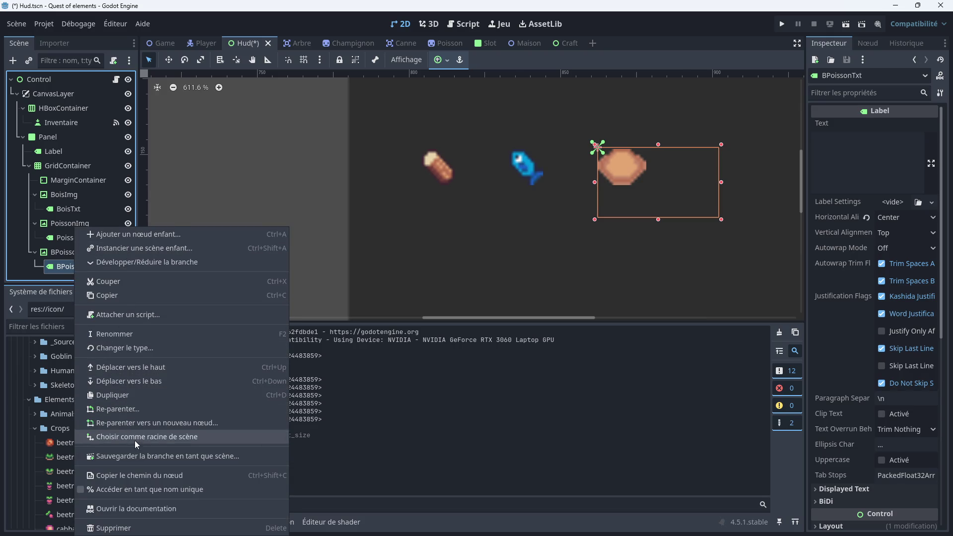
click(119, 526)
click(451, 281)
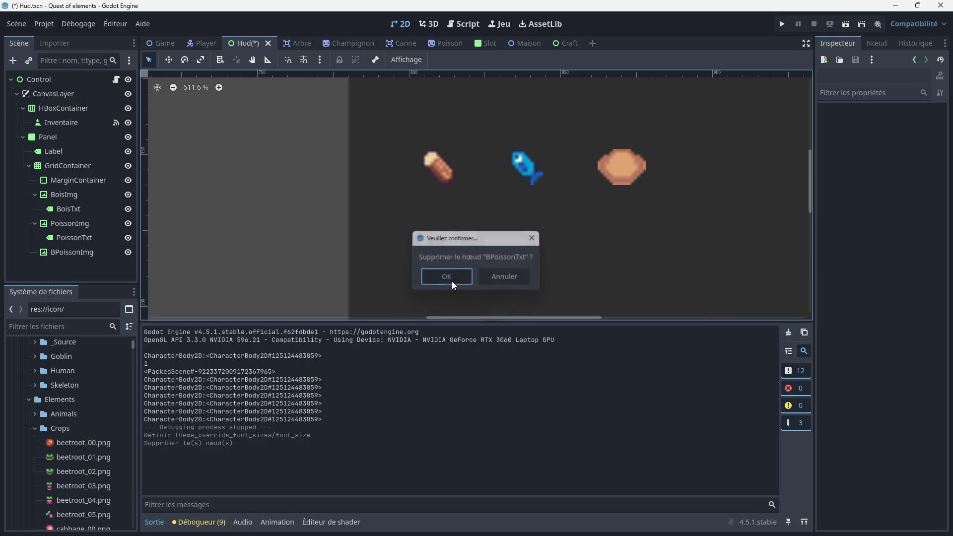
Add a Label child under BPoissonImg and rename it BPoissonTxt
click(65, 252)
right_click(61, 253)
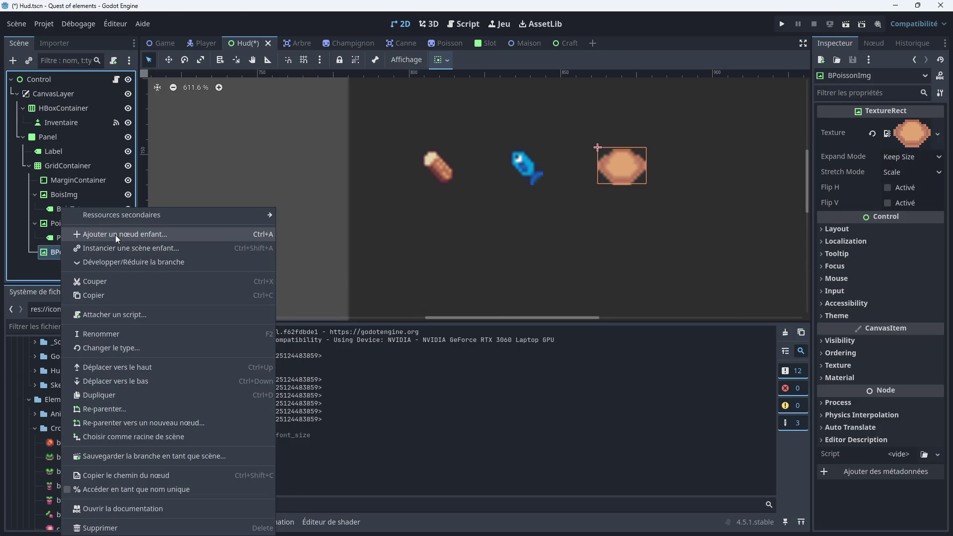
click(115, 234)
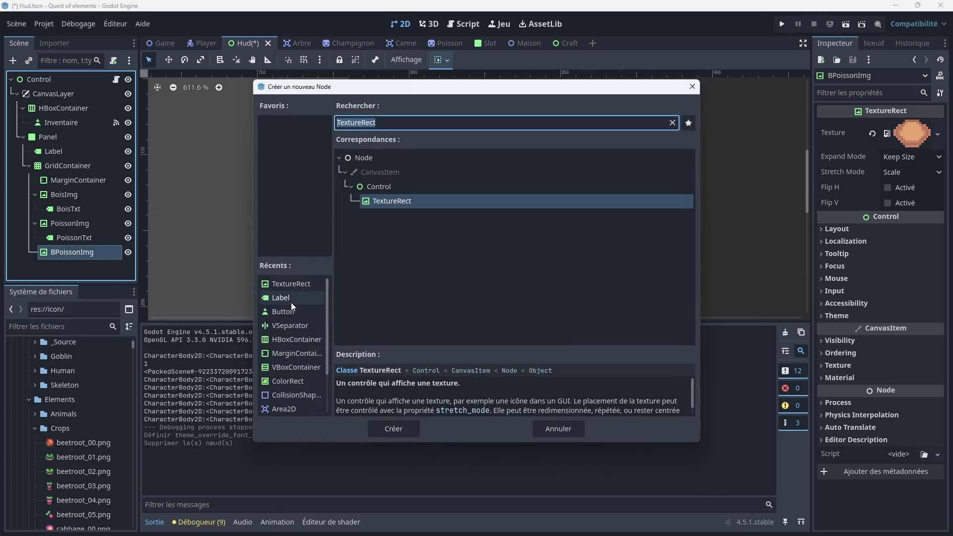
double_click(298, 299)
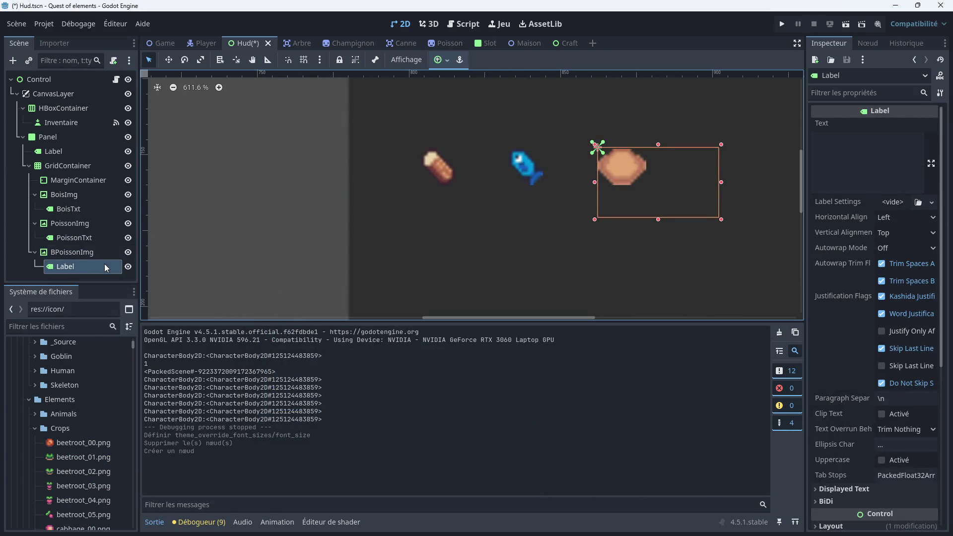
double_click(83, 267)
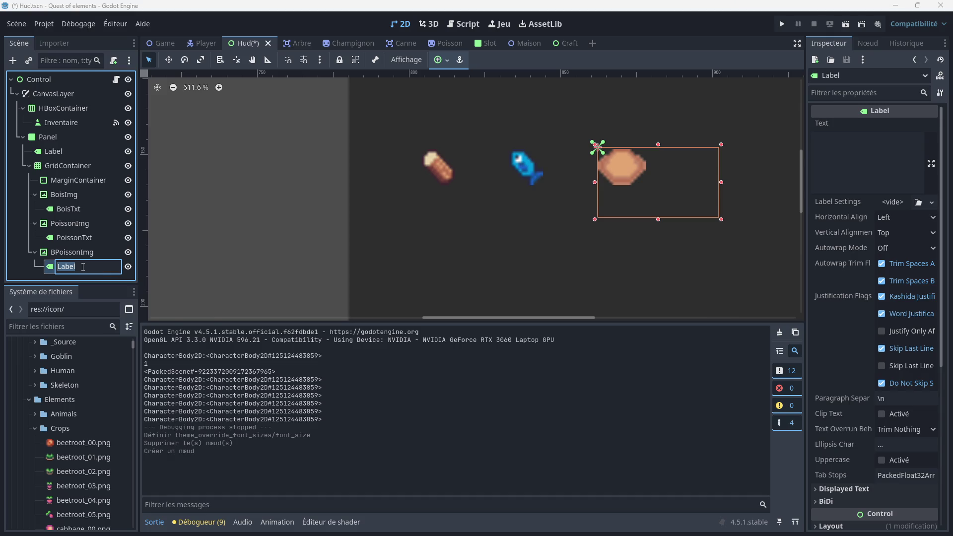
text(BPoi)
text(ssonTxt)
key(Return)
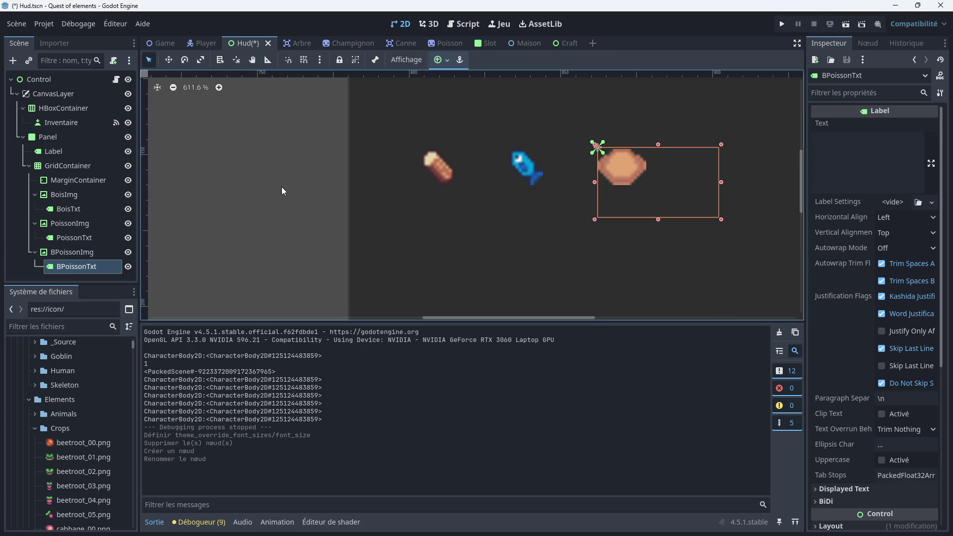
Give the new BPoissonTxt label a font size override of 10
click(79, 251)
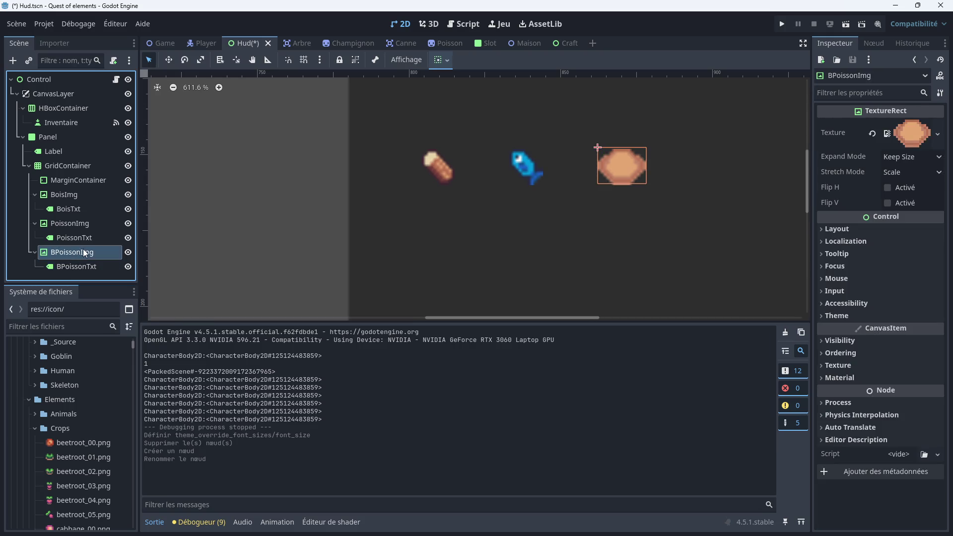
click(87, 225)
click(85, 253)
click(92, 268)
scroll(745, 200, up, 1)
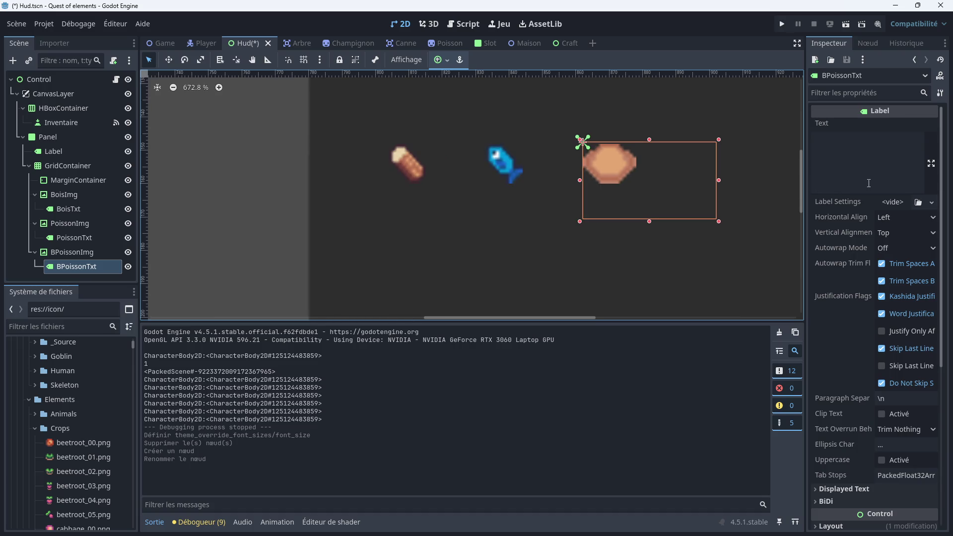
scroll(845, 289, down, 5)
click(841, 361)
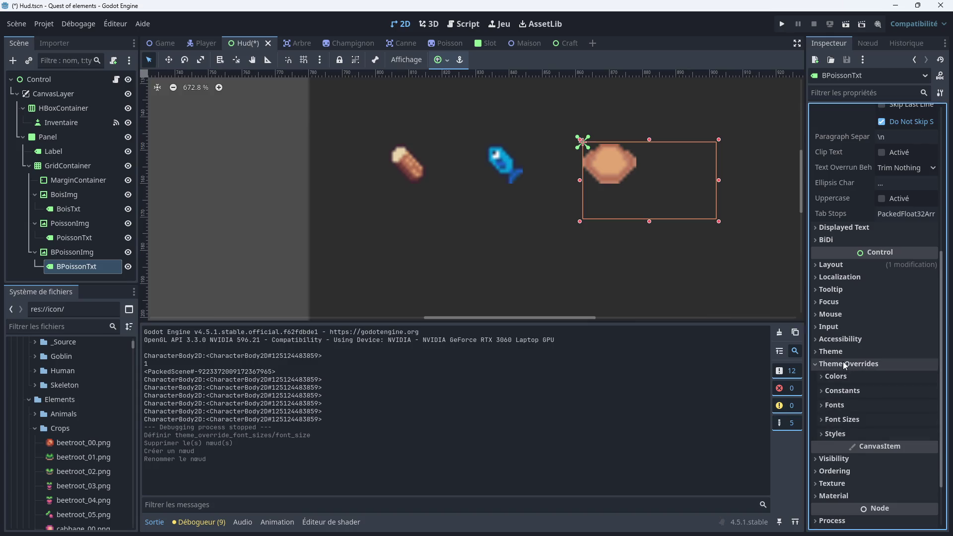
click(839, 419)
click(897, 434)
text(10)
key(Return)
Inspect the PoissonTxt, GridContainer and wood counter nodes, ending on PoissonTxt's actions
scroll(818, 219, up, 5)
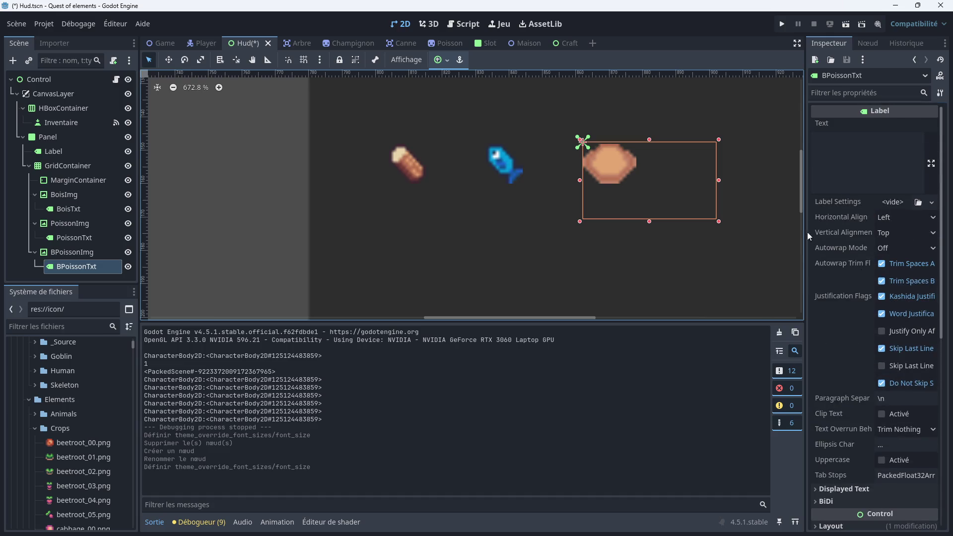
click(499, 218)
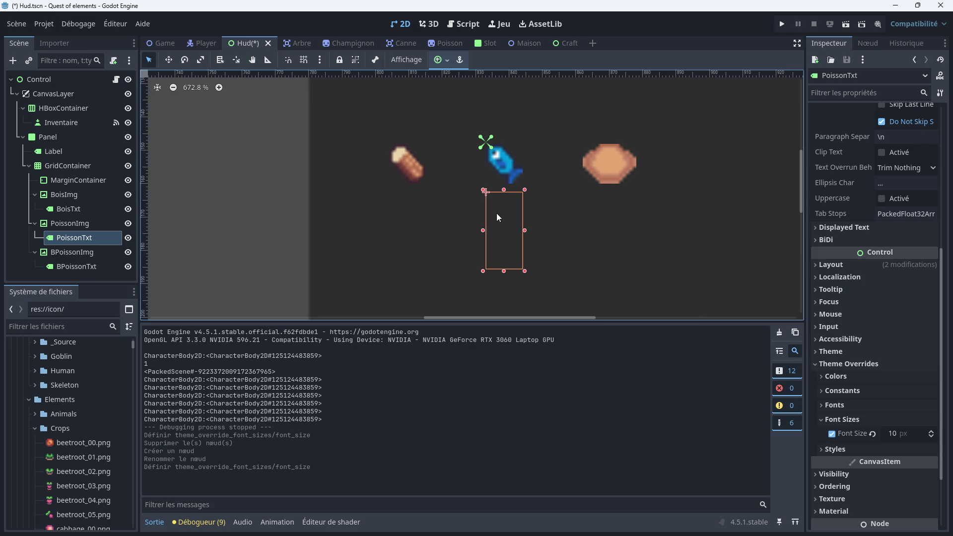
click(615, 233)
click(607, 187)
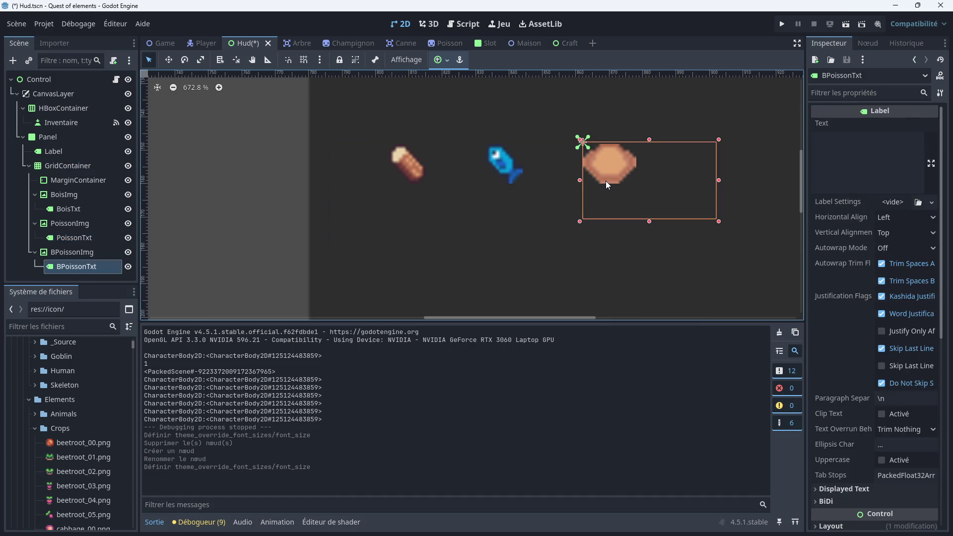
click(519, 211)
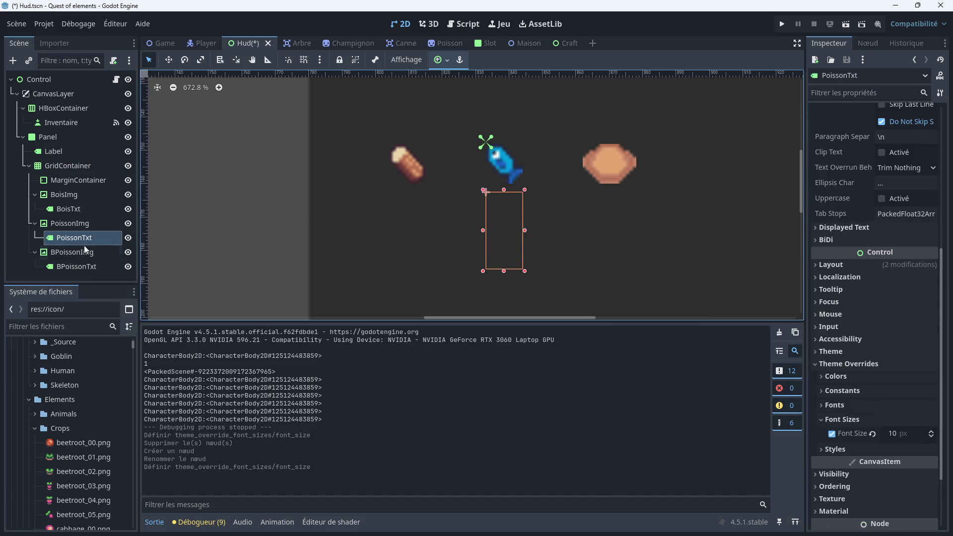
right_click(67, 239)
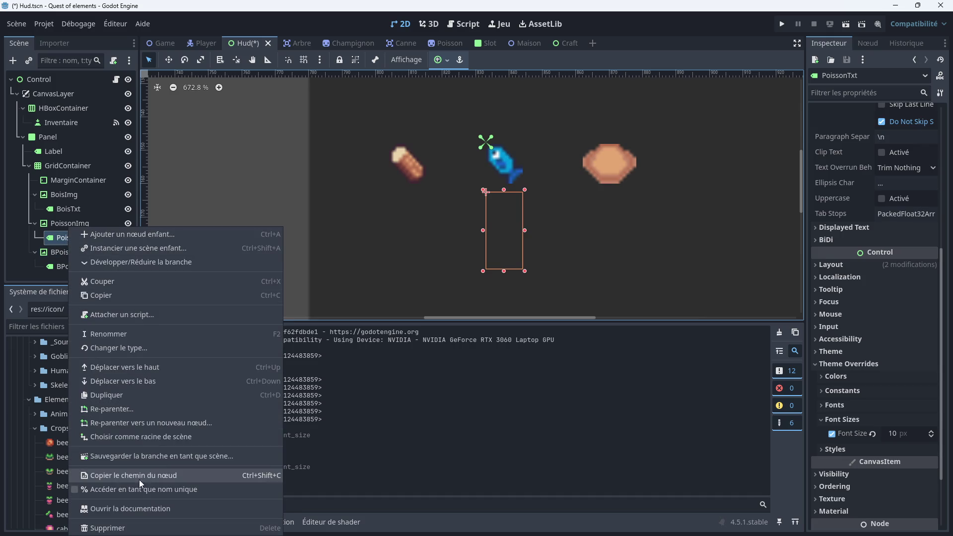
Duplicate PoissonTxt under BPoissonImg, then delete the stray PoissonTxt2 copy
click(119, 399)
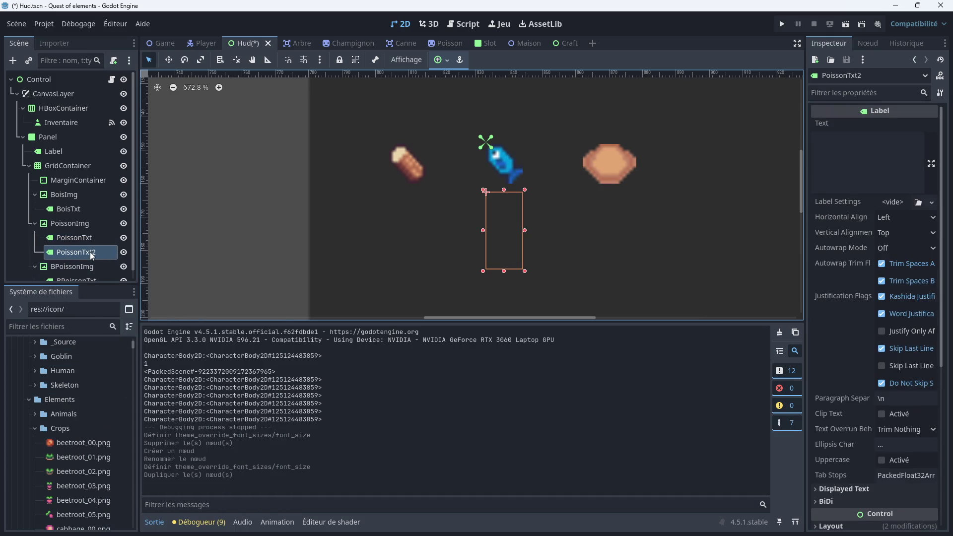
drag(88, 249, 82, 258)
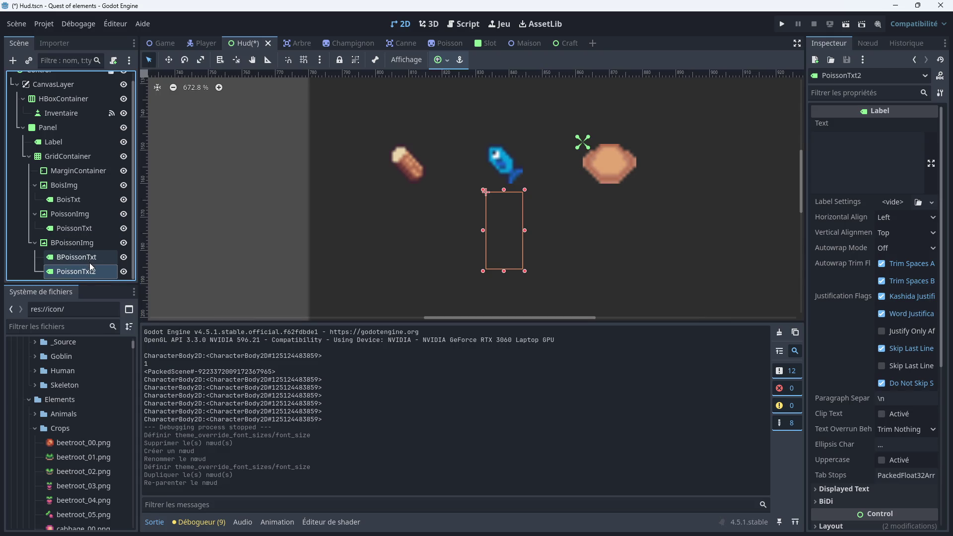
click(83, 258)
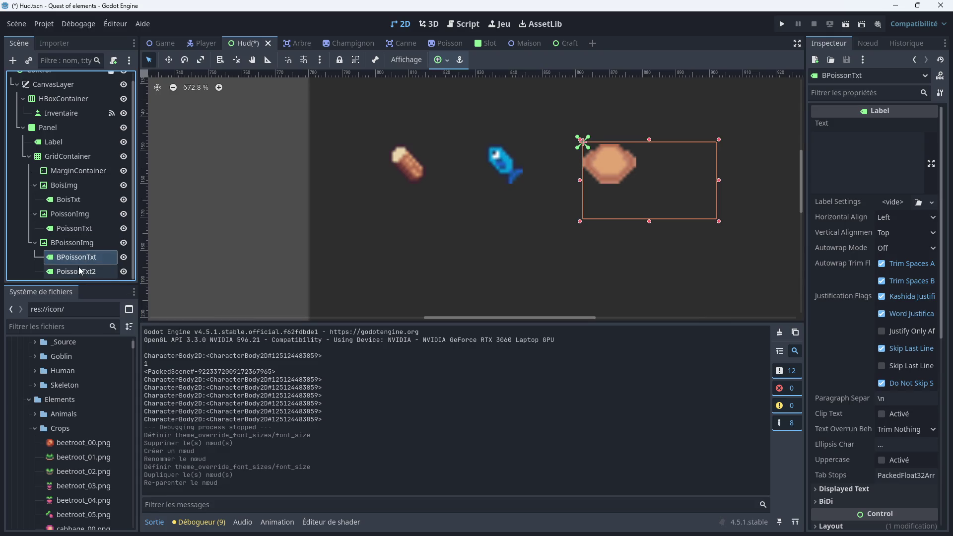
click(79, 270)
right_click(77, 270)
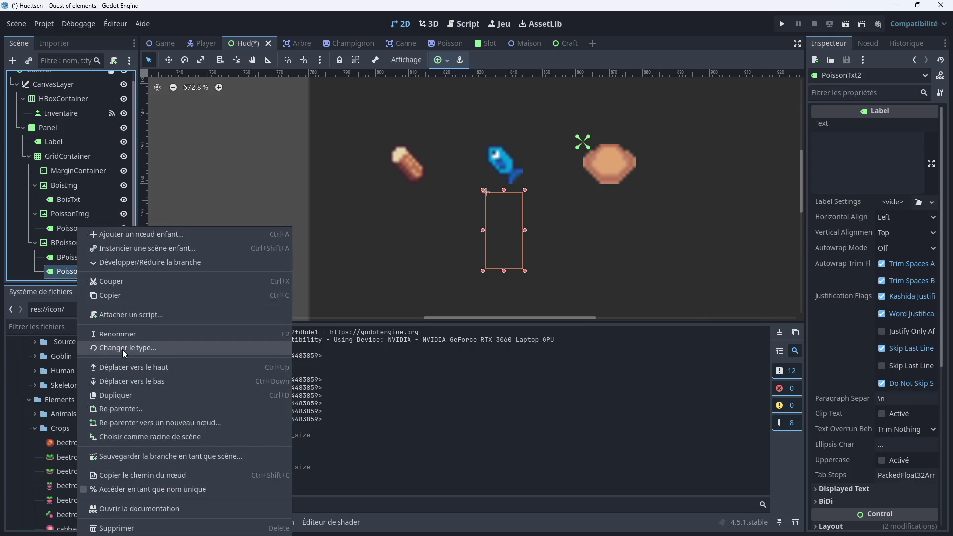
click(130, 527)
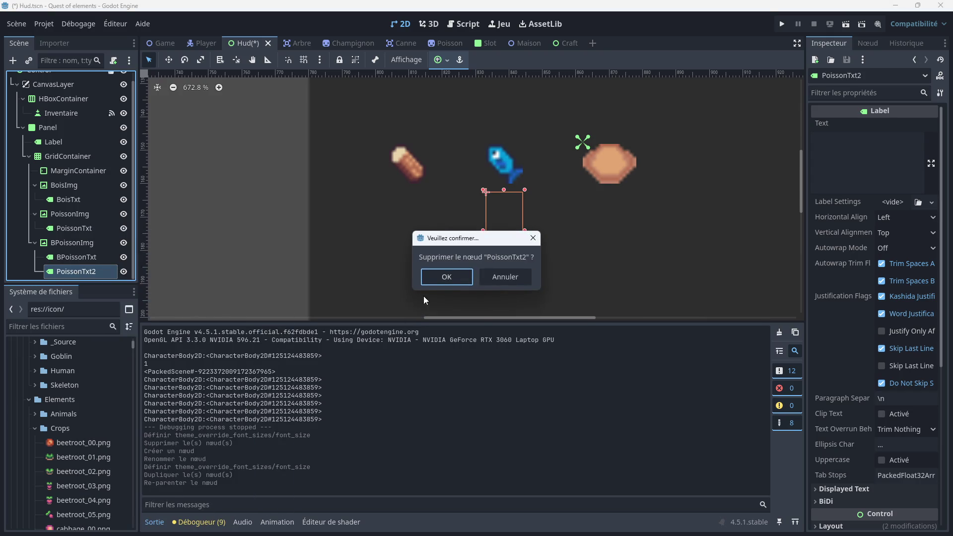
click(434, 279)
Narrow the BPoissonTxt label's box to 9 × 23
click(73, 240)
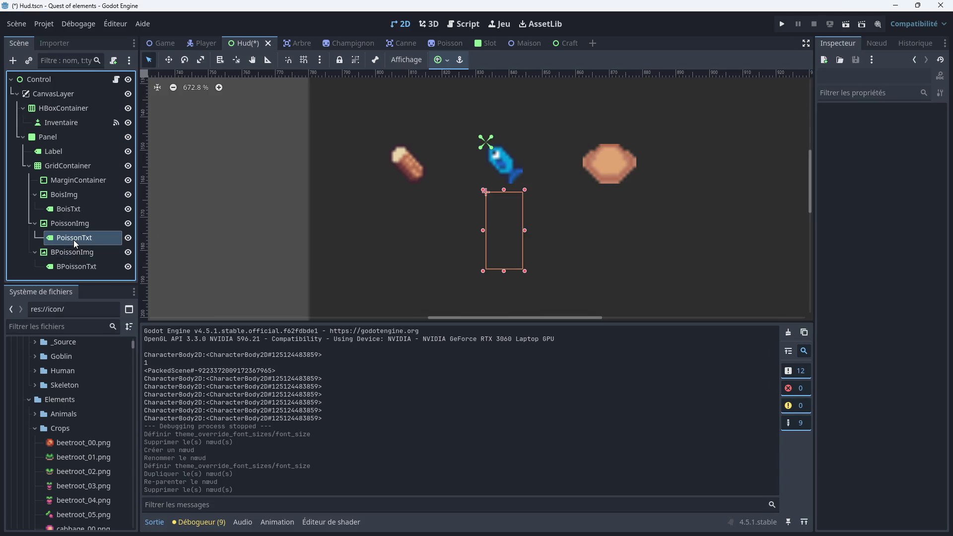
click(78, 267)
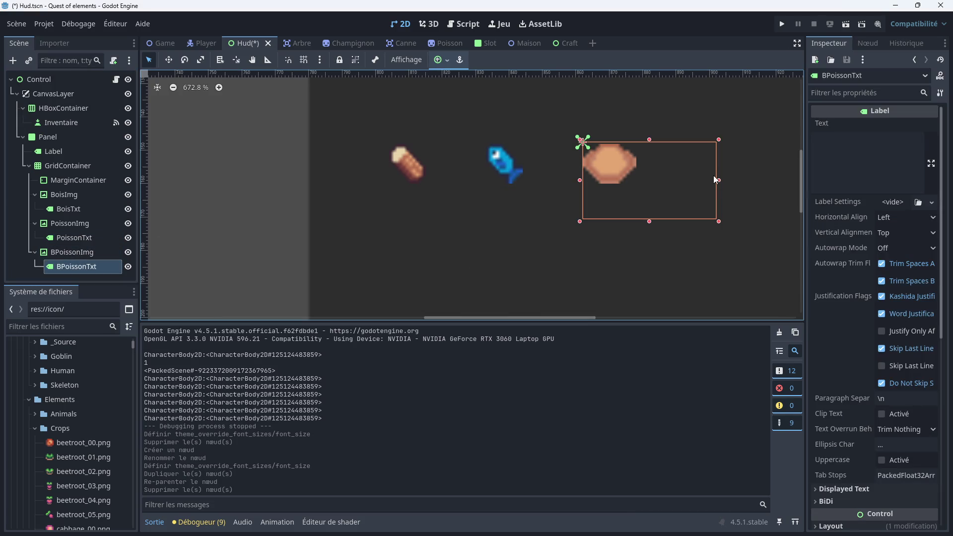
mouse_move(719, 181)
mouse_down()
mouse_move(586, 181)
mouse_move(615, 181)
mouse_up()
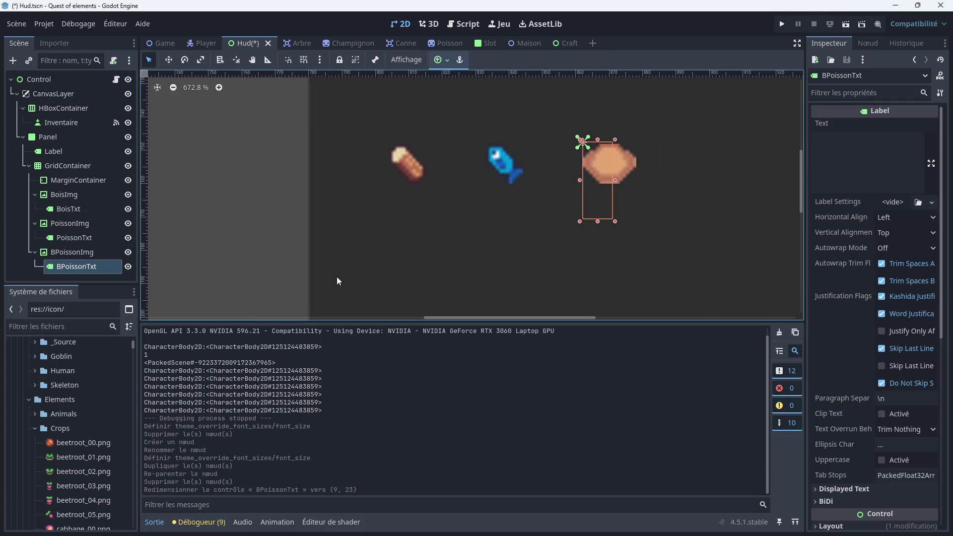
Move BPoissonTxt just below the bowl icon to position (4, 12), matching the fish counter
click(79, 238)
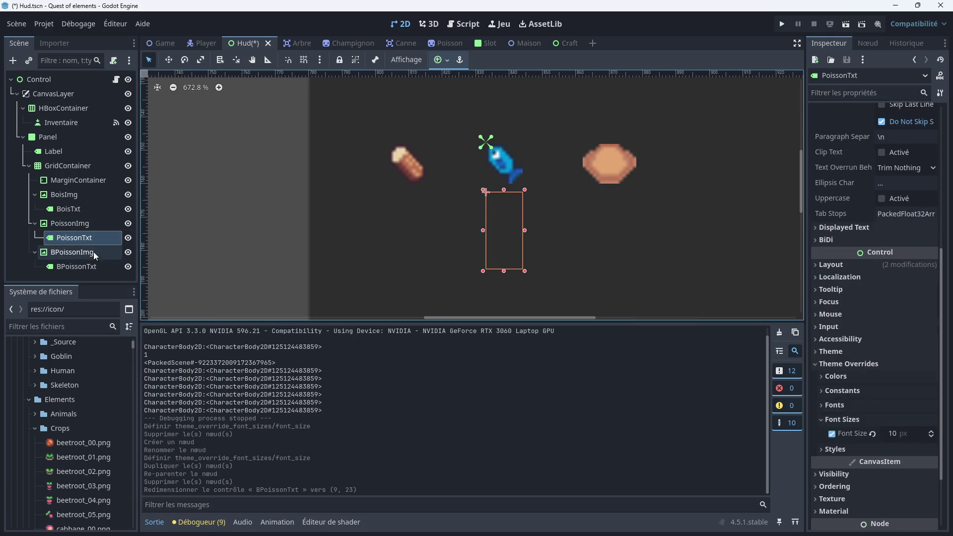
click(114, 263)
drag(600, 188, 614, 229)
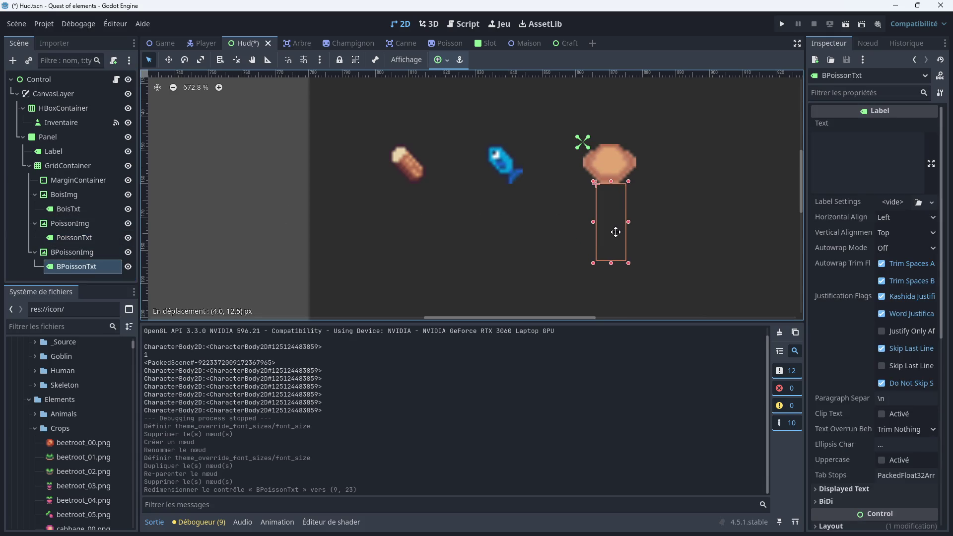
click(76, 238)
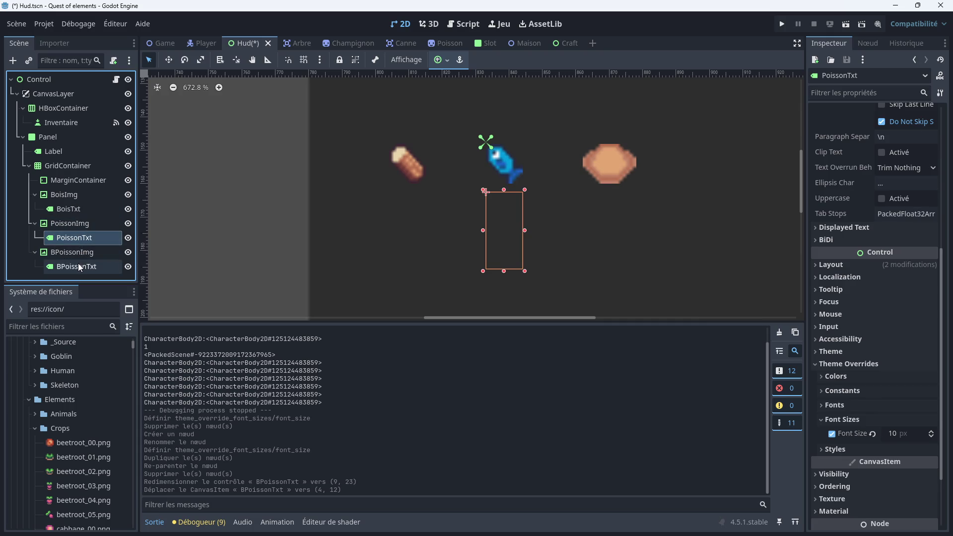
click(91, 266)
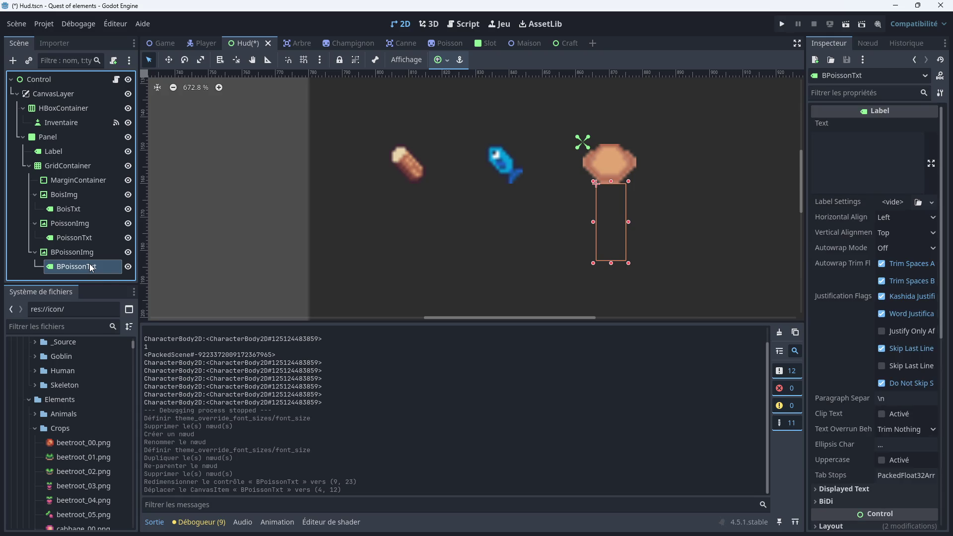
click(74, 237)
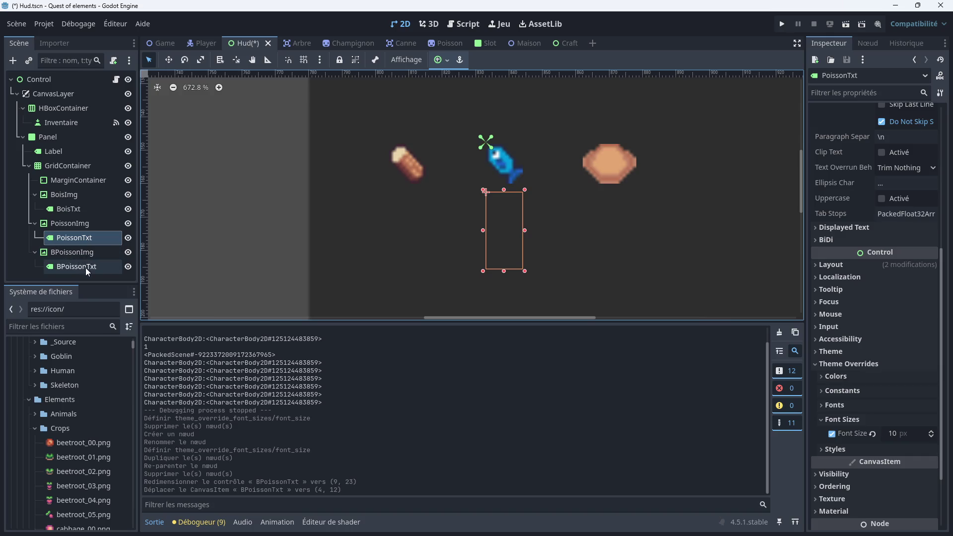
scroll(870, 209, up, 5)
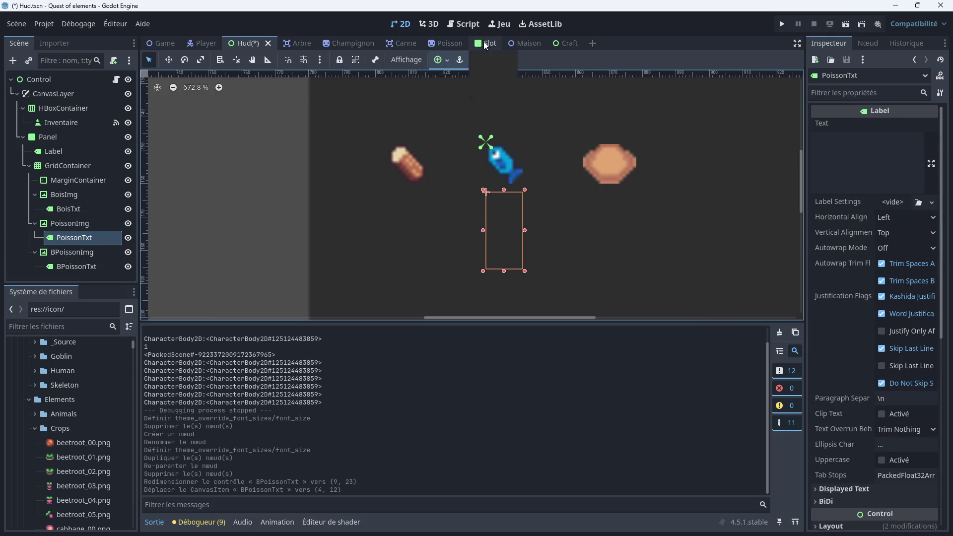
click(457, 27)
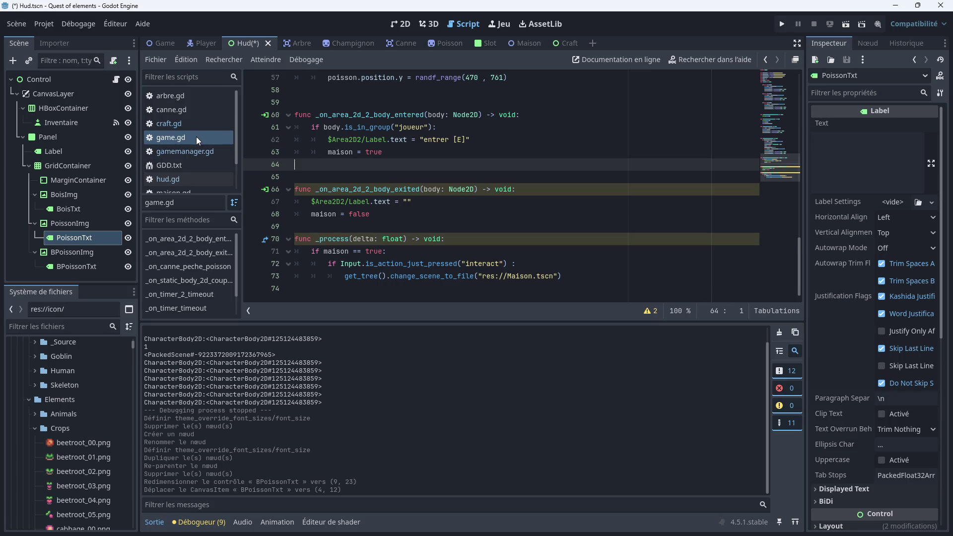
scroll(173, 149, down, 1)
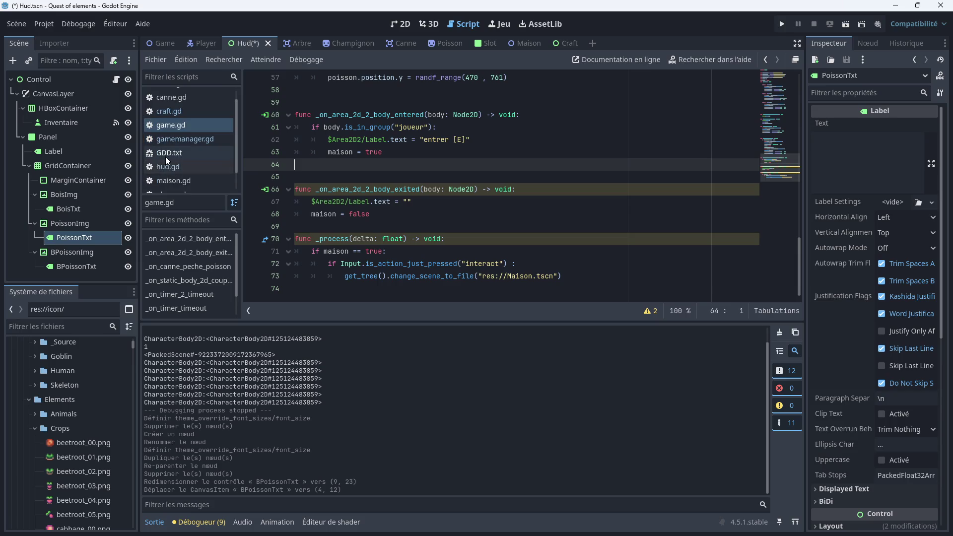
click(167, 165)
click(439, 128)
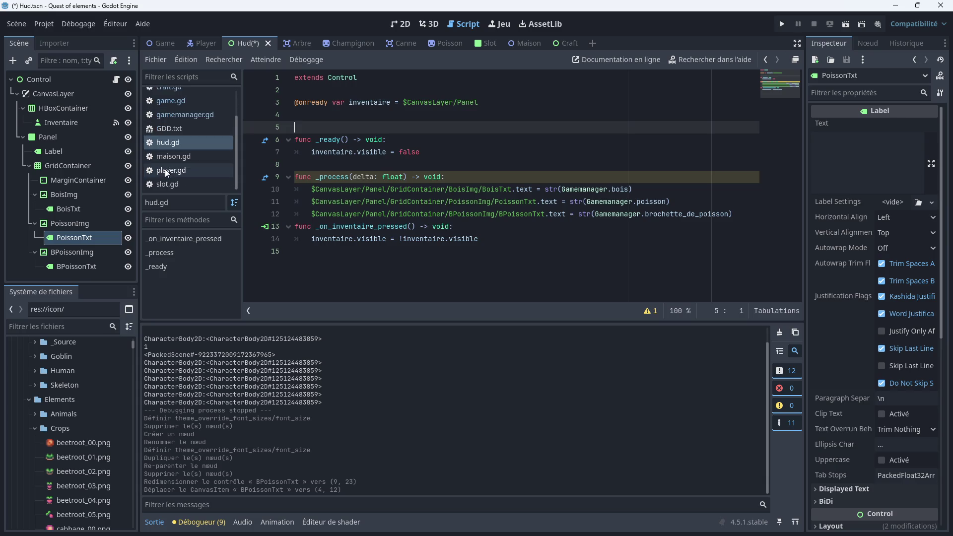
scroll(165, 168, down, 1)
click(165, 155)
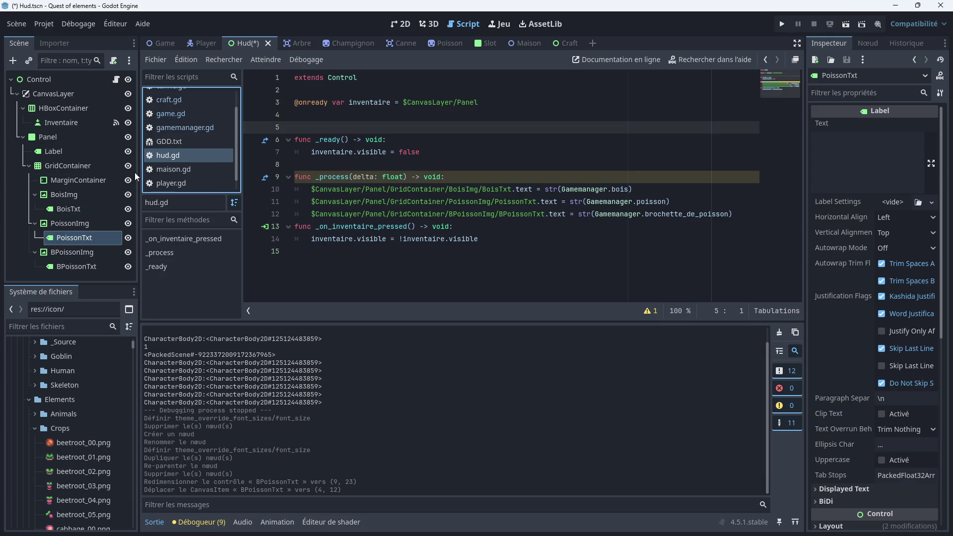
click(405, 25)
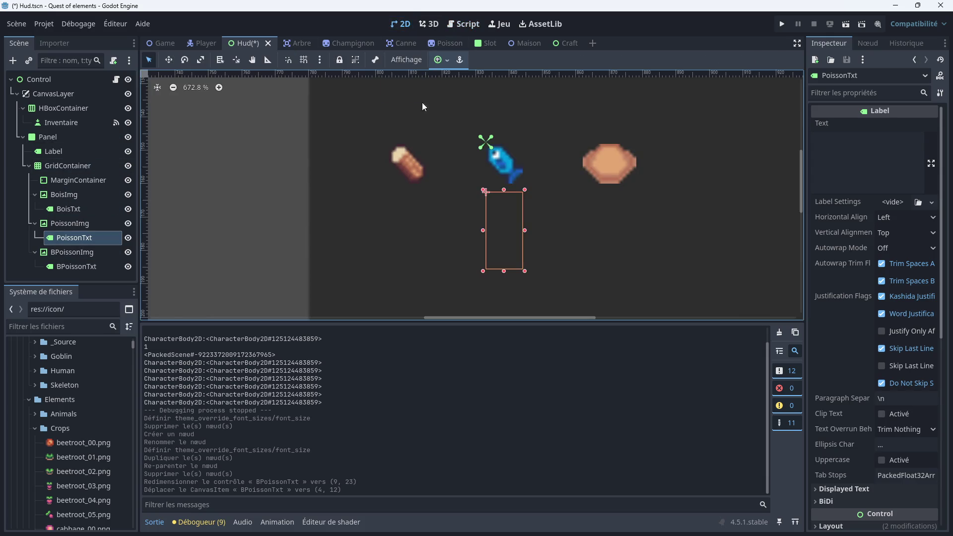
Delete the BPoissonImg bowl node together with its BPoissonTxt child label
click(75, 267)
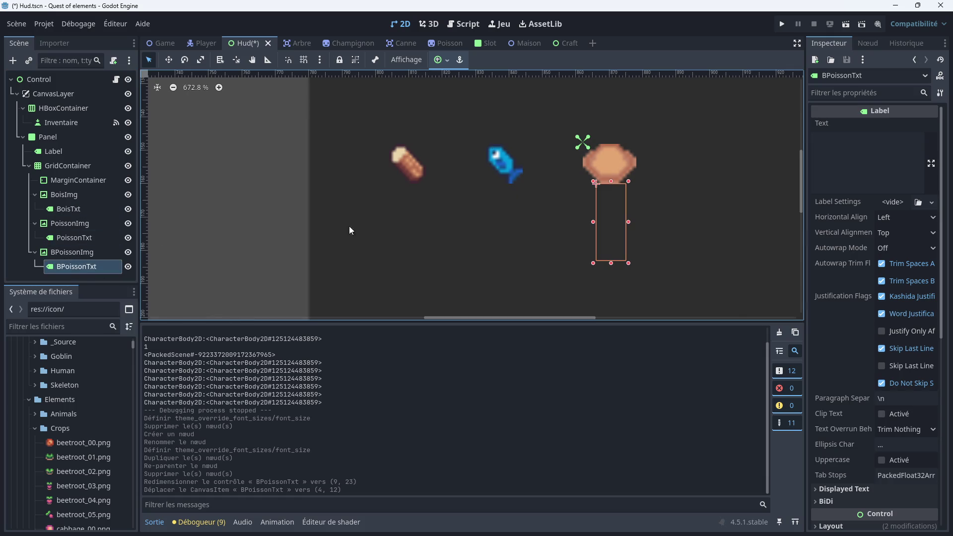
click(76, 238)
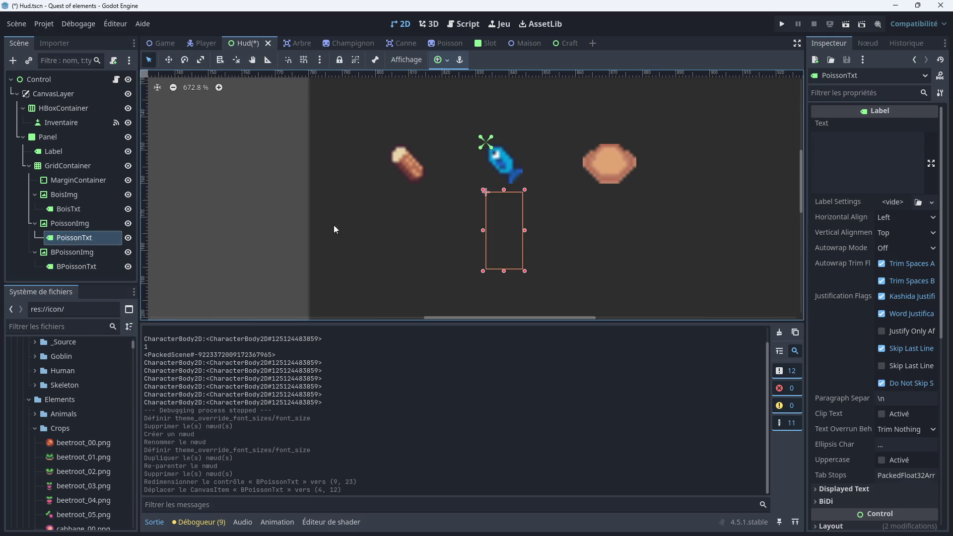
click(69, 255)
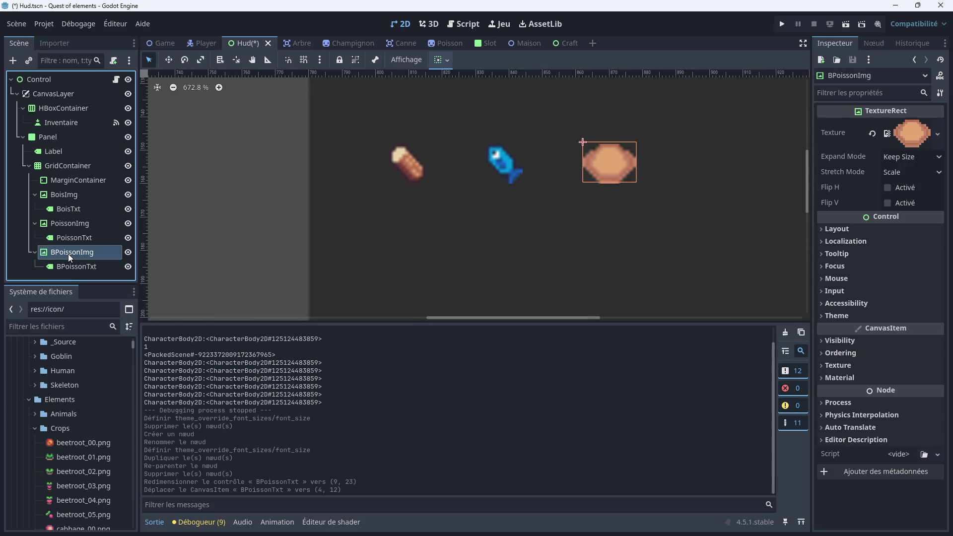
click(515, 176)
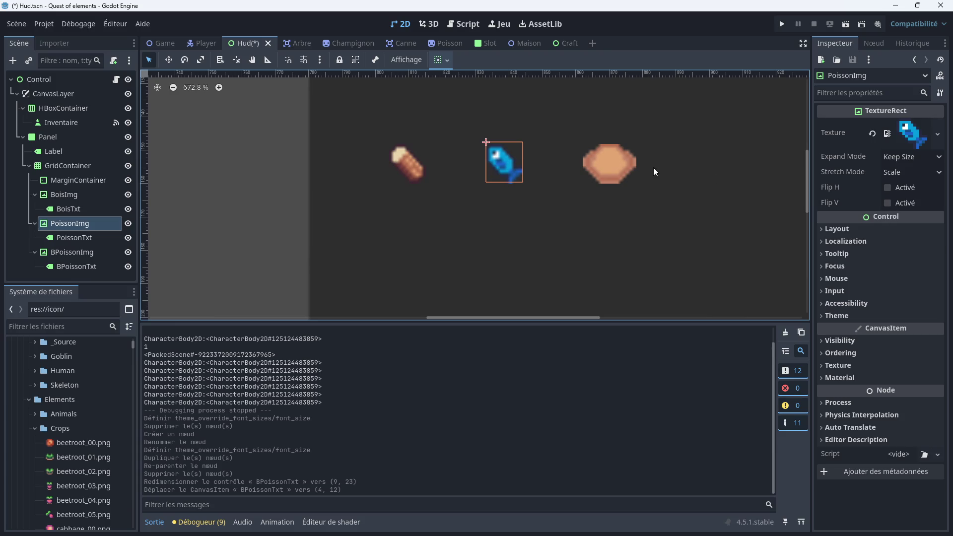
click(616, 167)
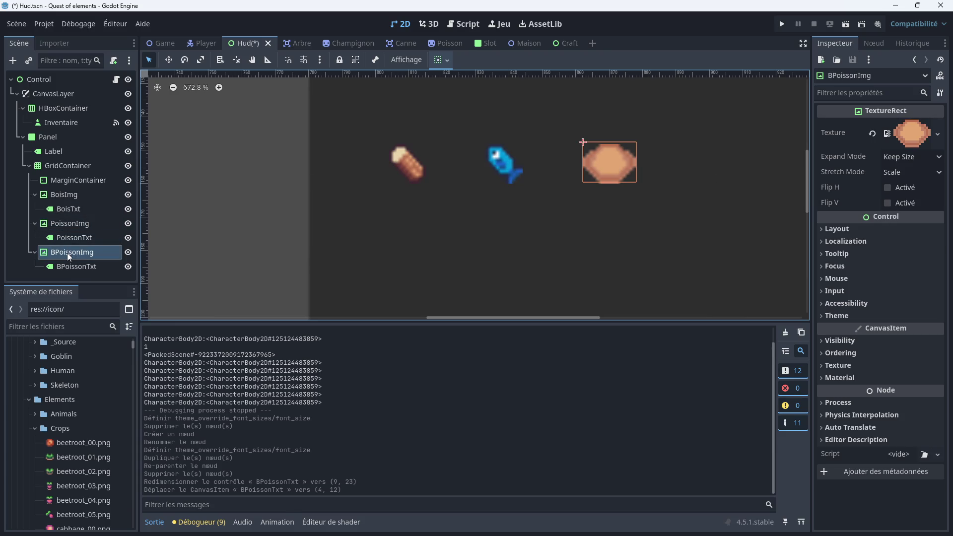
right_click(67, 252)
click(130, 528)
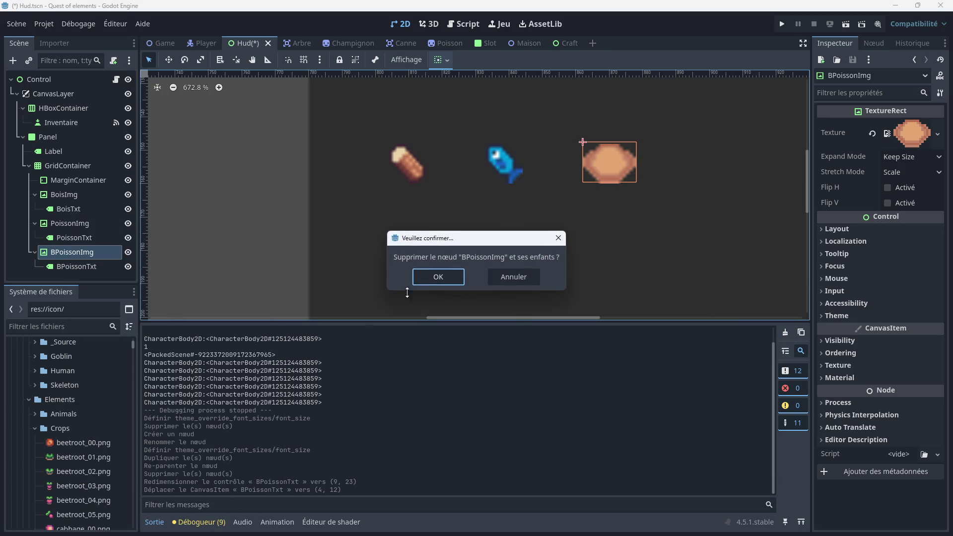
click(430, 281)
click(67, 165)
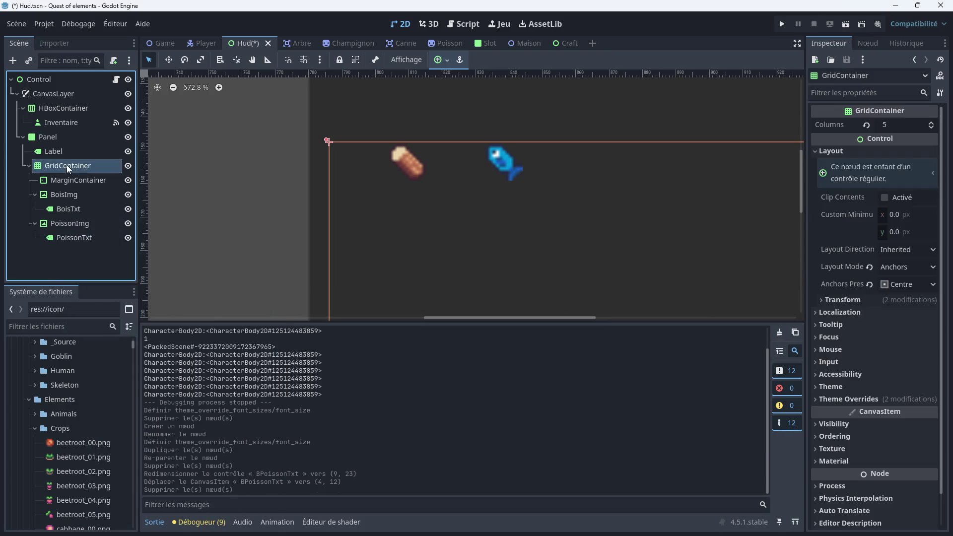
Add a TextureRect child to the GridContainer and rename it BPoissonImg
right_click(67, 165)
click(96, 172)
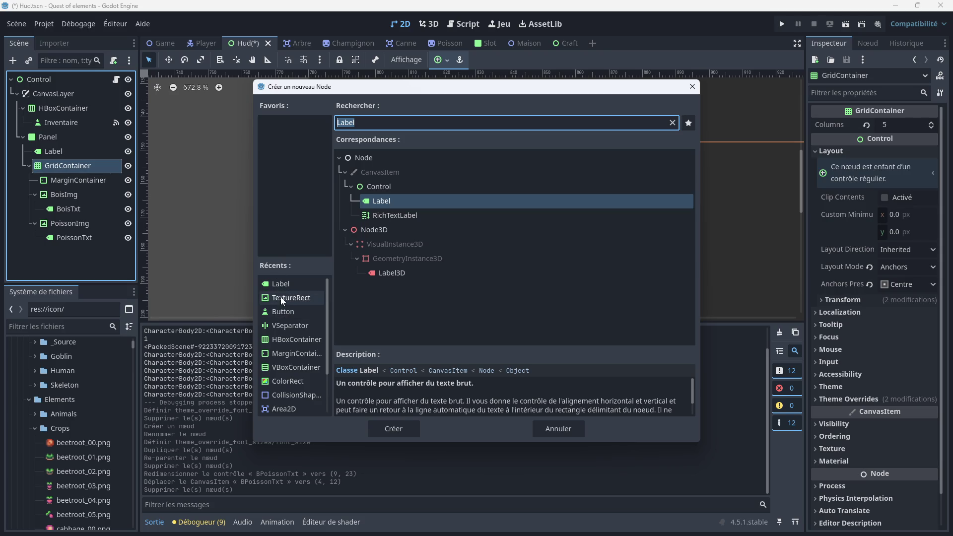
double_click(281, 297)
double_click(83, 252)
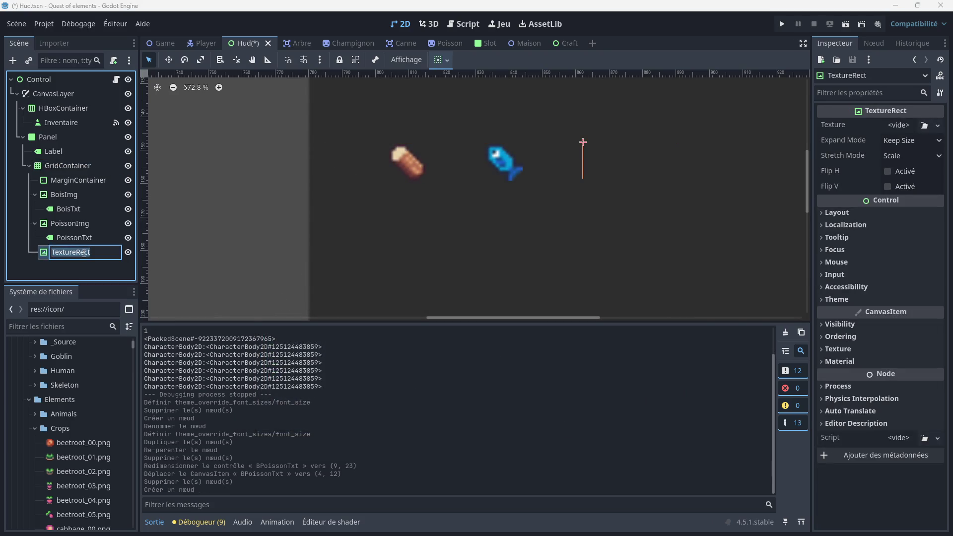
text(BPoissonImg)
key(Return)
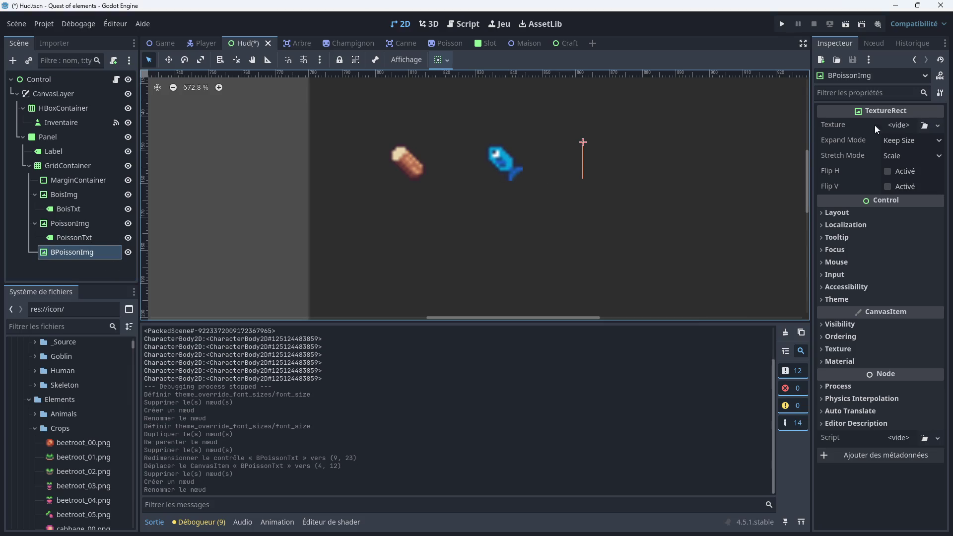
click(935, 125)
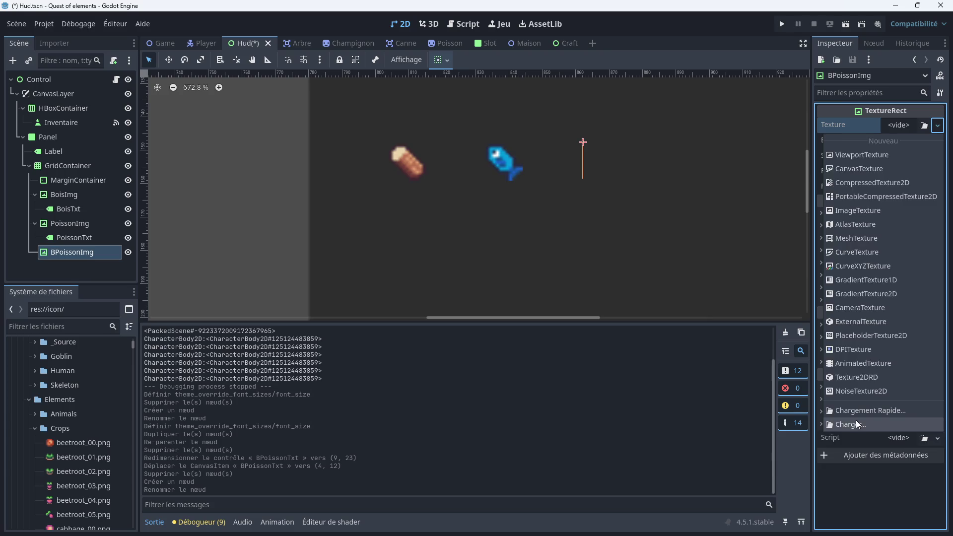
Load BPoissonImg's texture from a file, browsing the Sunnyside_World_Assets pack and its UI folder
click(856, 420)
double_click(324, 174)
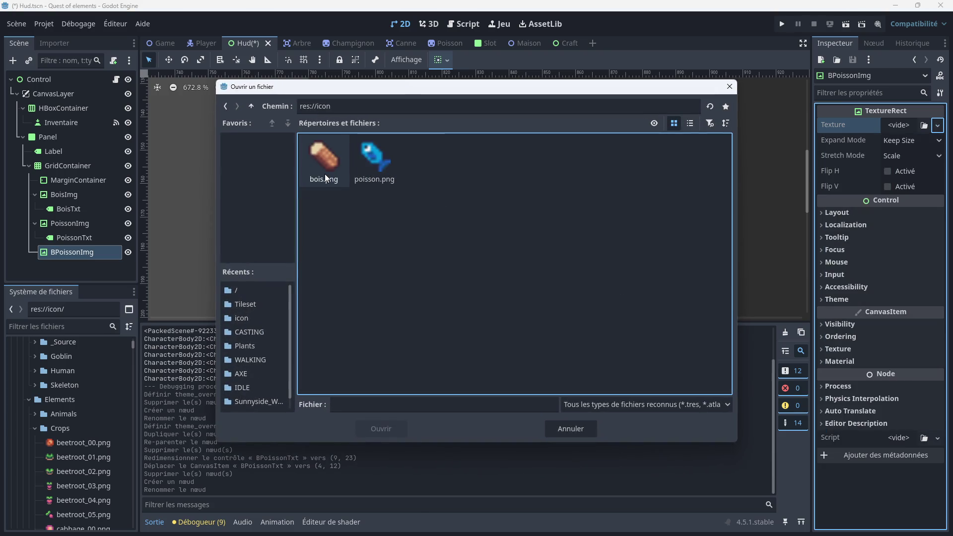
click(225, 106)
double_click(374, 163)
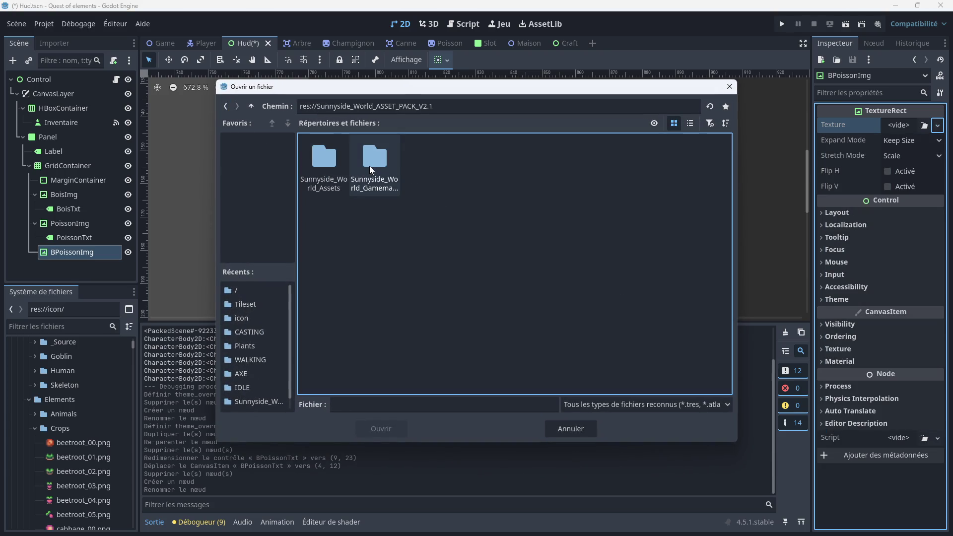
double_click(324, 168)
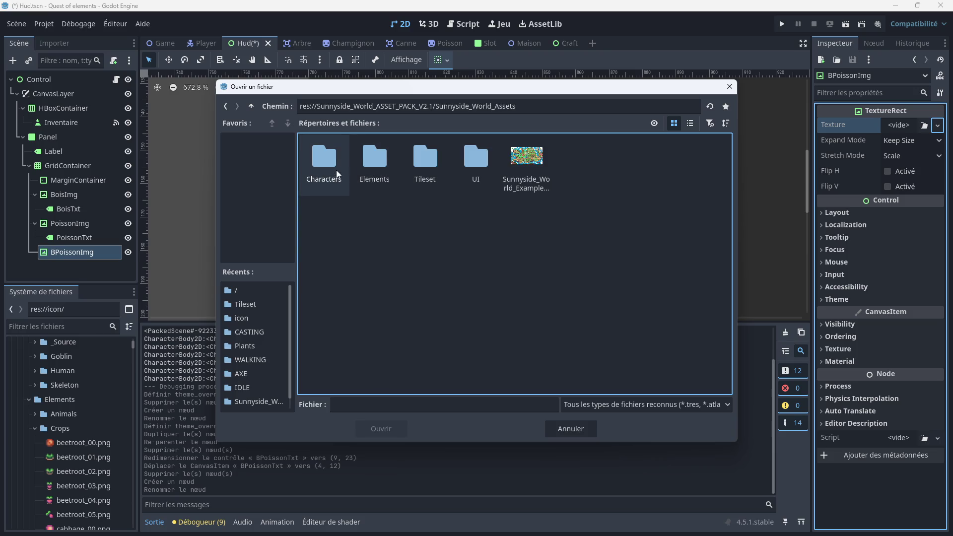
double_click(479, 165)
scroll(540, 237, down, 2)
scroll(540, 232, down, 5)
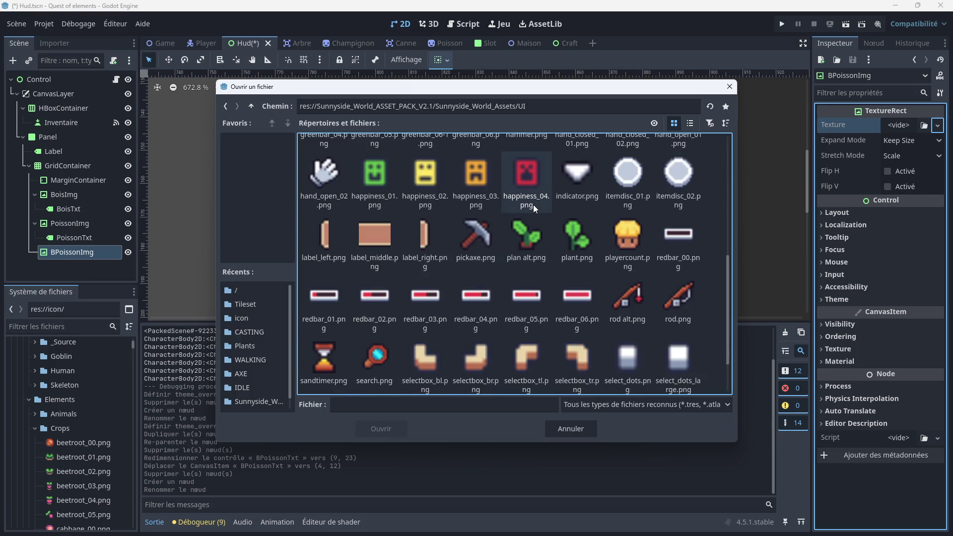
scroll(532, 213, down, 2)
scroll(519, 249, up, 2)
scroll(519, 249, up, 6)
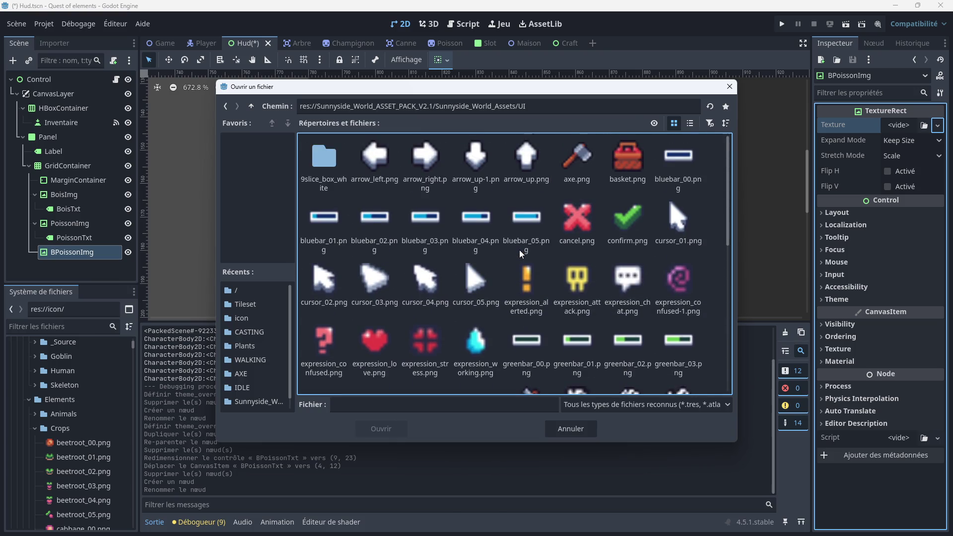
double_click(337, 162)
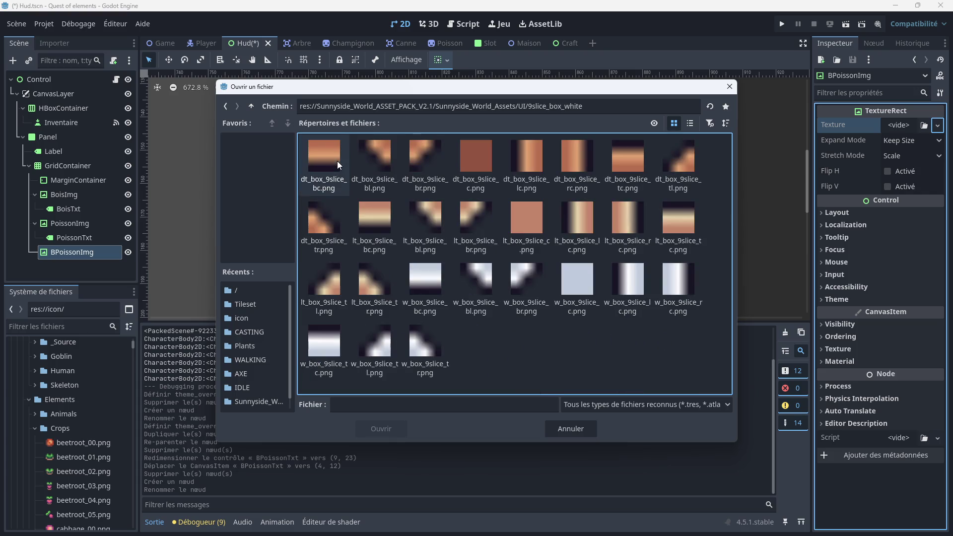
click(226, 107)
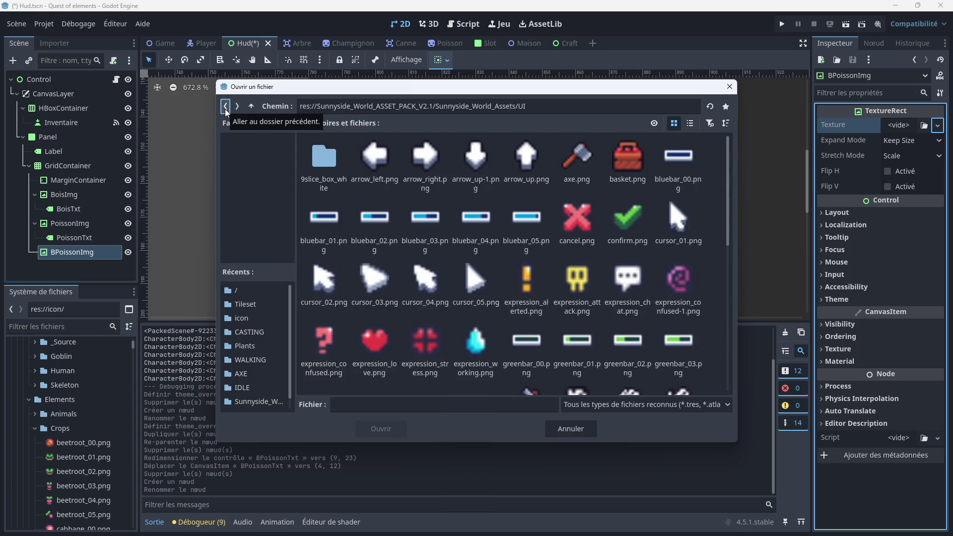
click(226, 108)
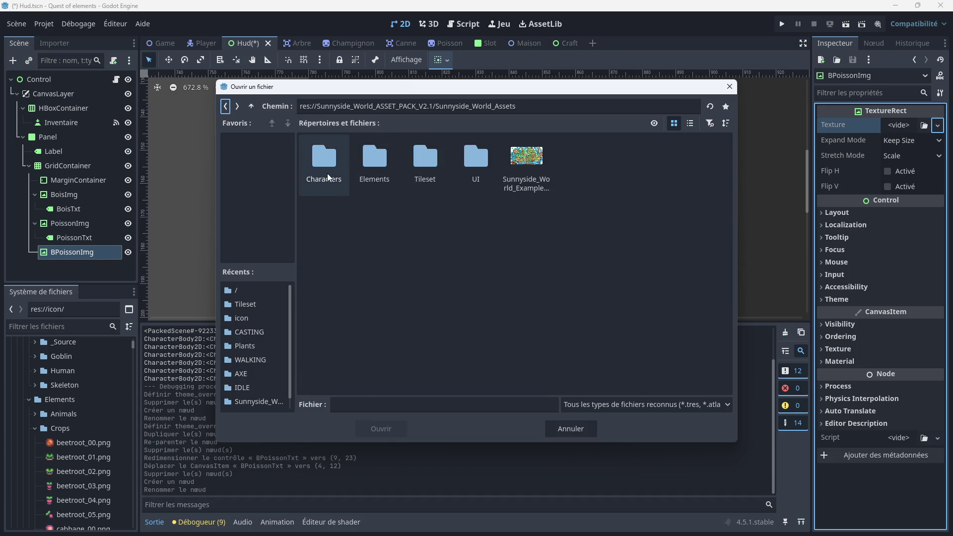
Pick spr_deco_coracle_land.png from Elements/Other as BPoissonImg's texture
double_click(371, 185)
double_click(428, 170)
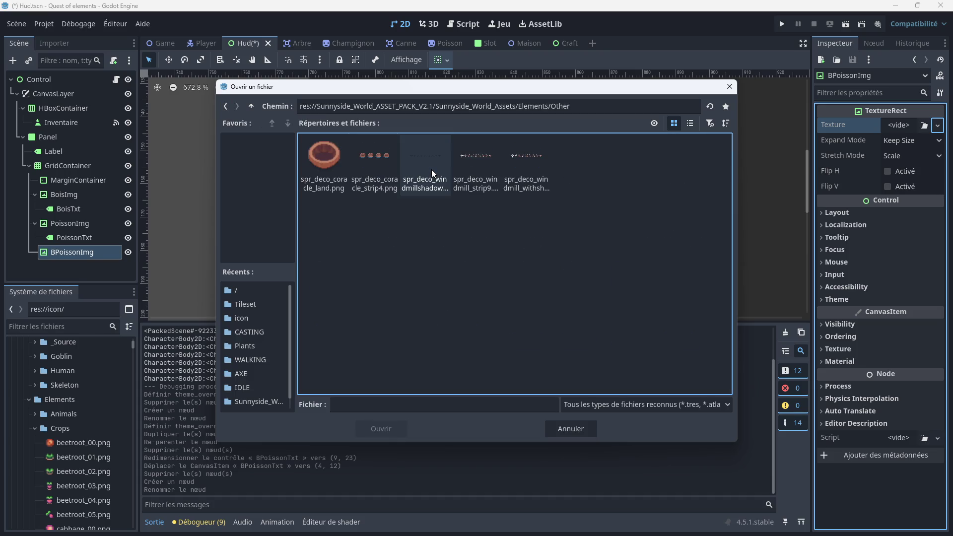
double_click(323, 164)
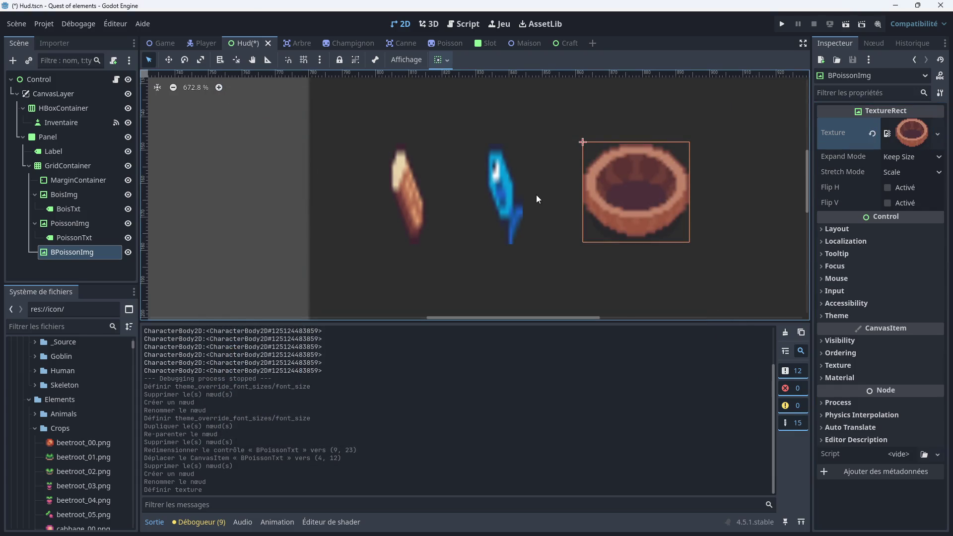
Try Fit Height Proportional and Fit Height, then set BPoissonImg's Expand Mode to Fit Width
scroll(537, 199, down, 5)
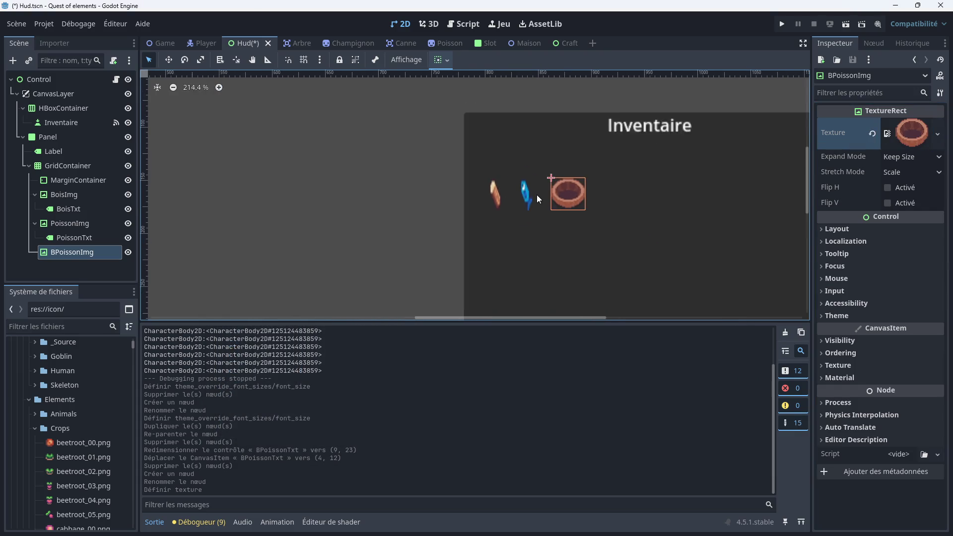
scroll(537, 194, up, 2)
scroll(534, 213, up, 1)
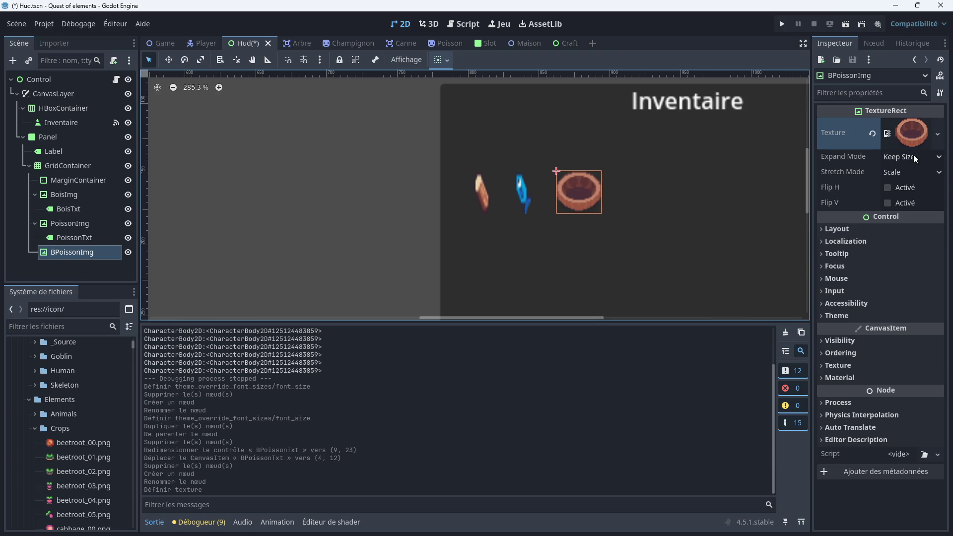
click(934, 159)
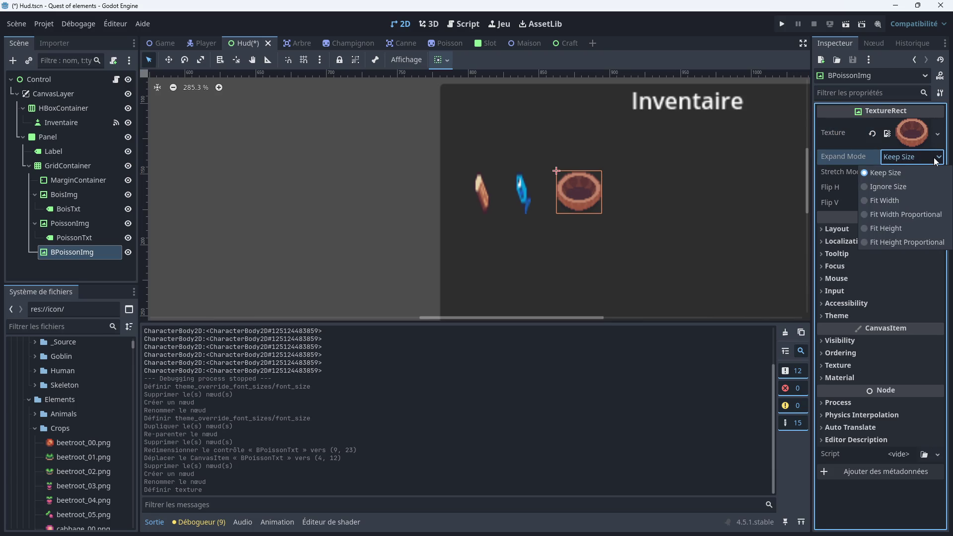
click(934, 160)
click(934, 159)
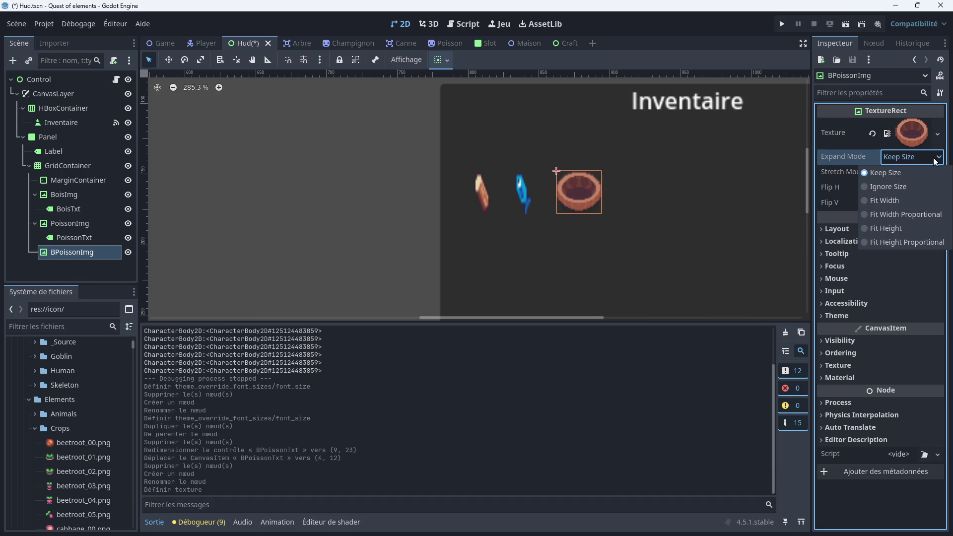
click(901, 242)
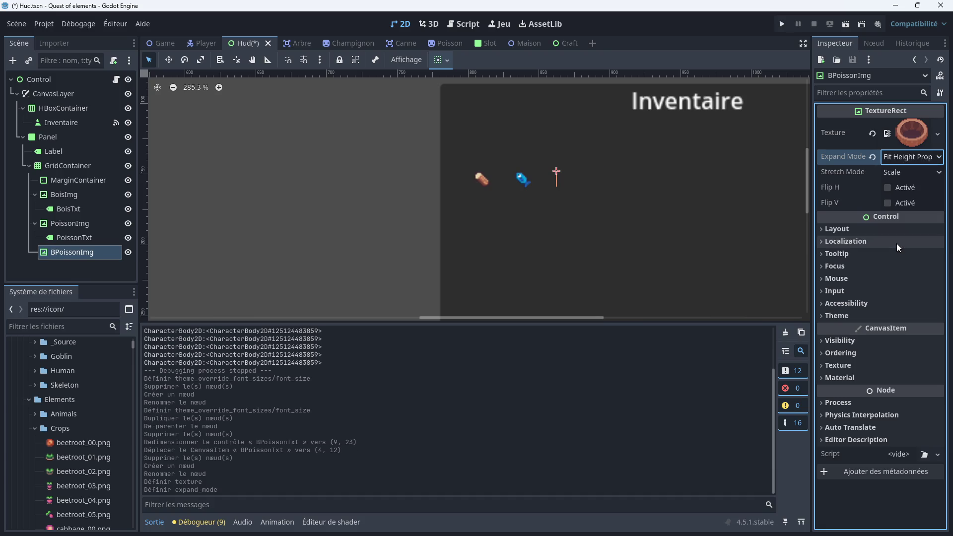
click(938, 158)
click(893, 228)
click(931, 158)
click(907, 203)
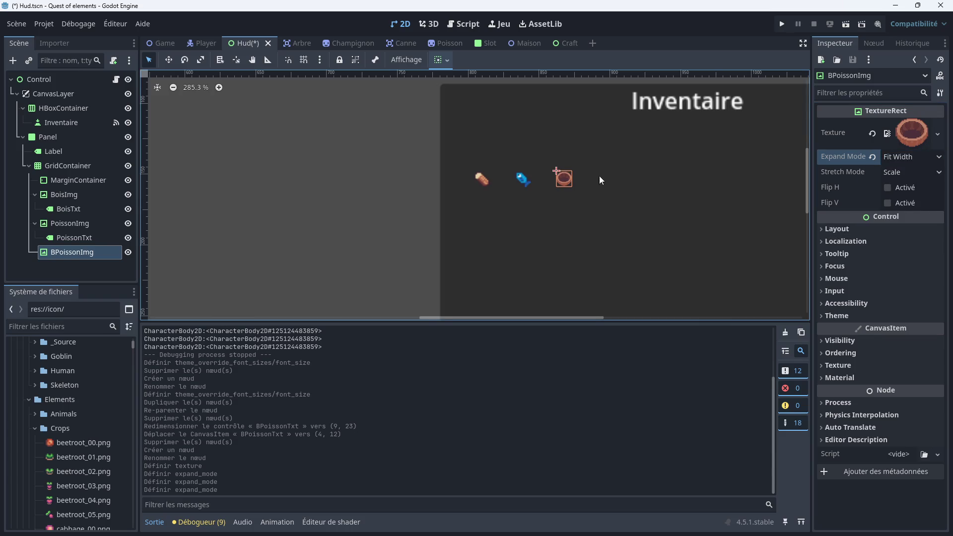
scroll(554, 177, up, 4)
scroll(575, 177, up, 4)
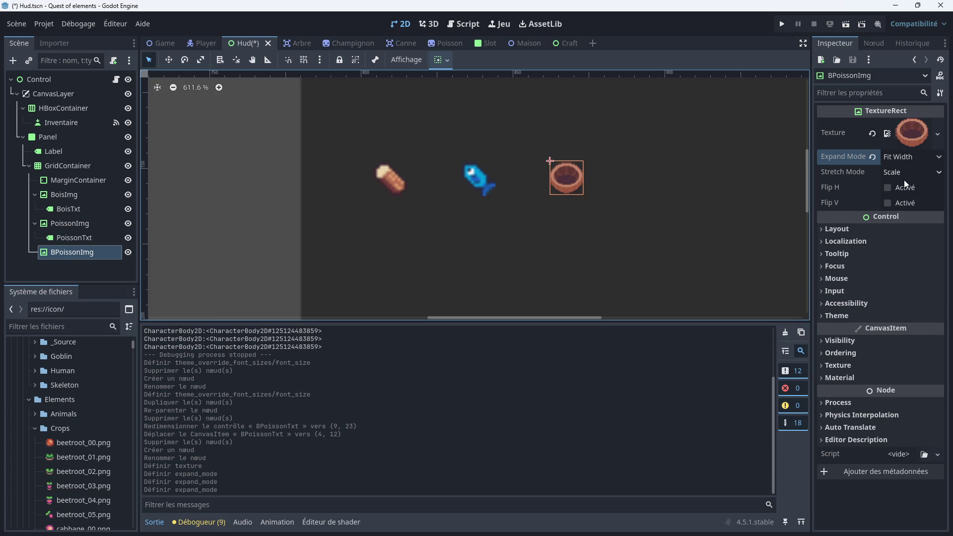
right_click(70, 254)
click(102, 234)
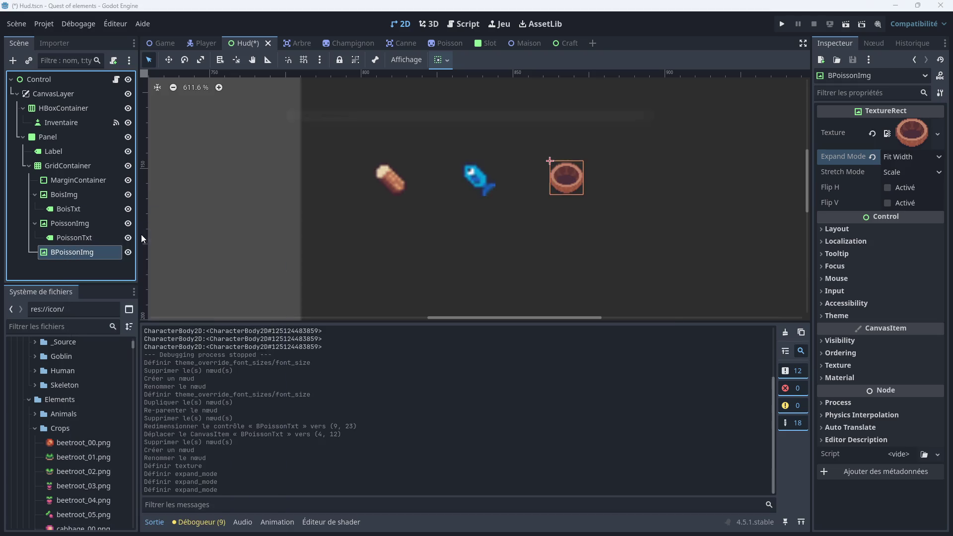
double_click(287, 297)
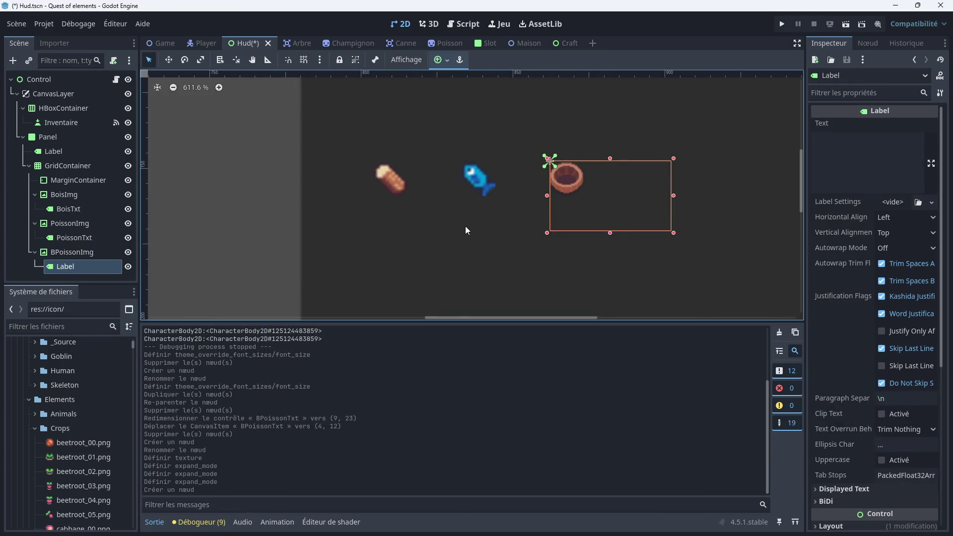
click(63, 236)
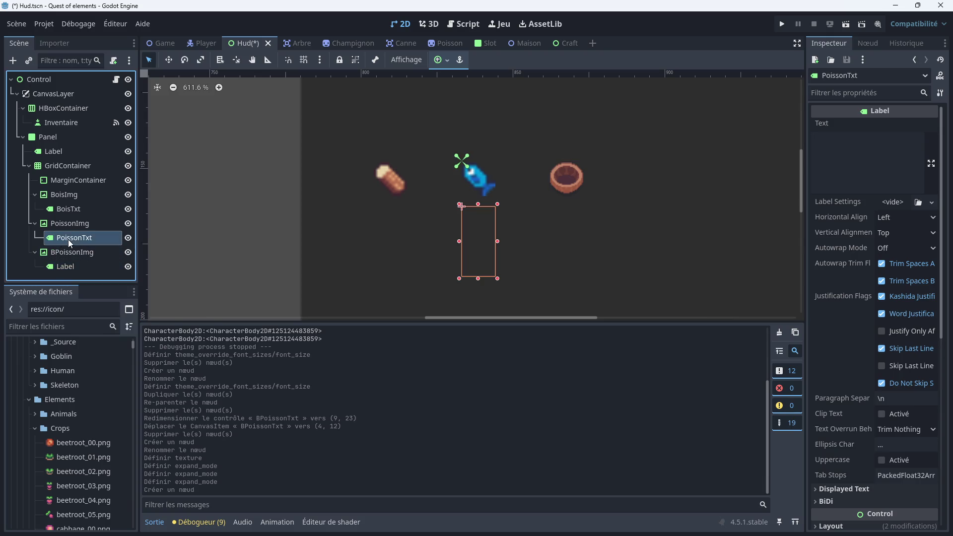
click(74, 268)
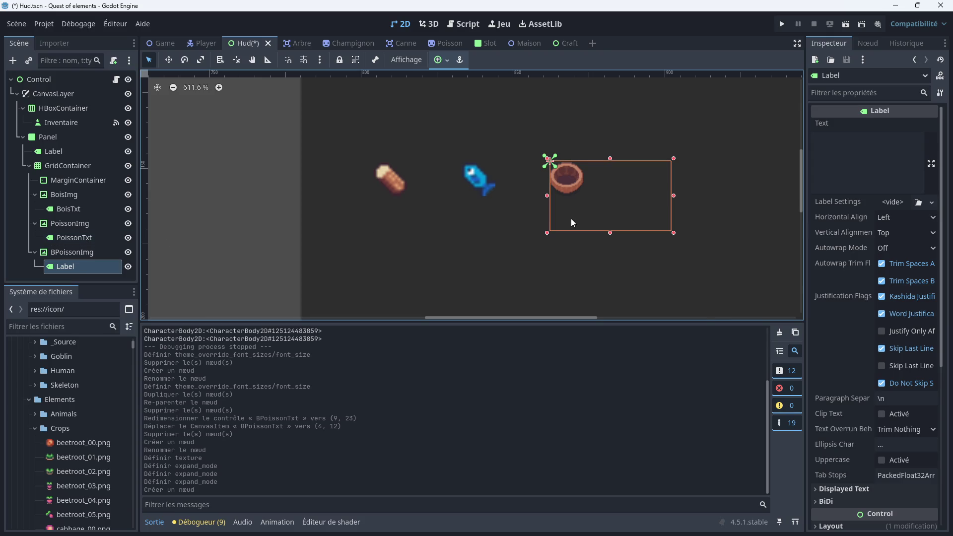
click(87, 237)
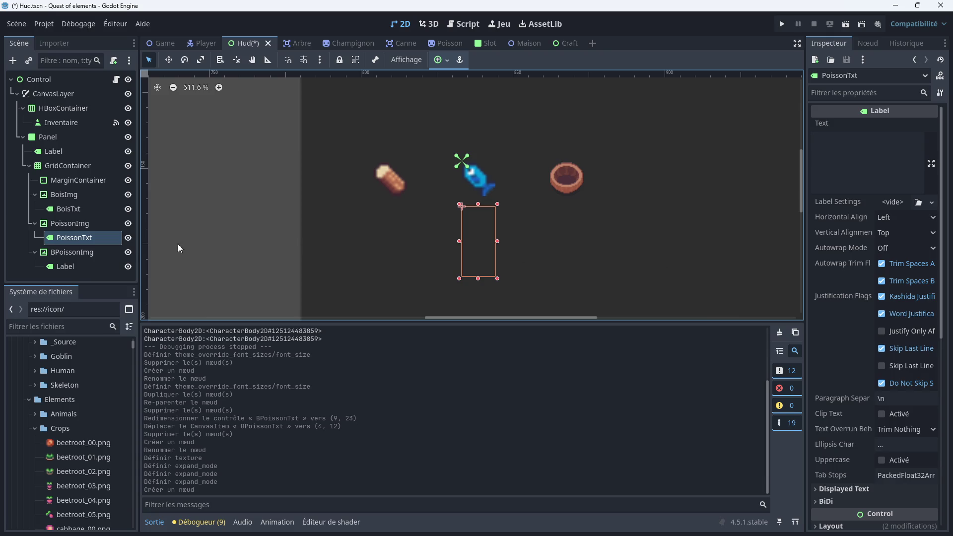
click(61, 269)
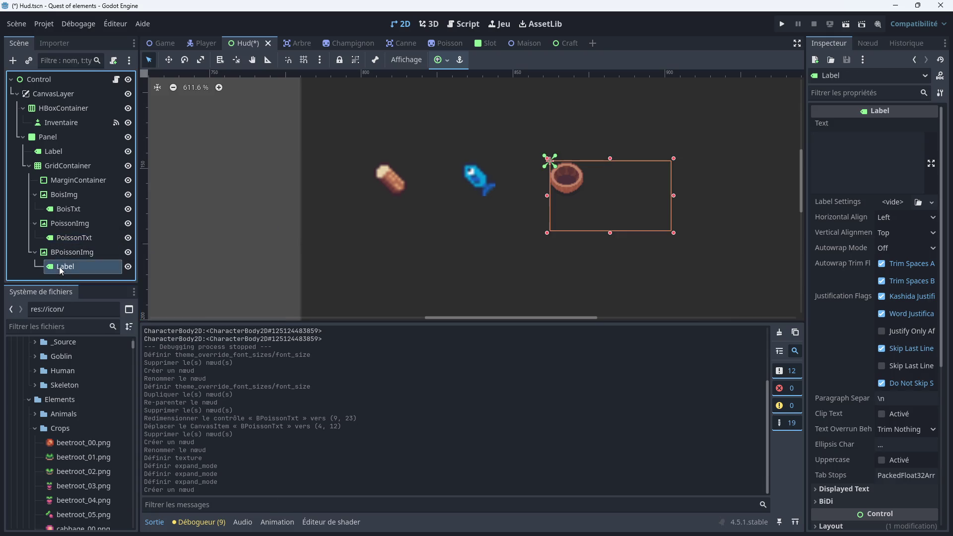
right_click(62, 271)
click(87, 527)
click(447, 276)
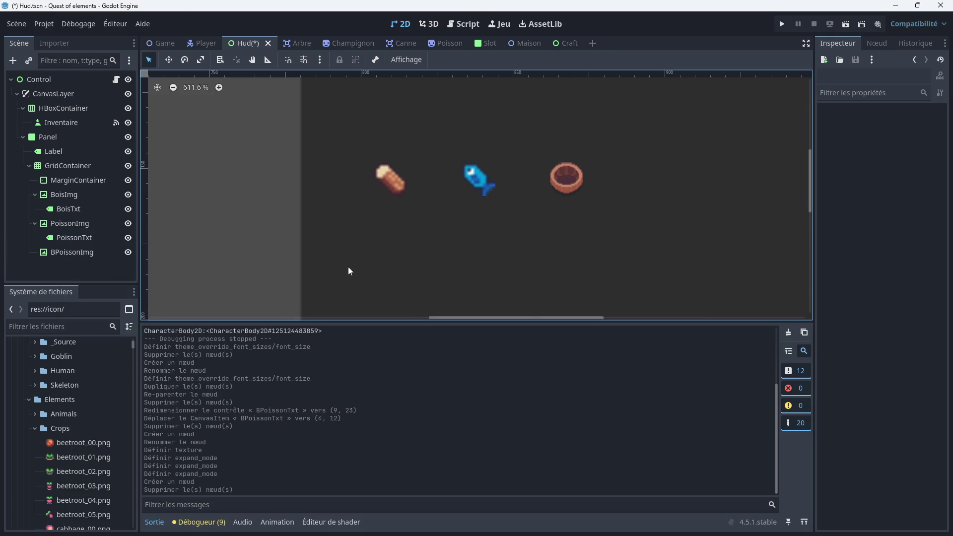
right_click(85, 236)
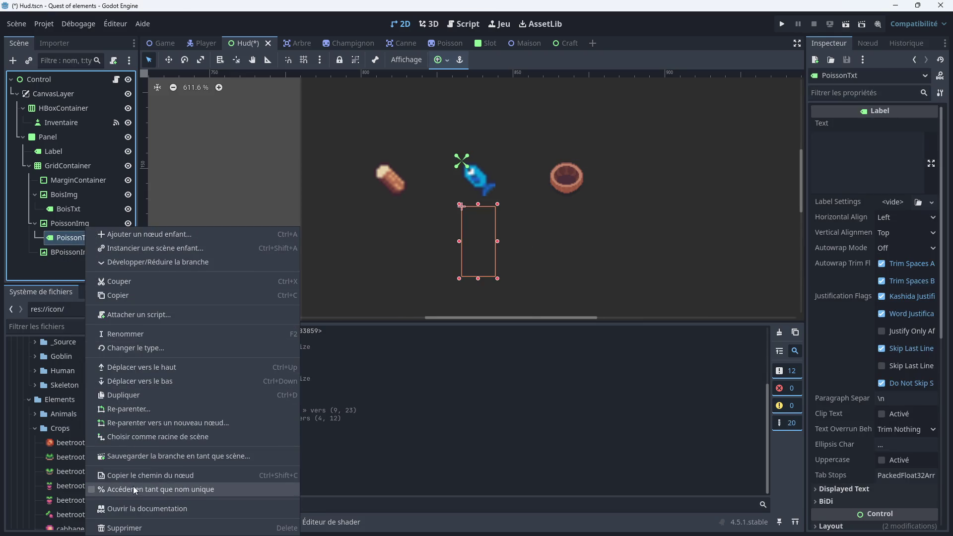
Duplicate the PoissonTxt label and move the PoissonTxt2 copy under BPoissonImg
click(148, 395)
double_click(83, 253)
key(Return)
drag(106, 254, 94, 267)
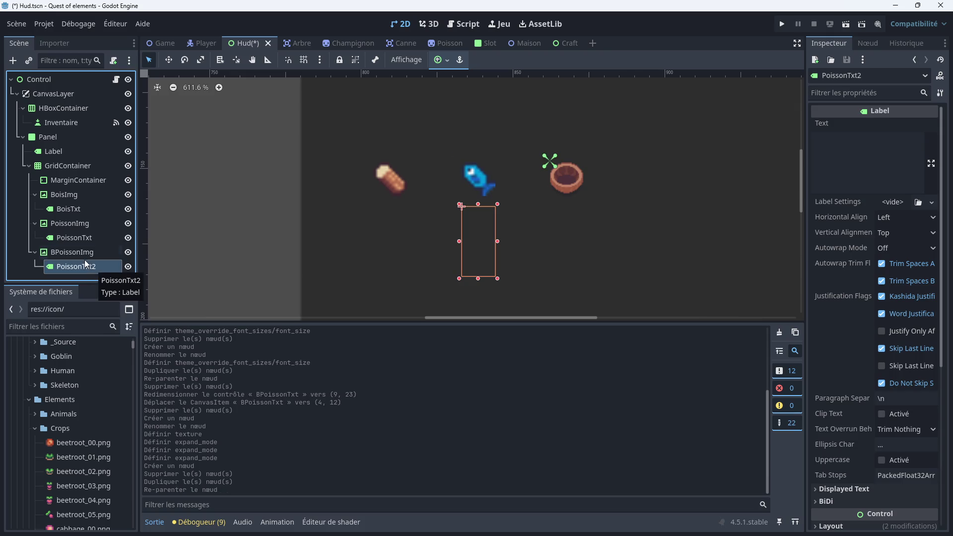
click(77, 252)
click(78, 267)
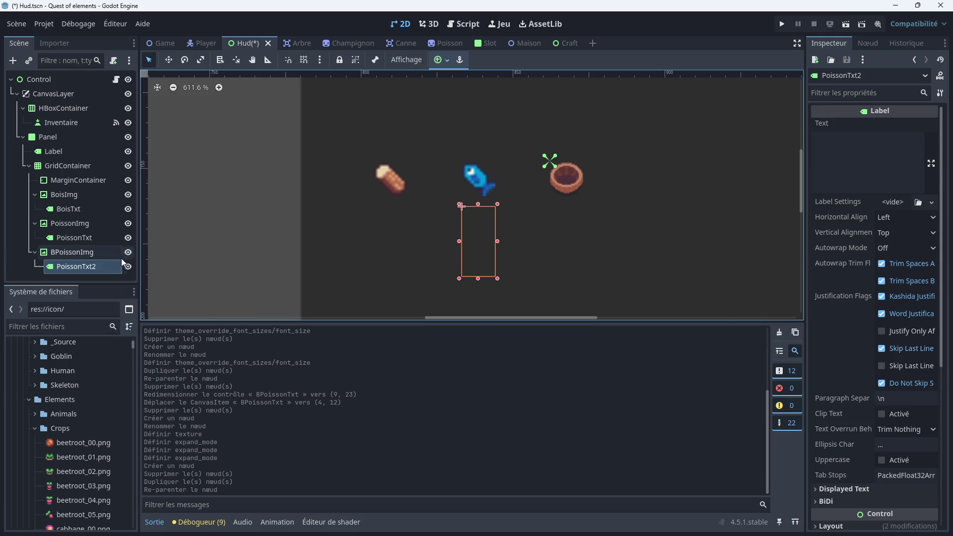
click(89, 255)
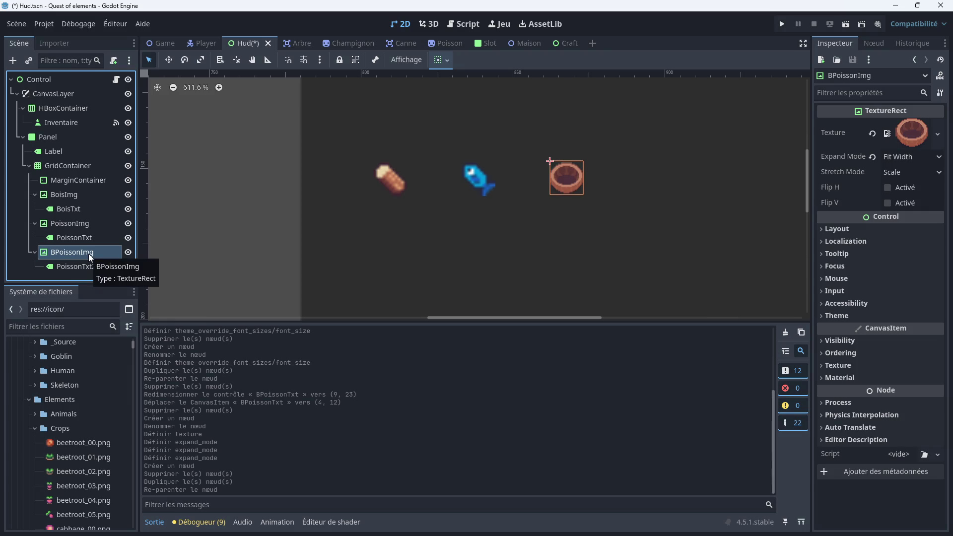
click(75, 266)
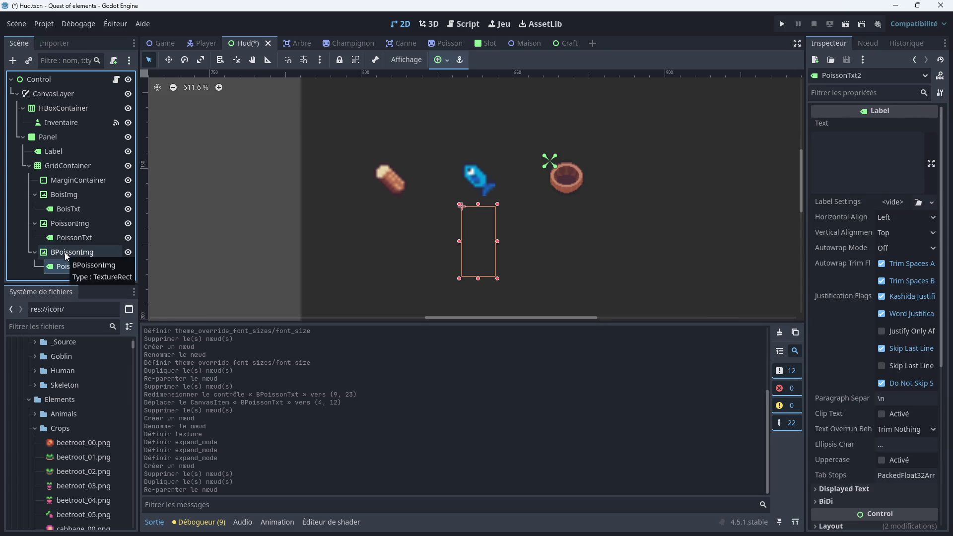
Rename the copy to BPoissonTxt and save the Hud scene
double_click(75, 267)
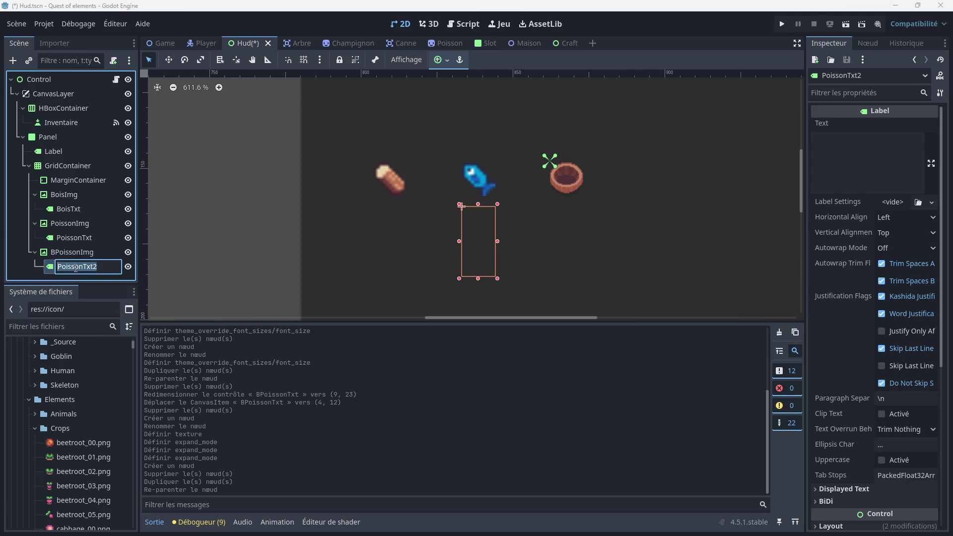
text(BPo)
text(isson)
text(Txt)
key(Return)
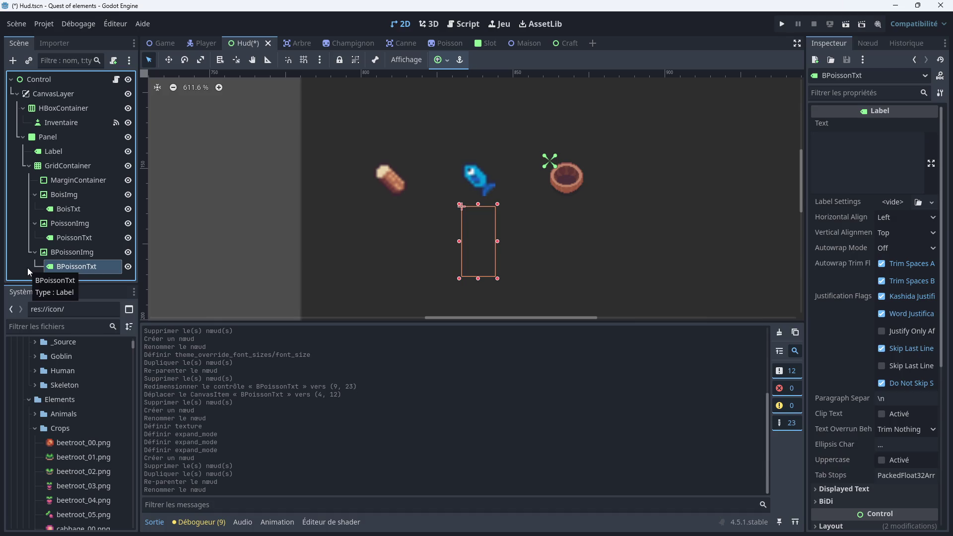
key(ctrl+s)
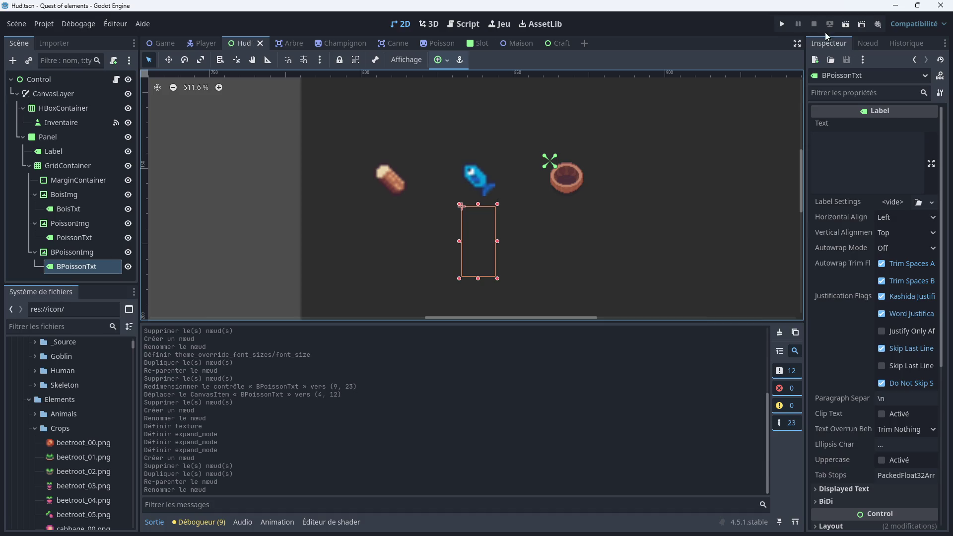